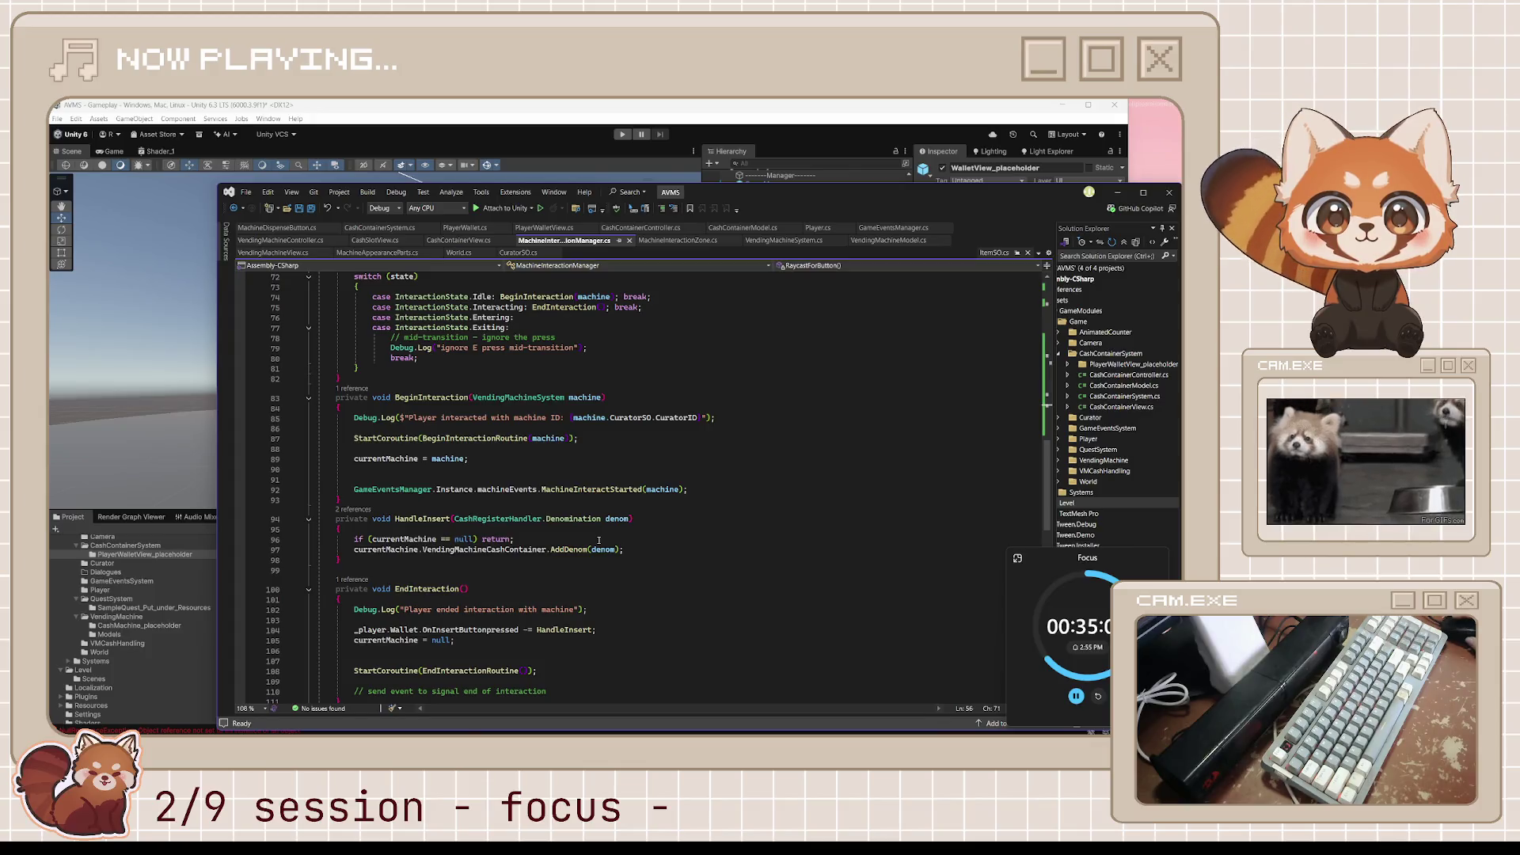
Check where HandleInsert is referenced, then dismiss the references list.
scroll(599, 540, down, 3)
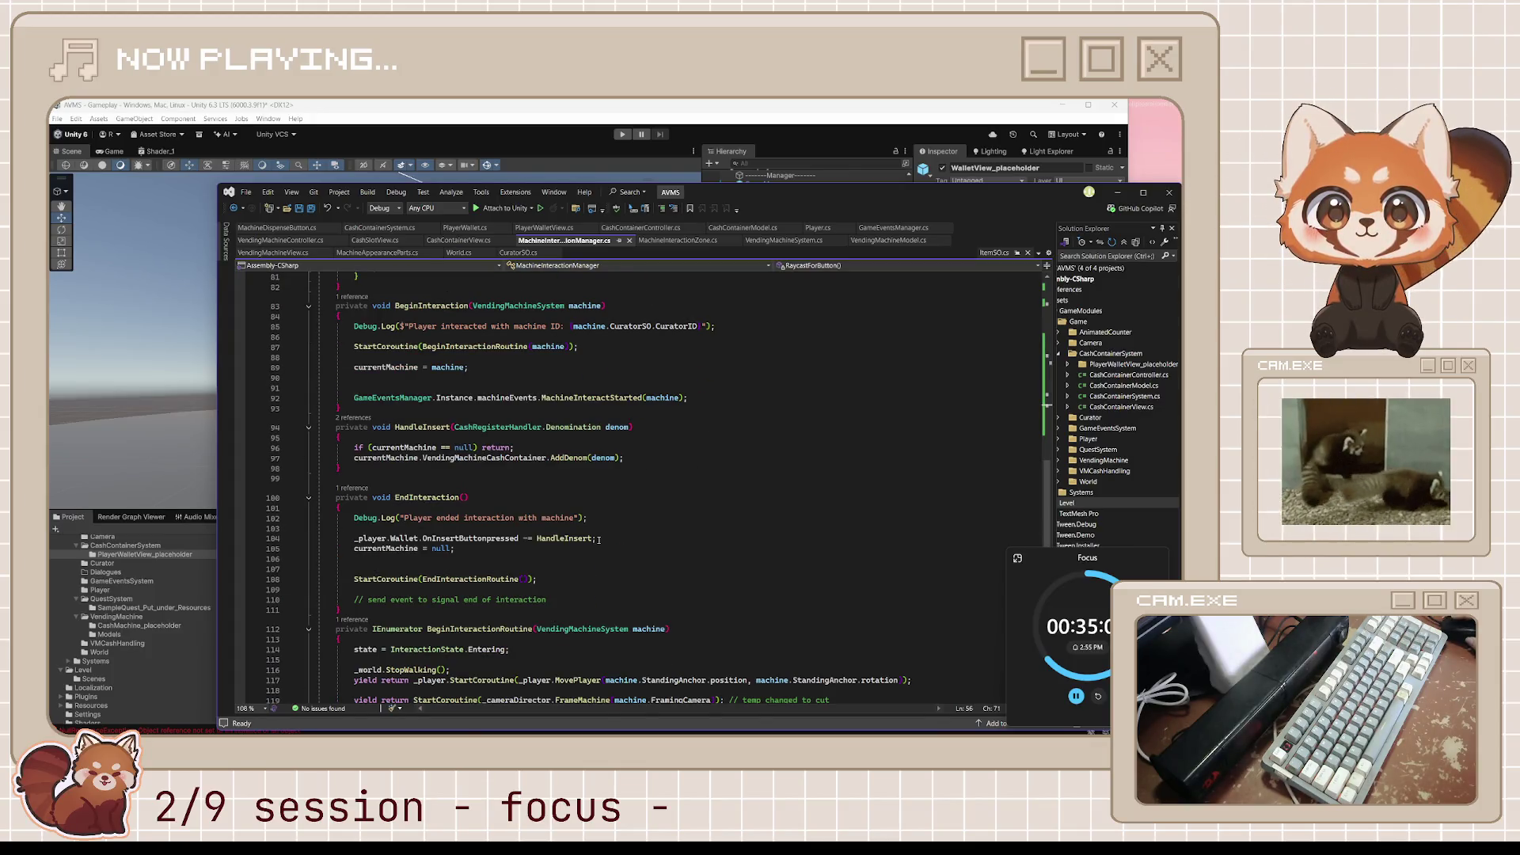
click(354, 418)
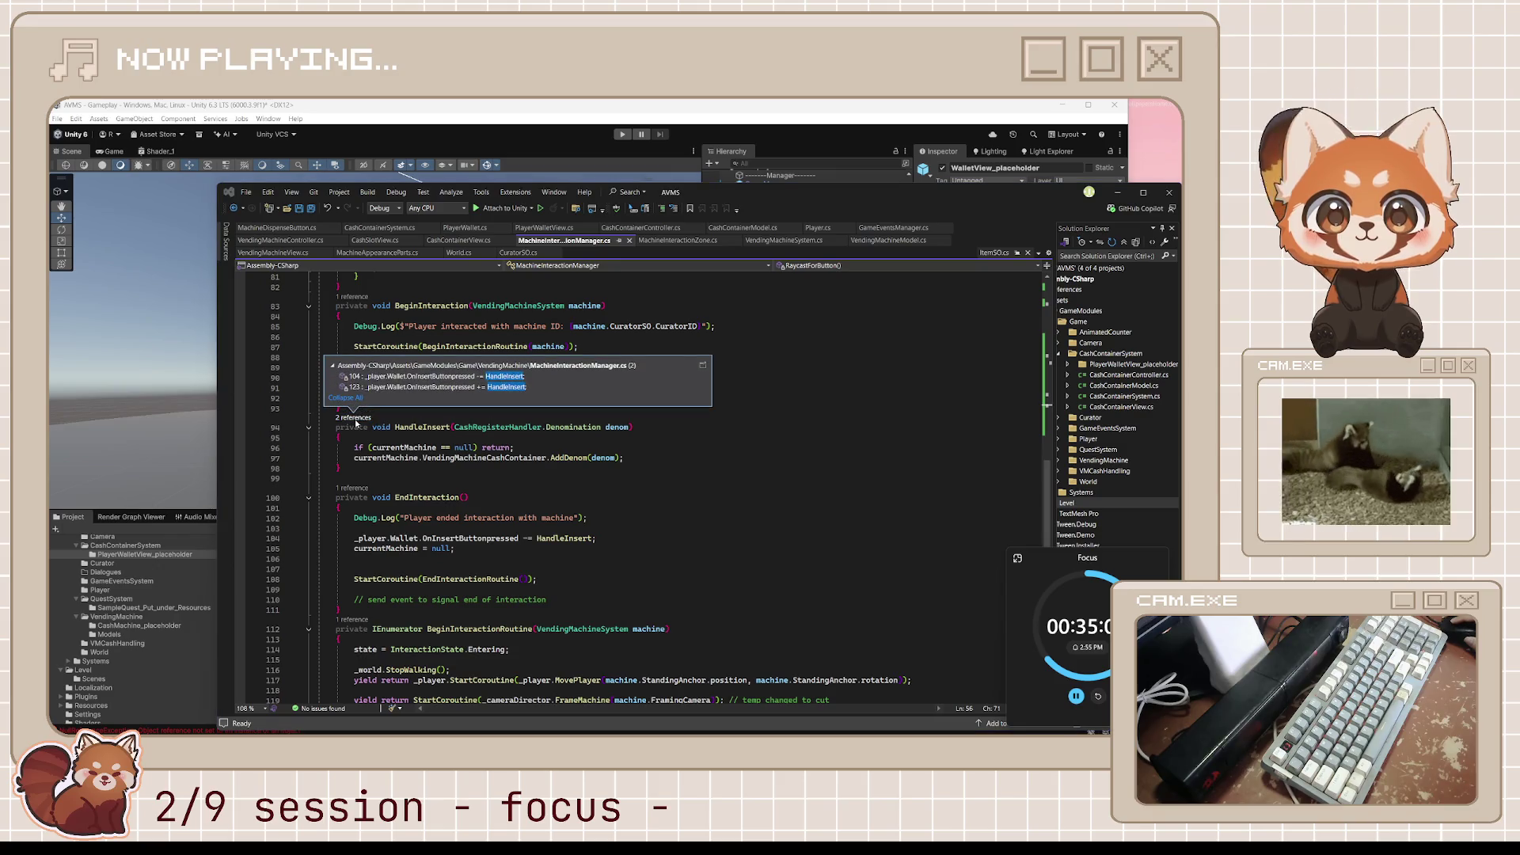
click(695, 478)
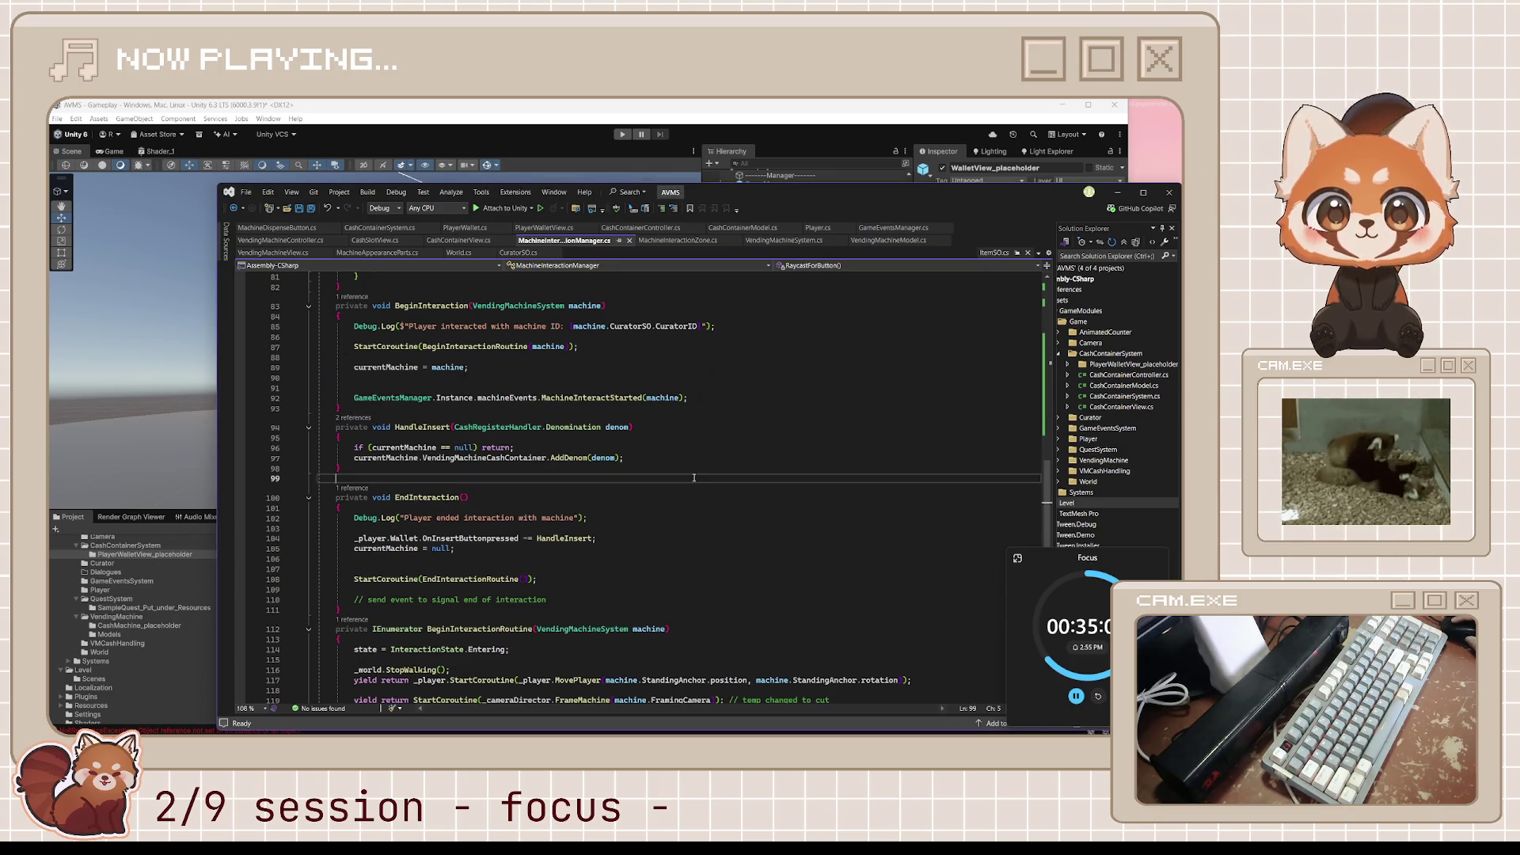
scroll(693, 478, down, 2)
scroll(694, 477, up, 20)
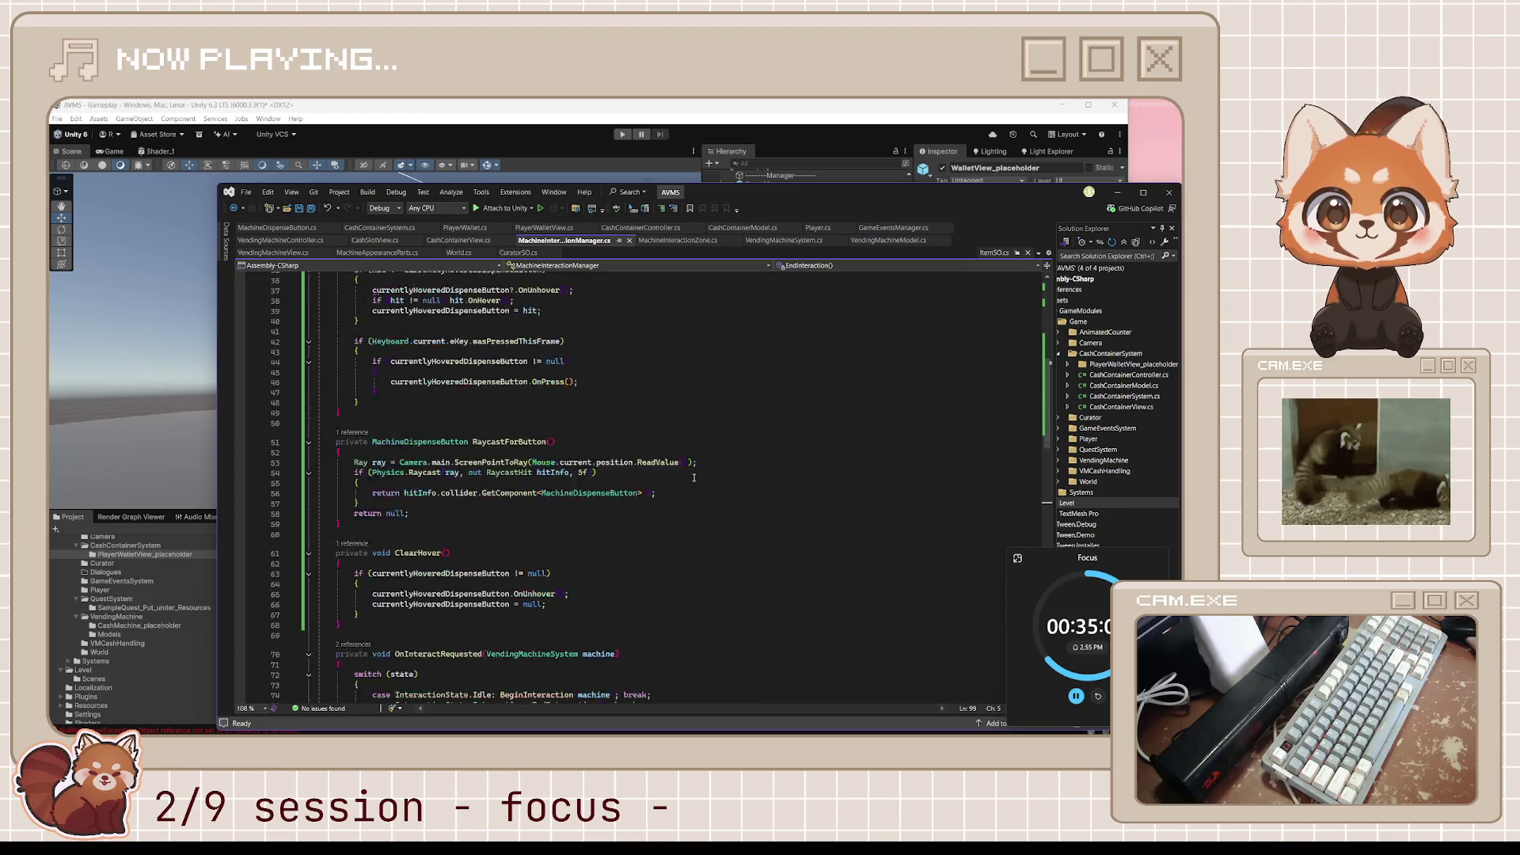
scroll(693, 477, up, 6)
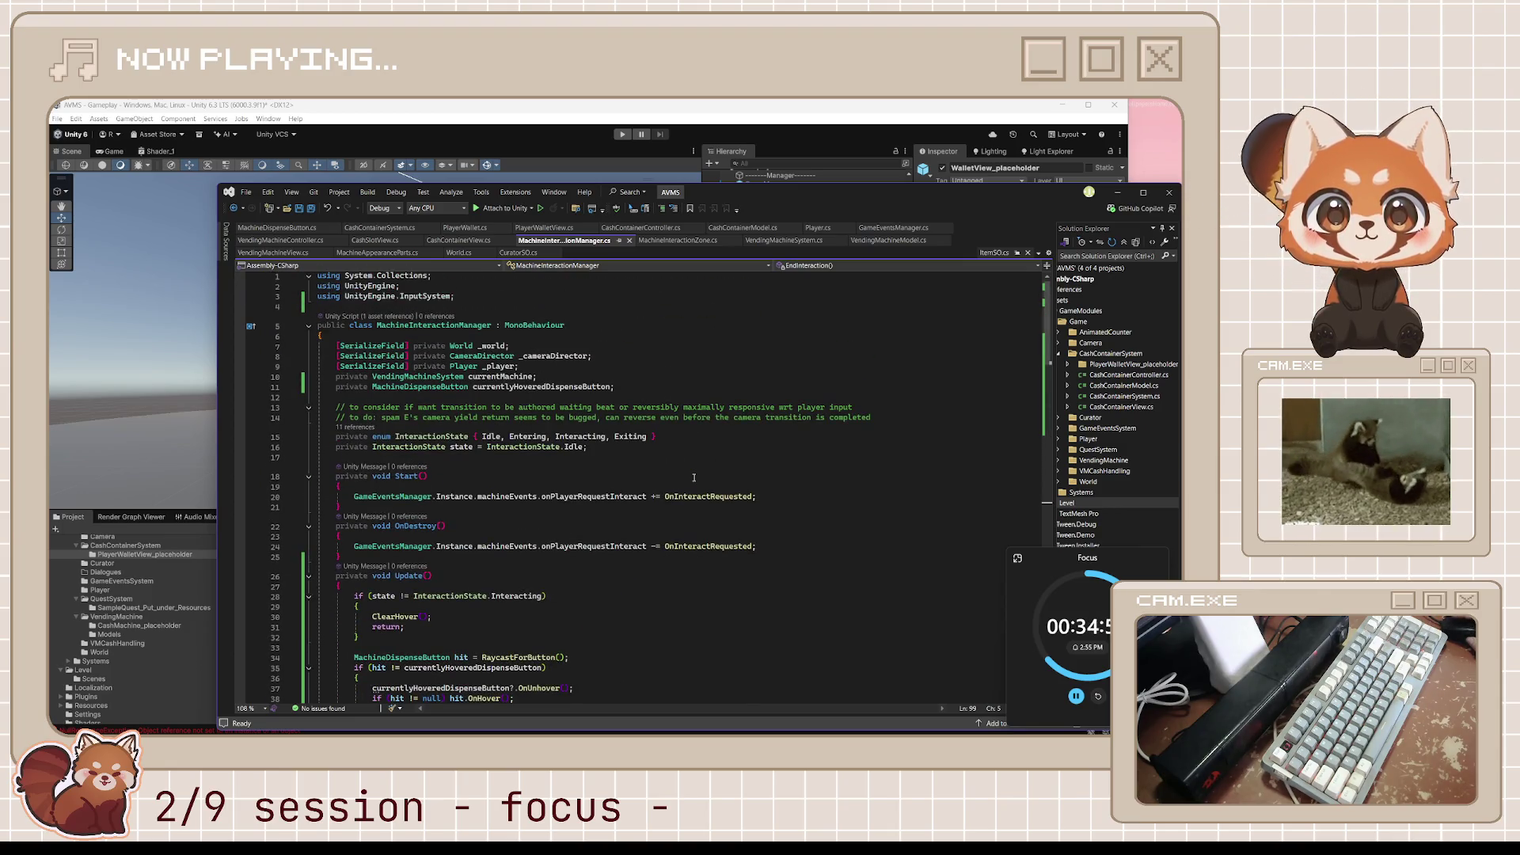
scroll(693, 477, down, 19)
scroll(693, 477, down, 6)
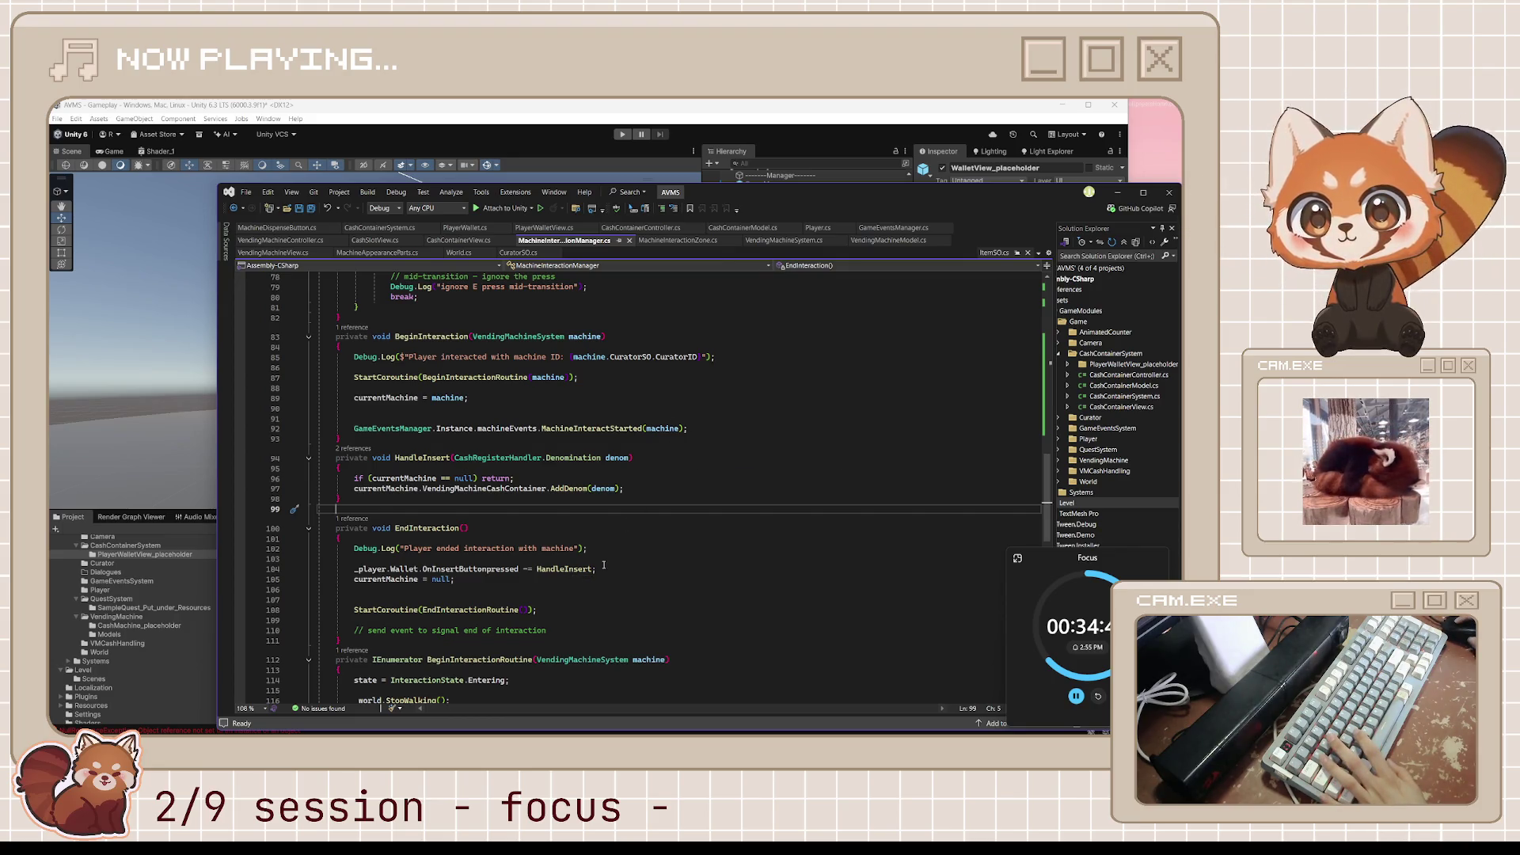
Insert an empty line after the HandleInsert unsubscribe statement in EndInteraction.
click(606, 570)
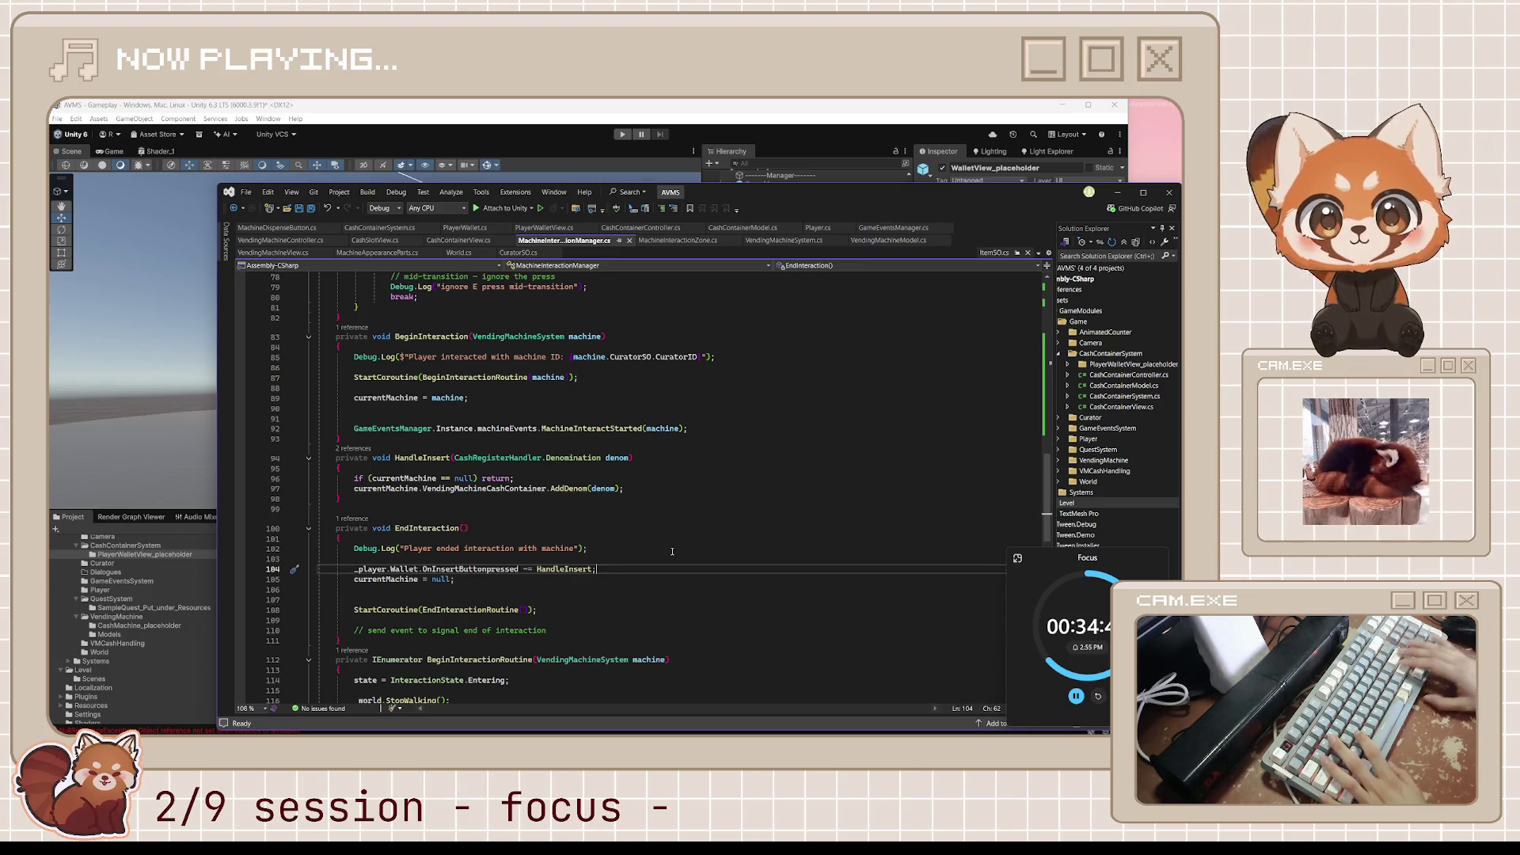
key(Return)
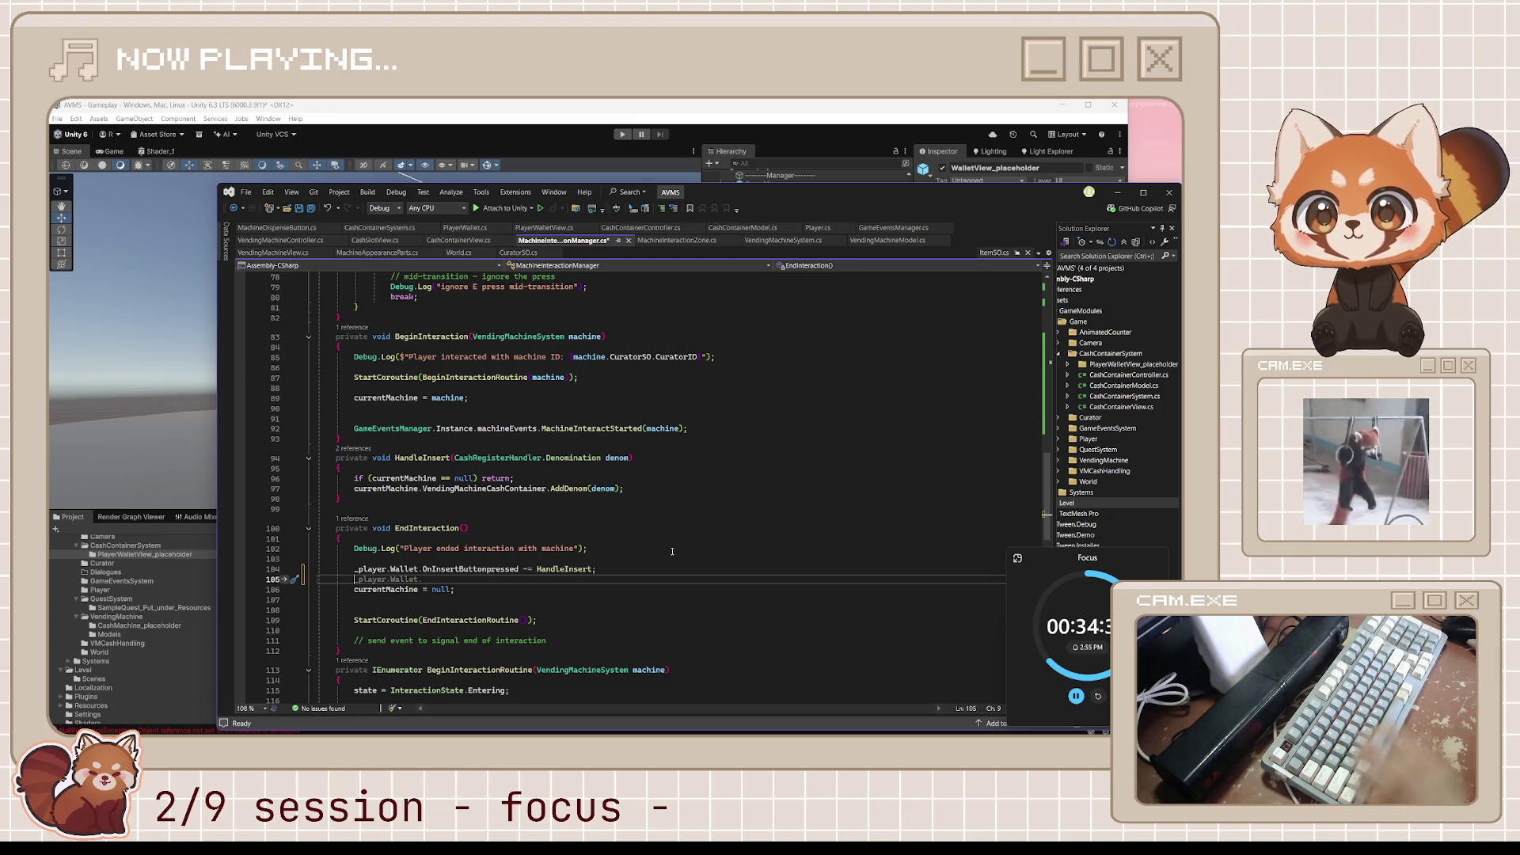
scroll(672, 552, up, 3)
scroll(657, 512, down, 2)
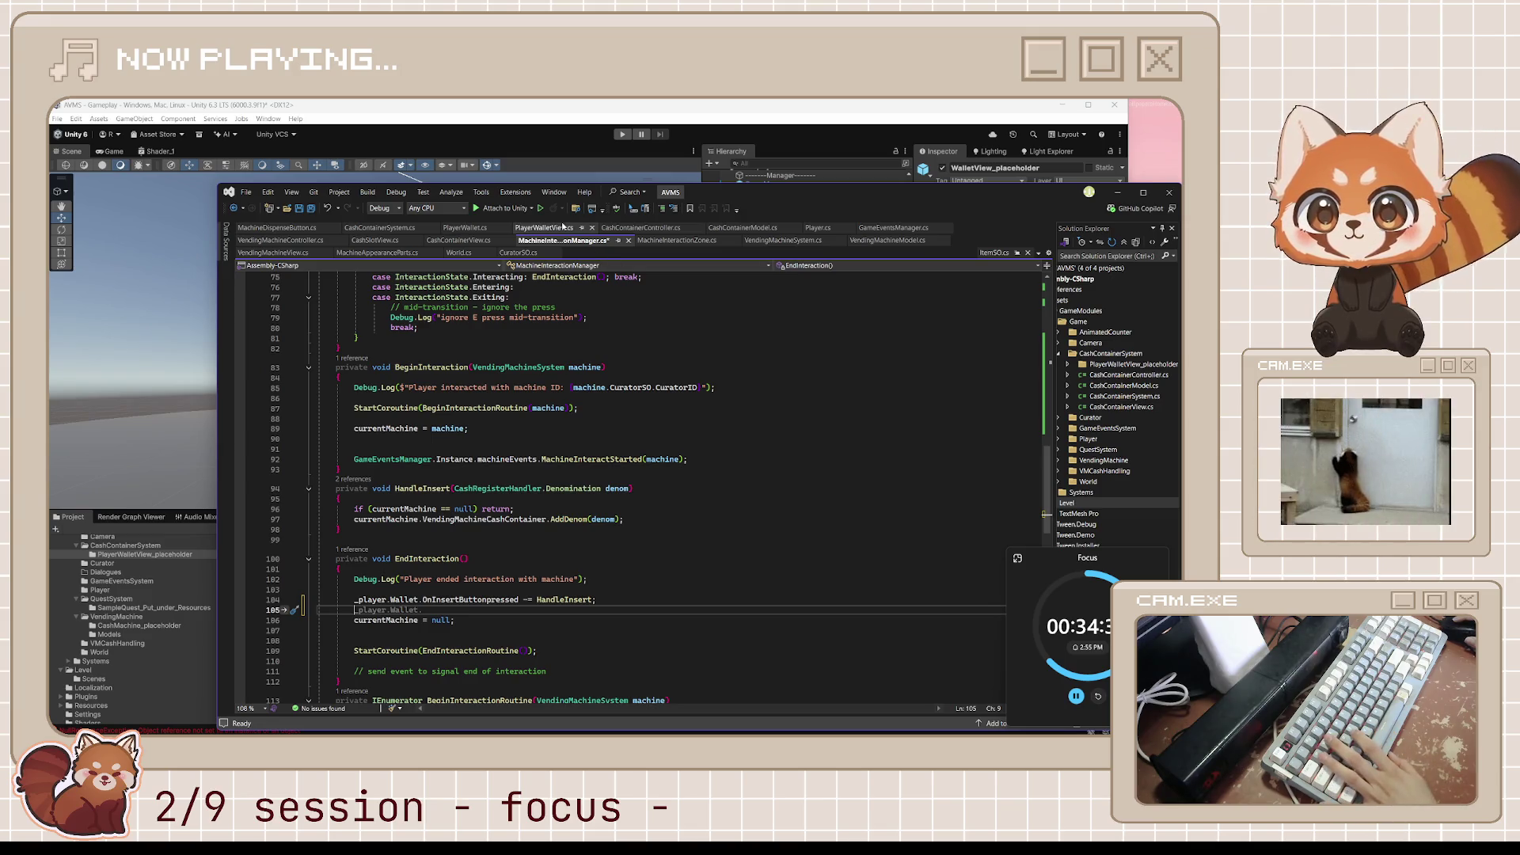
click(563, 228)
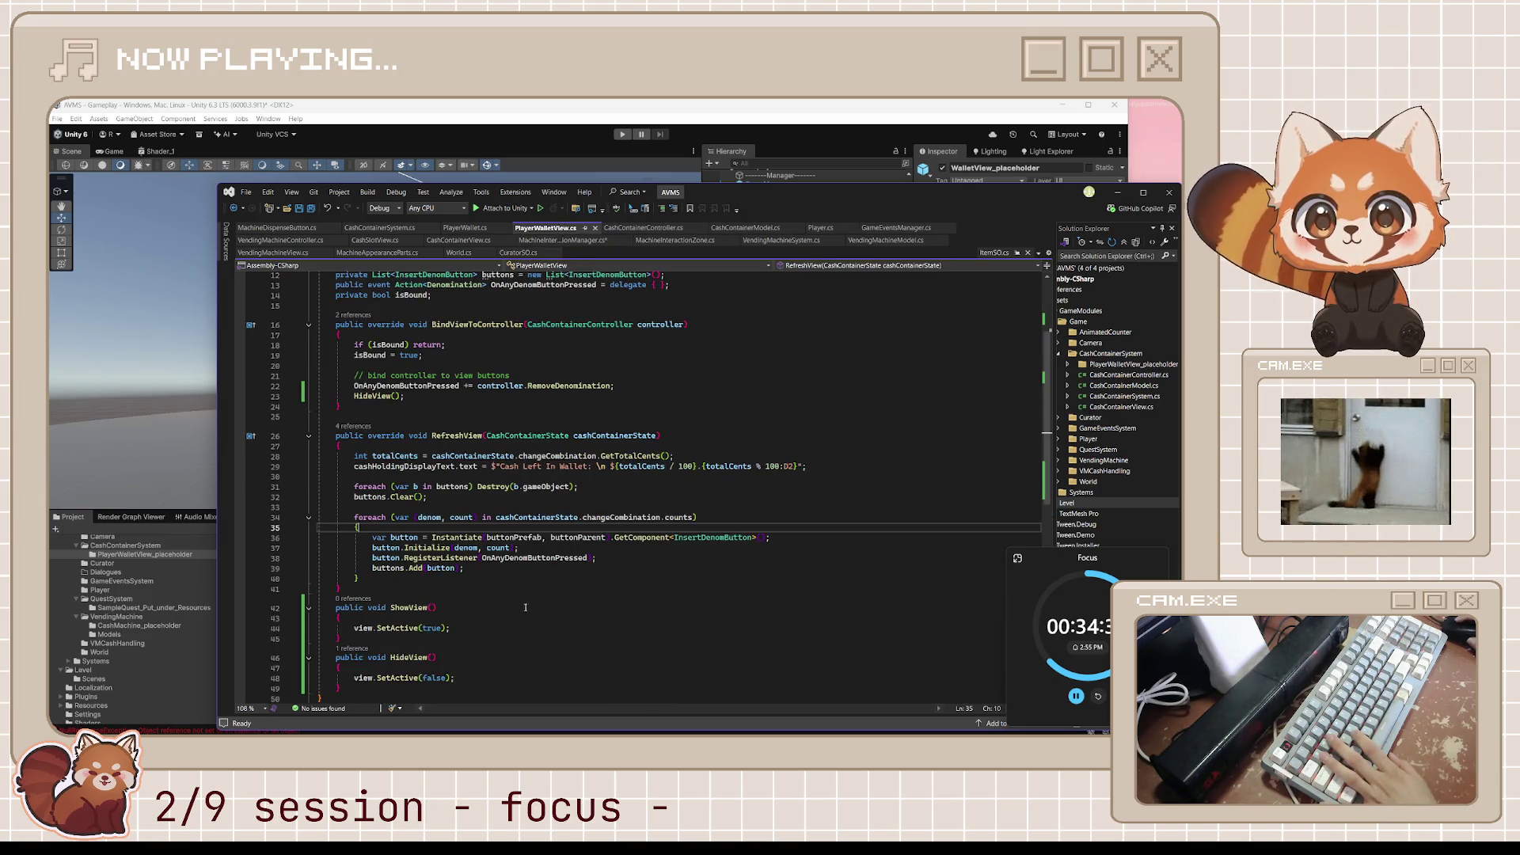
Read PlayerWalletView's BindViewToController, RefreshView, ShowView and HideView code from the top.
scroll(509, 629, up, 4)
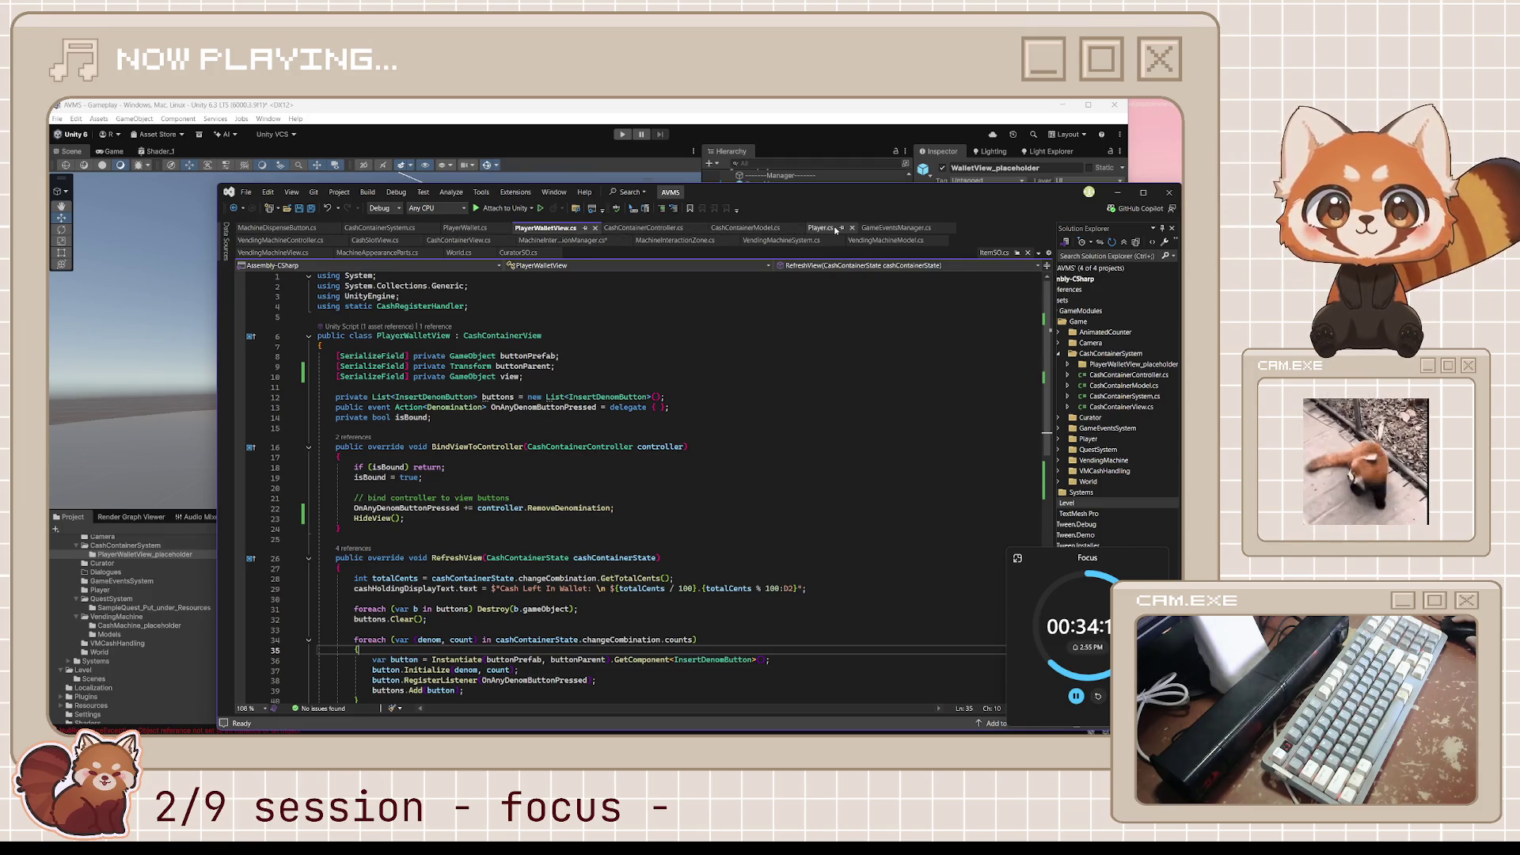
click(631, 230)
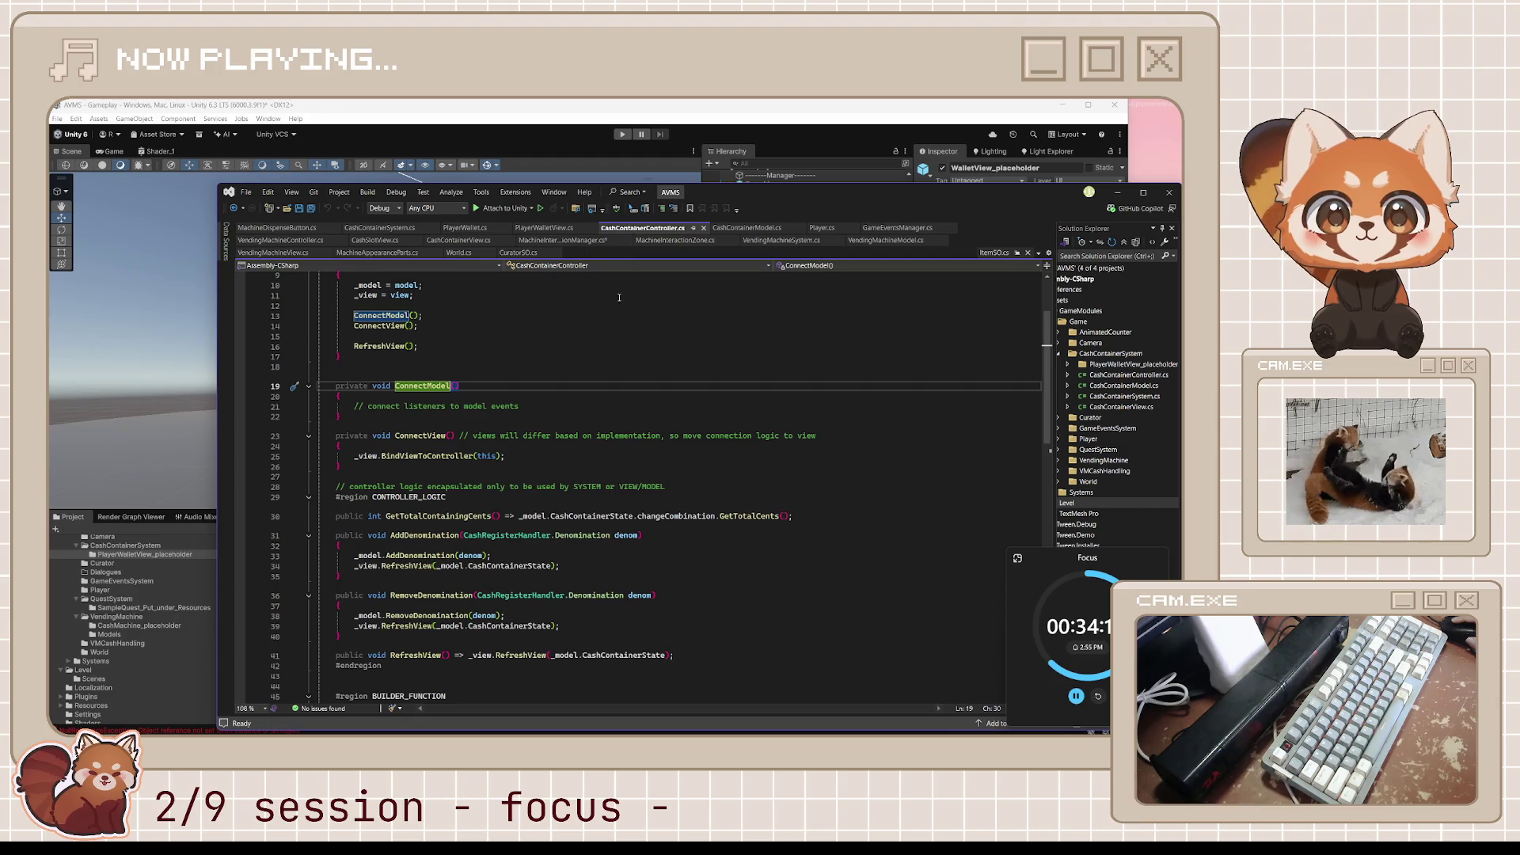
Add ShowView() and HideView() forwarding to _view after RefreshView in CashContainerController, and save.
scroll(554, 561, down, 4)
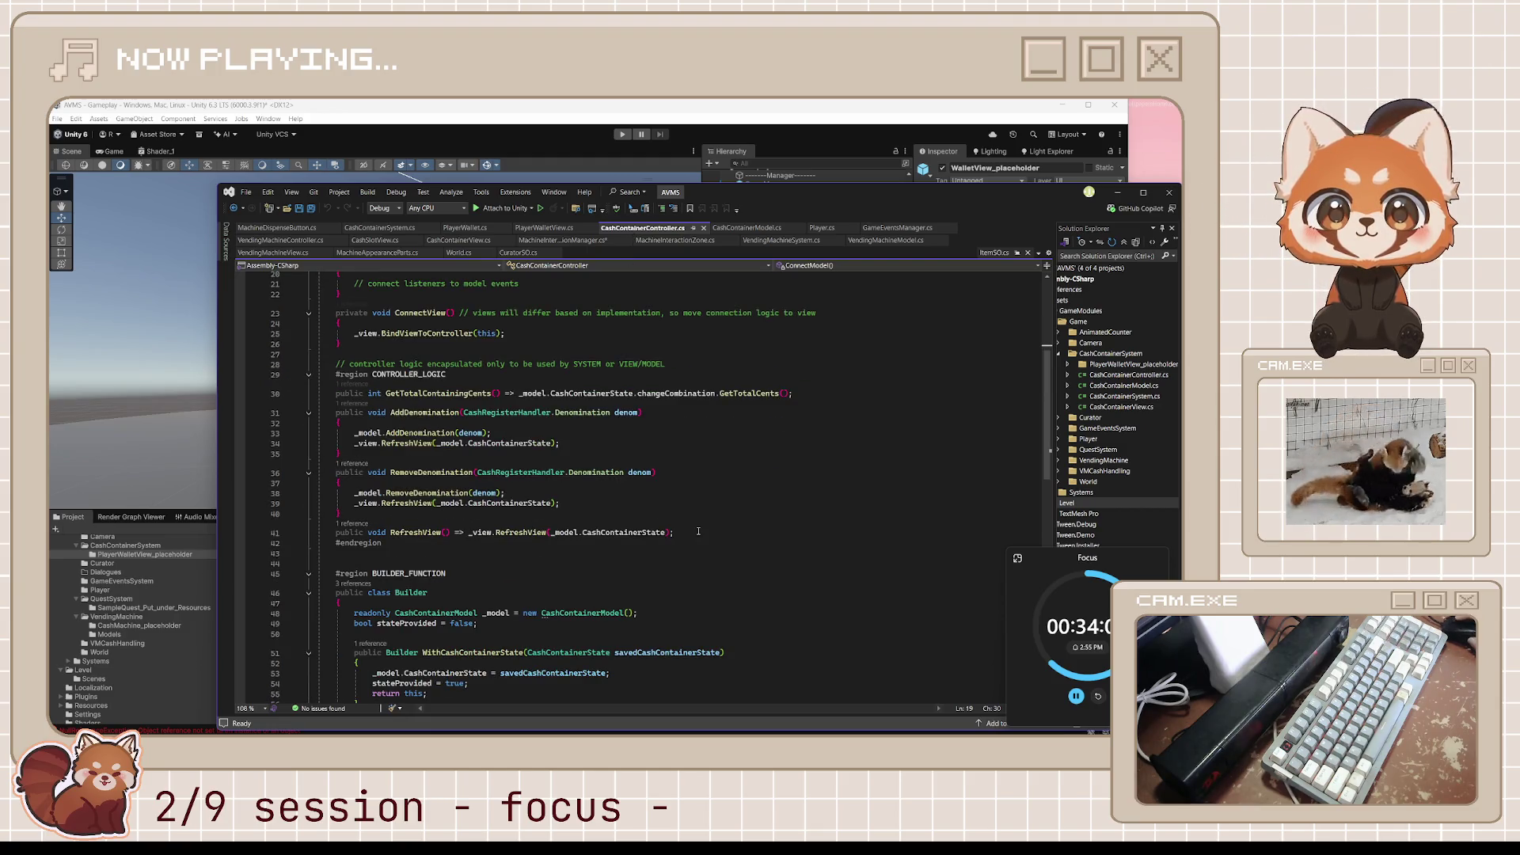
click(699, 531)
key(Return)
text(pub)
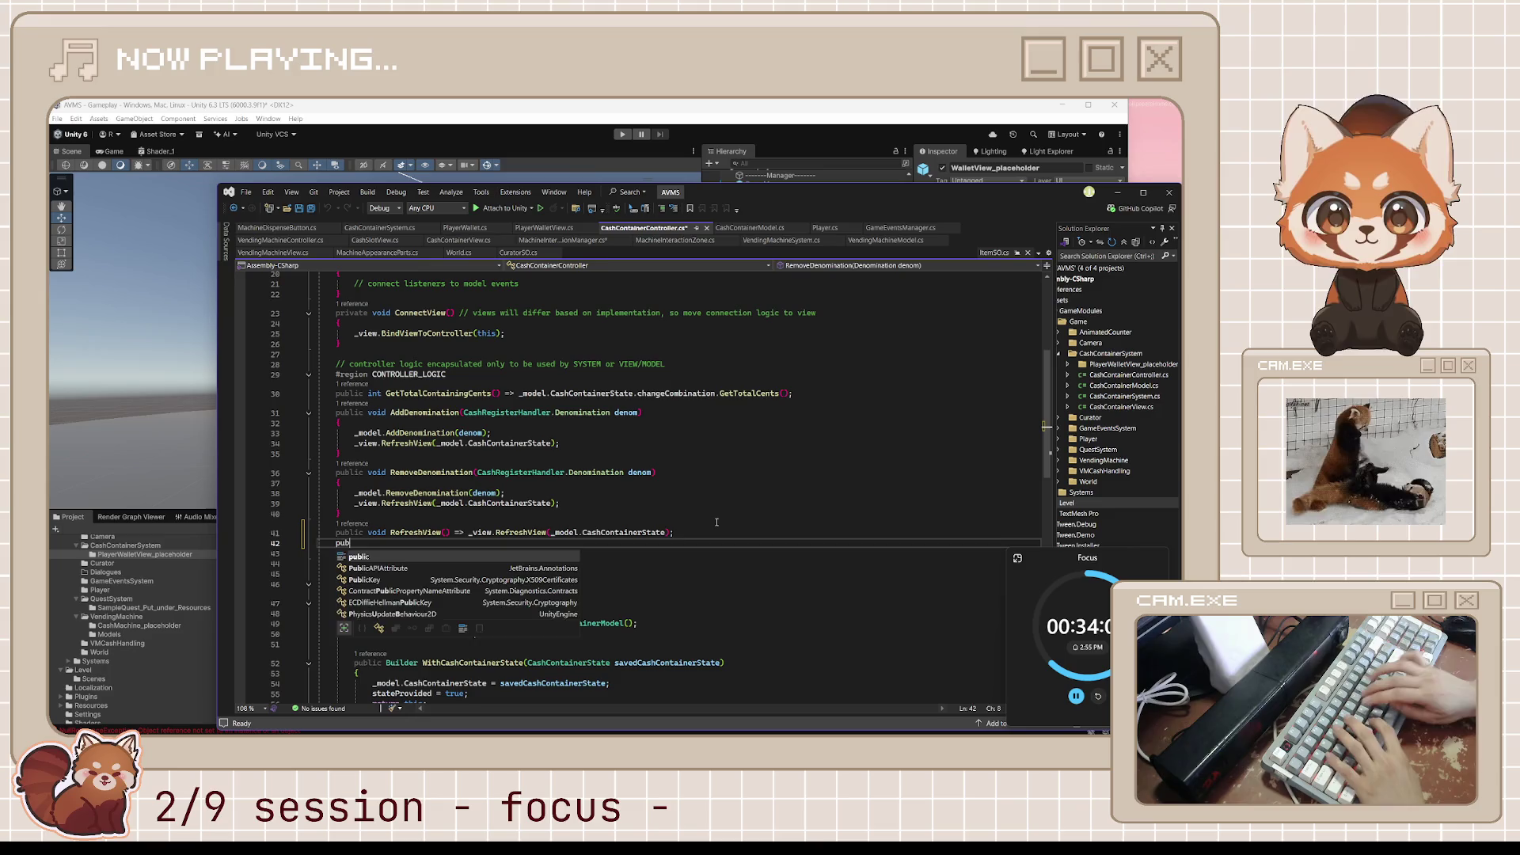
text(lic void ShowView() => _view.ShowView();)
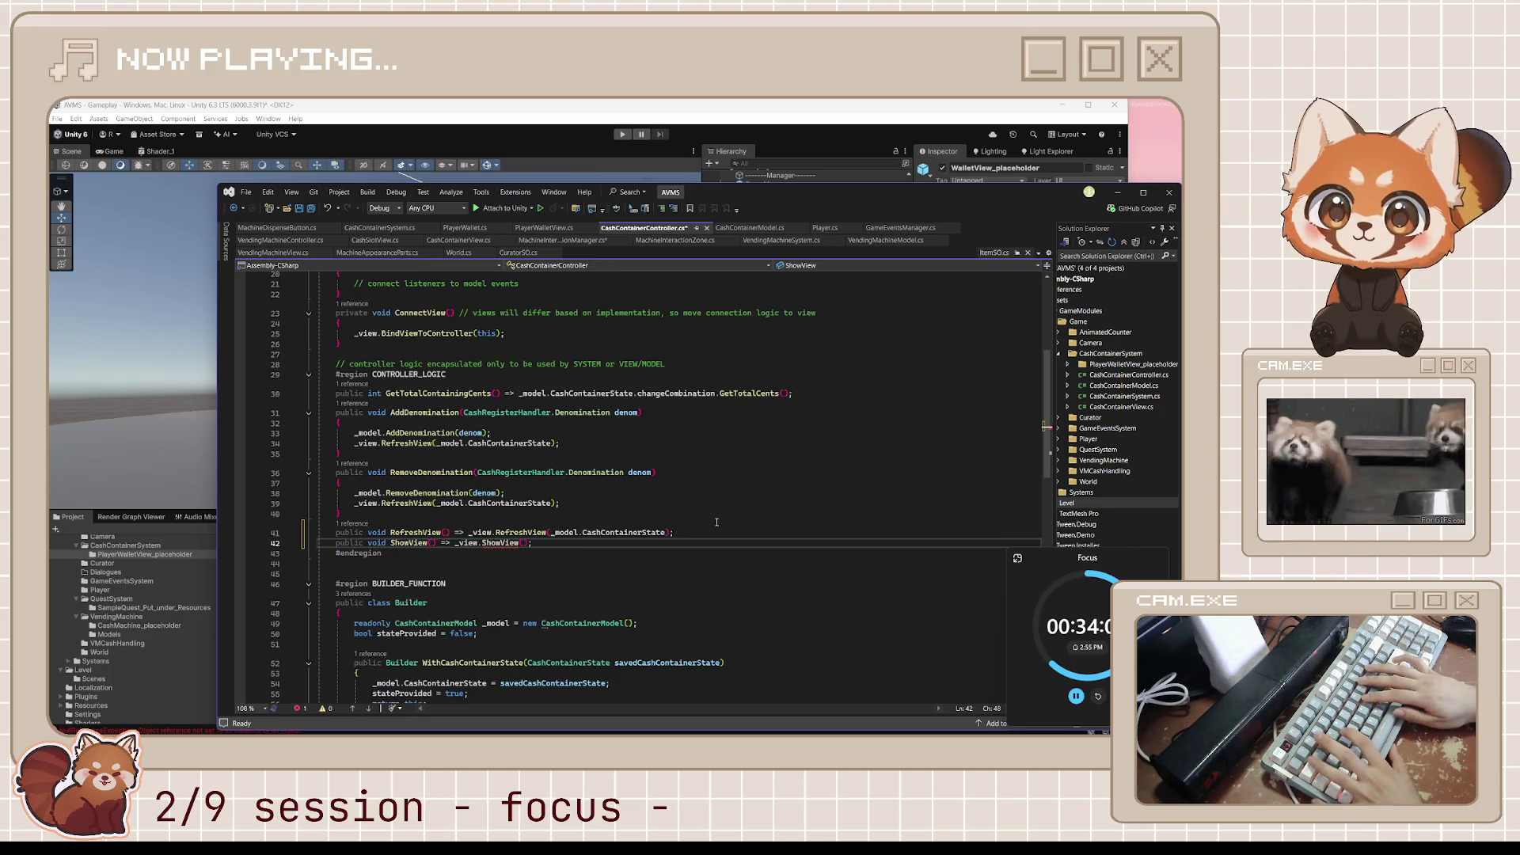
key(Return)
text(publi)
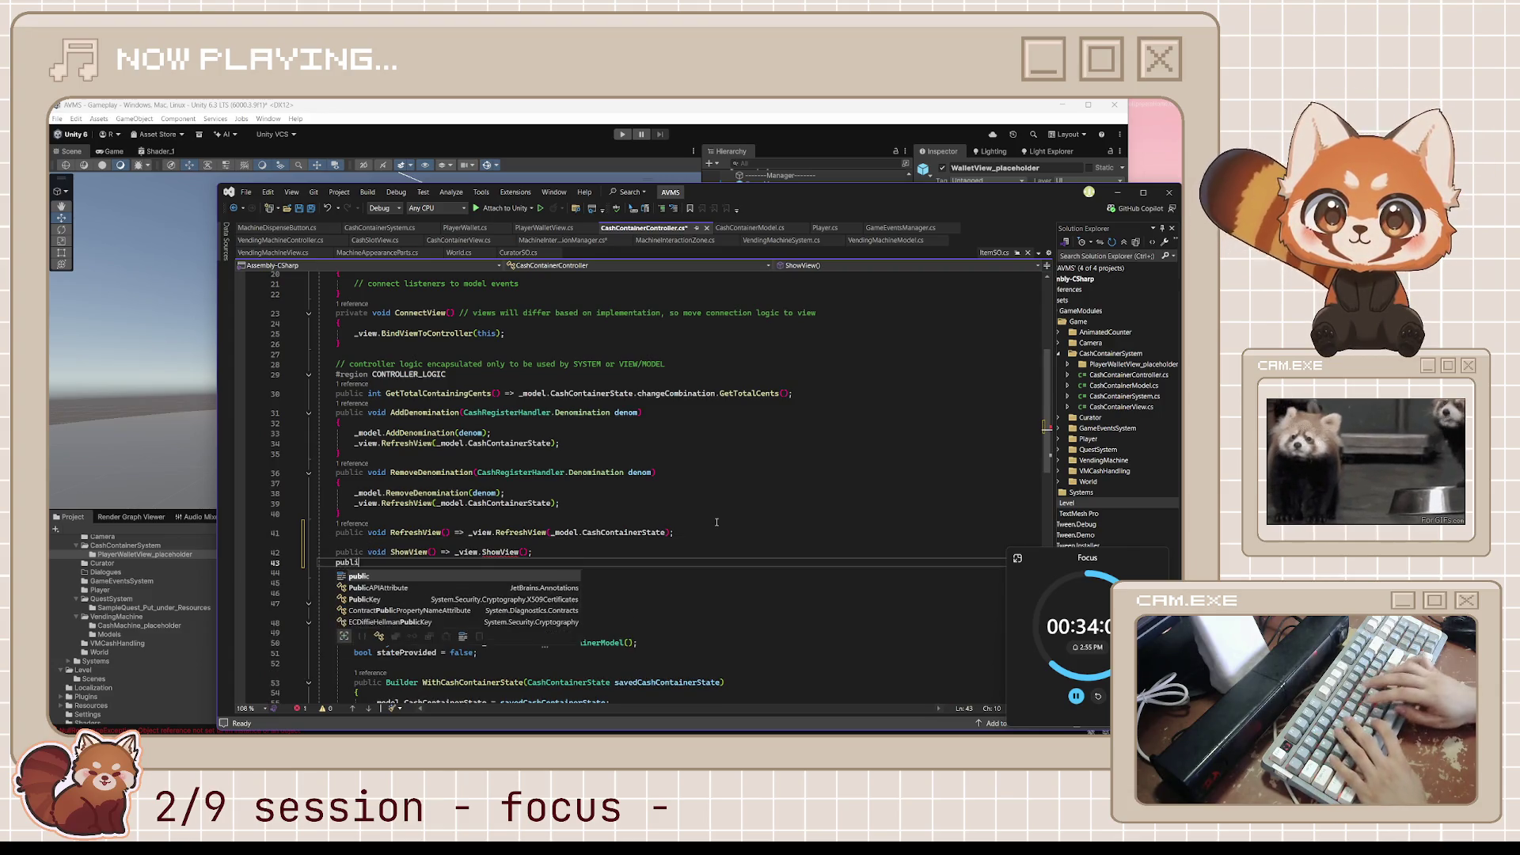
text(c void HideView() => _view.HideView();)
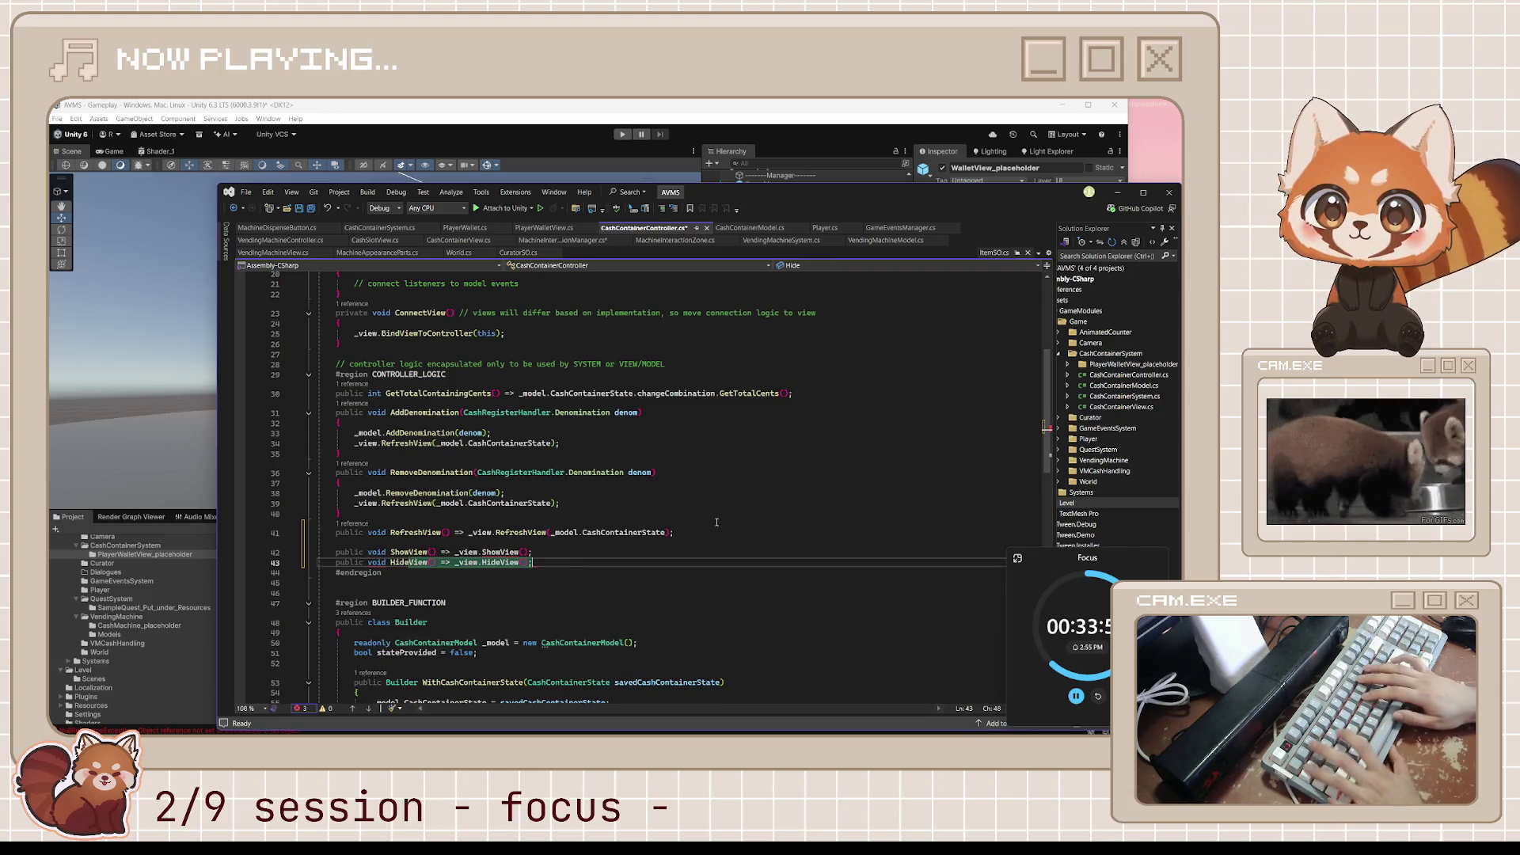
mouse_move(504, 552)
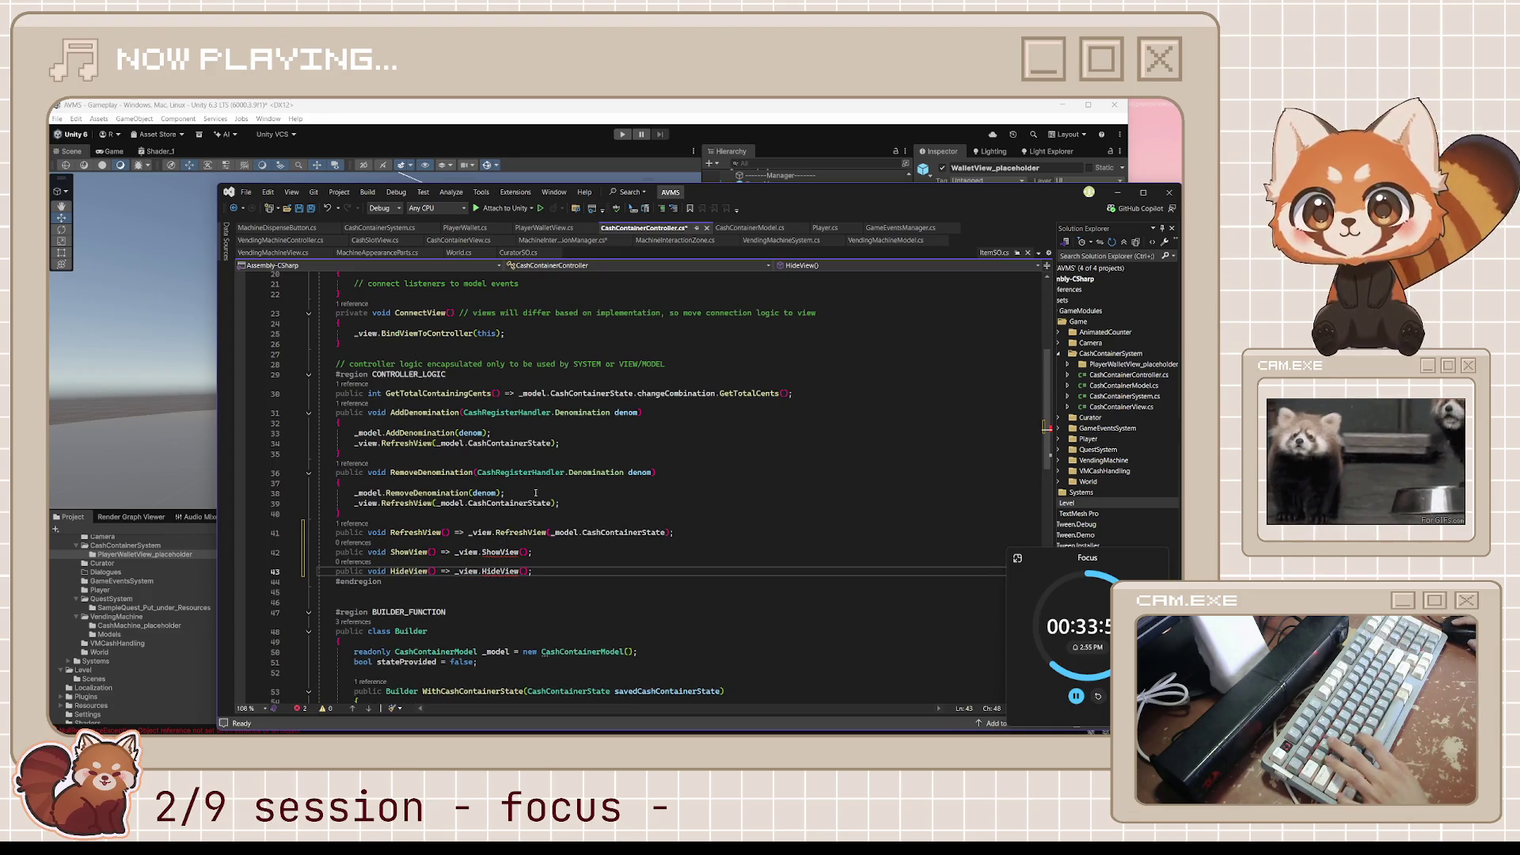
key(ctrl+s)
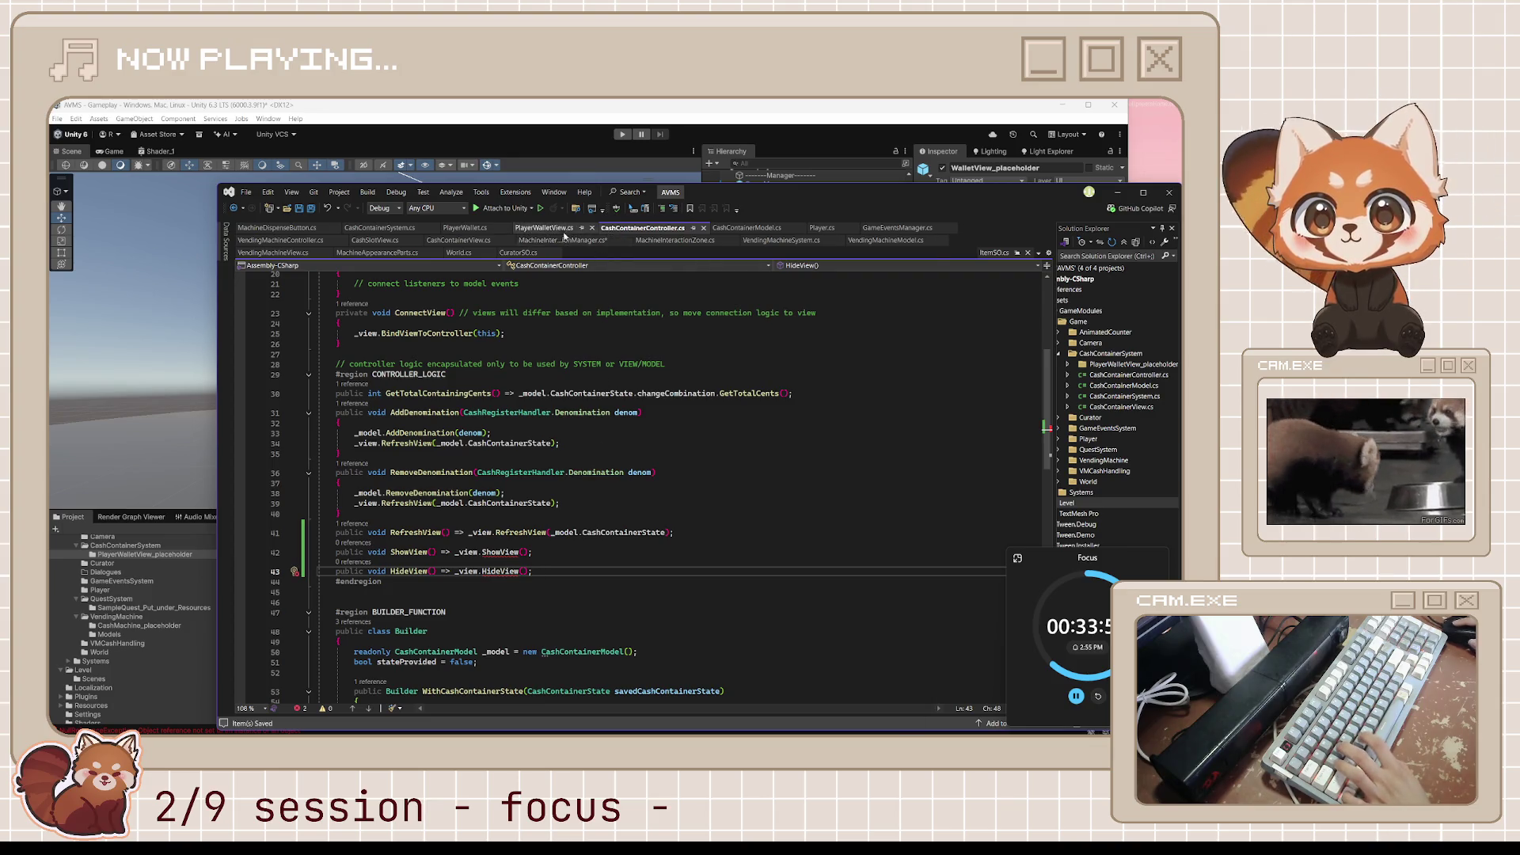
Glance over PlayerWalletView.cs, then return to CashContainerController.cs.
click(554, 229)
scroll(605, 450, down, 5)
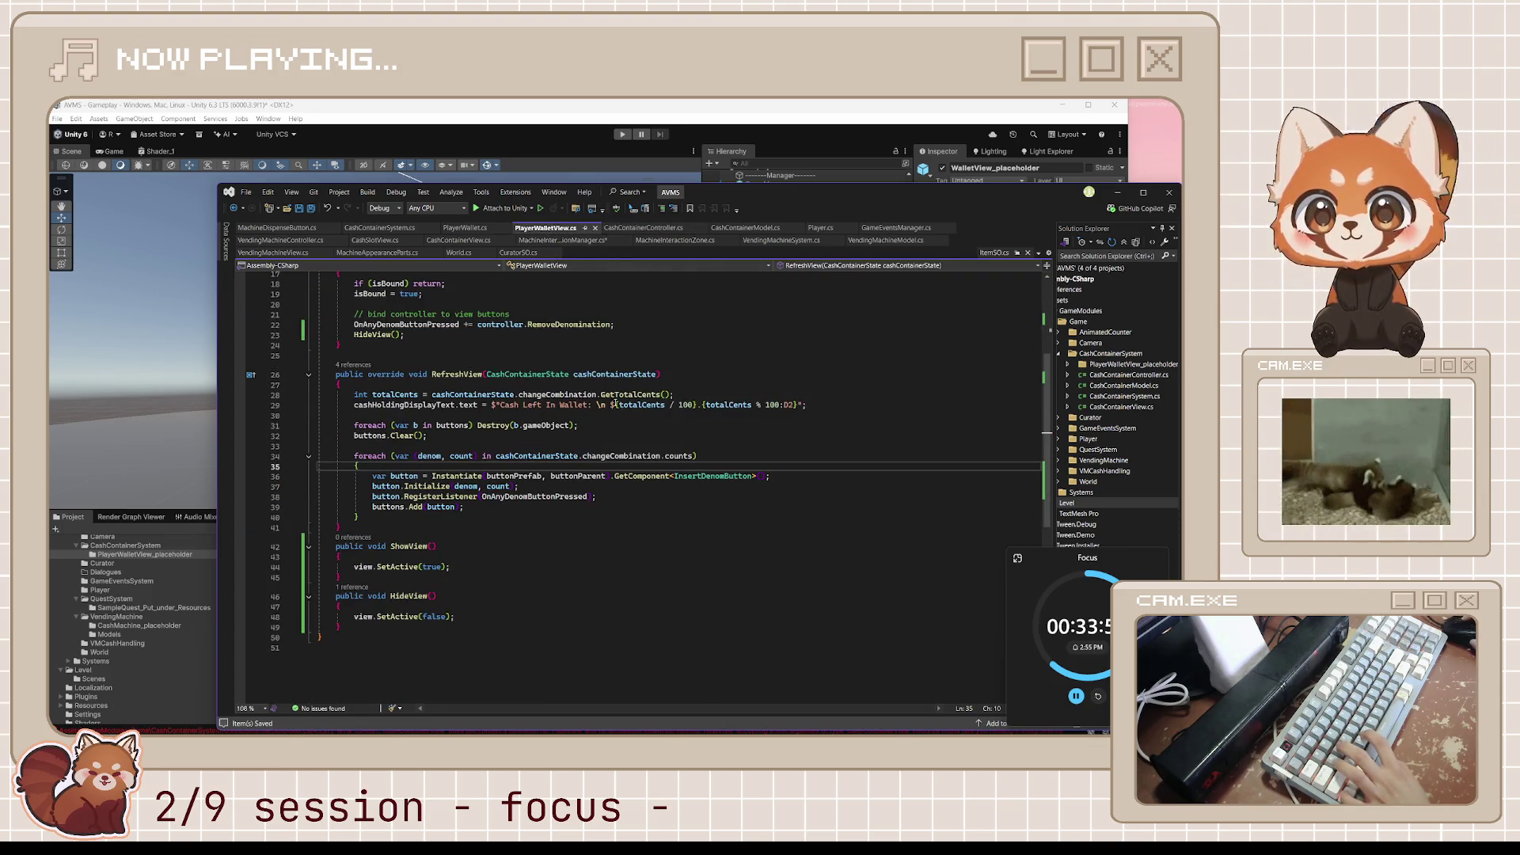
click(643, 228)
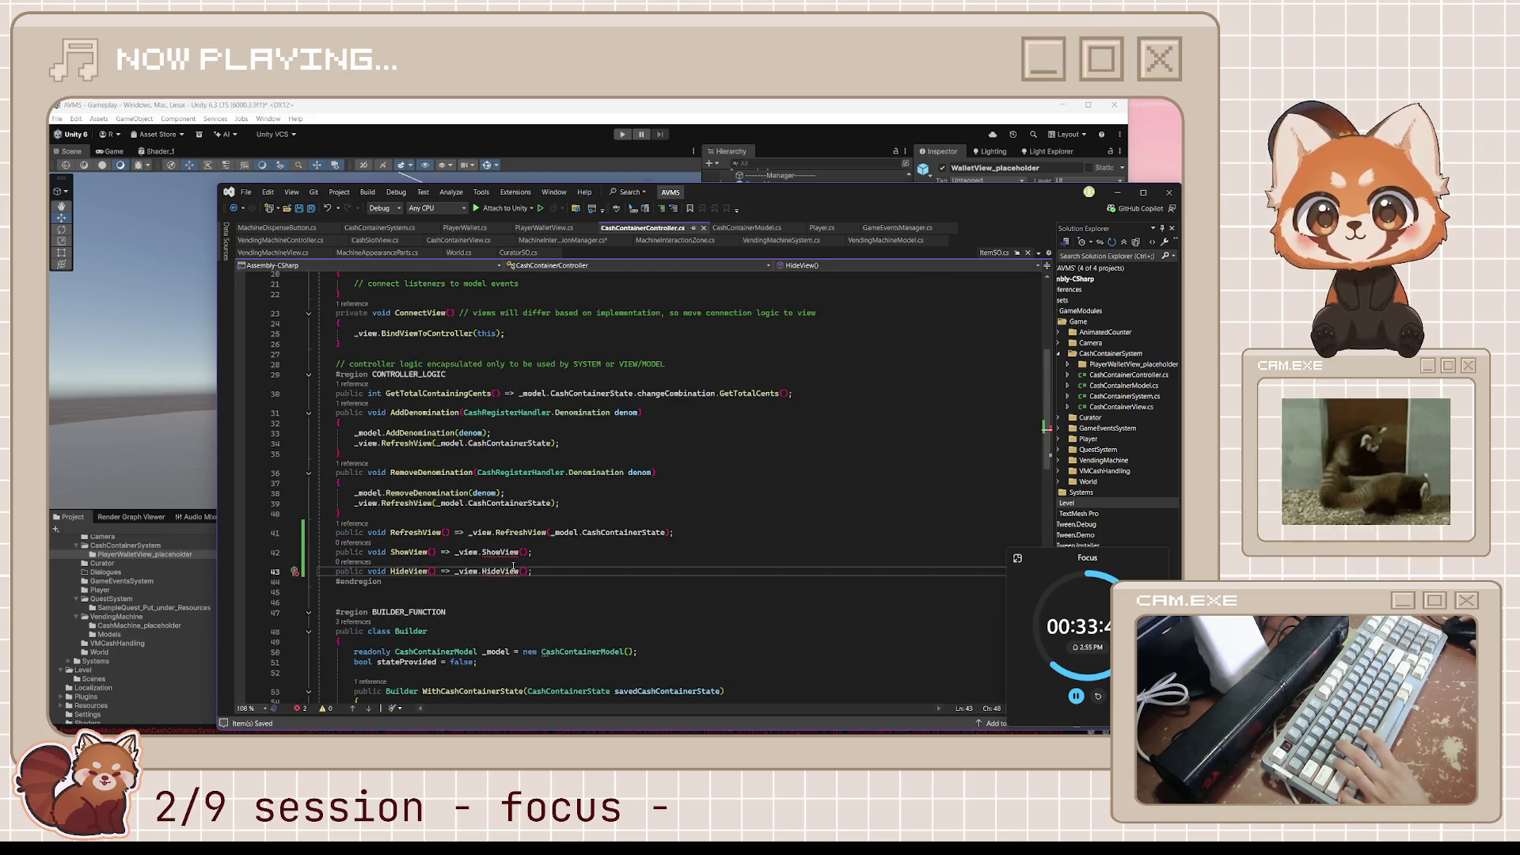
scroll(554, 301, up, 7)
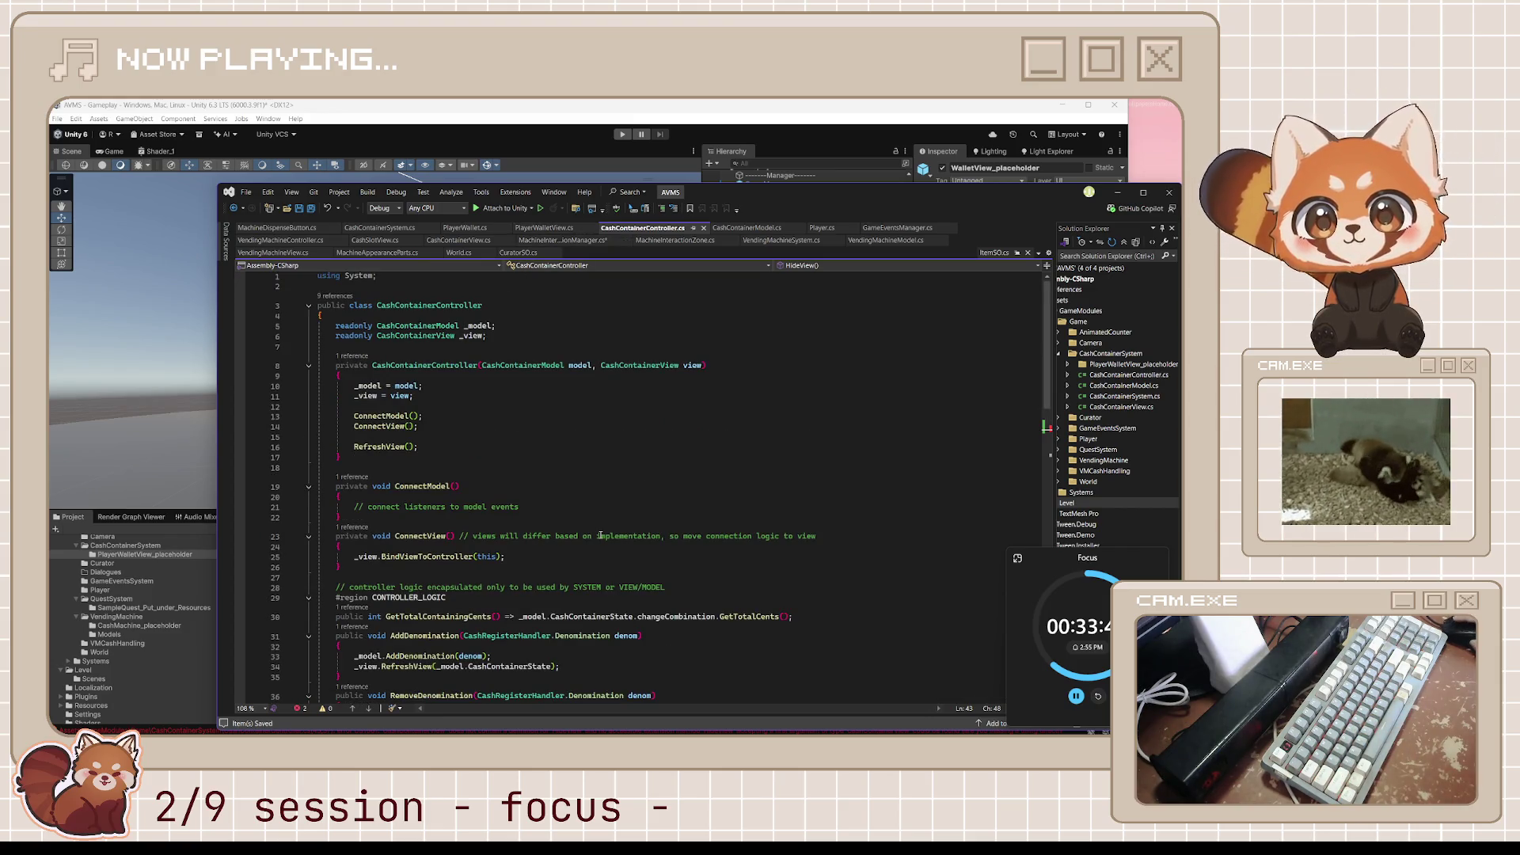
scroll(600, 536, down, 8)
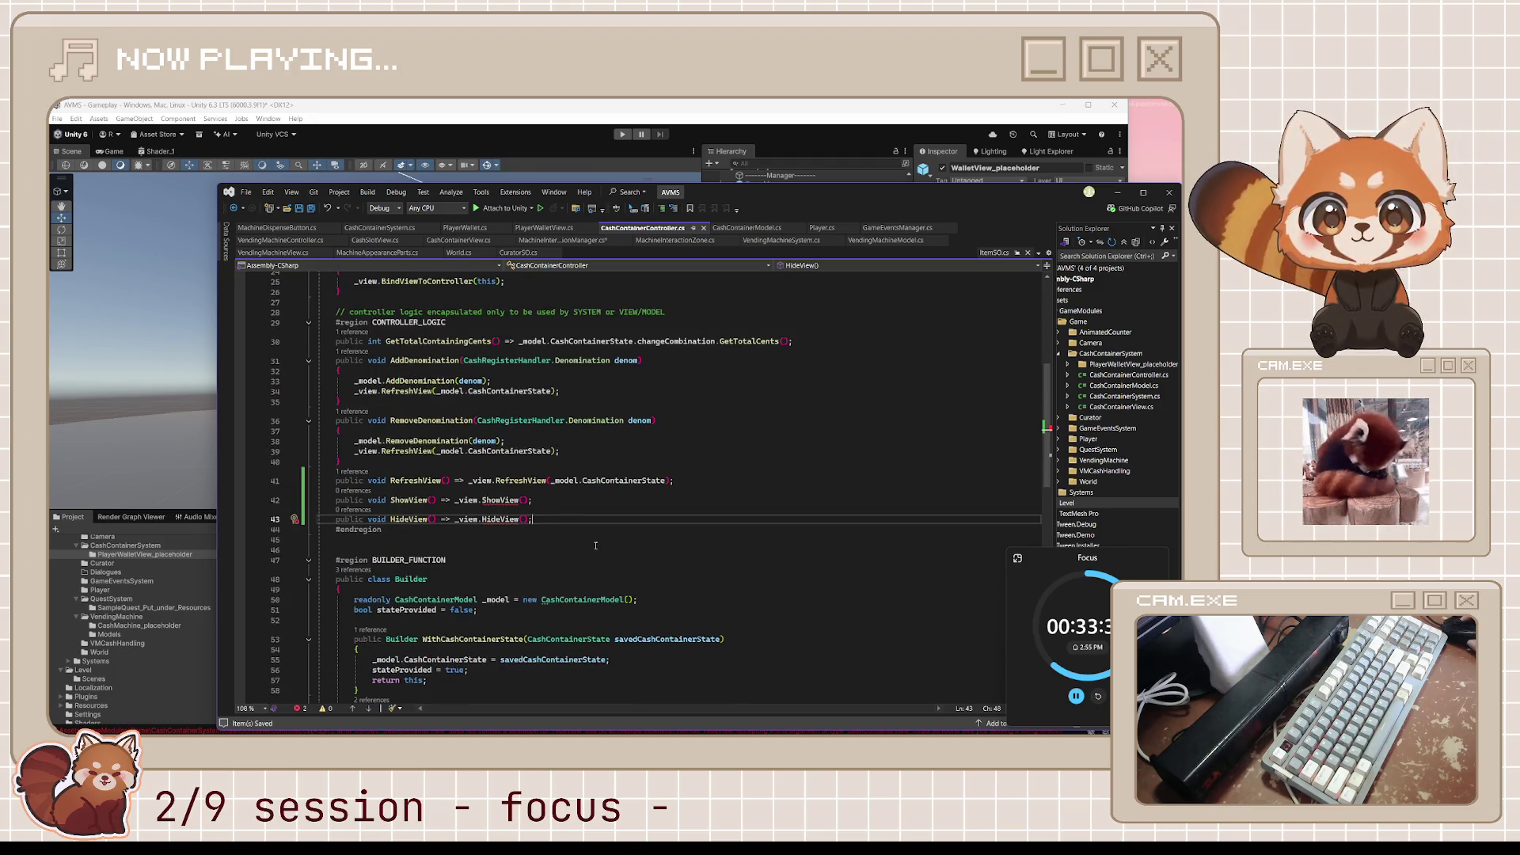
scroll(595, 546, up, 1)
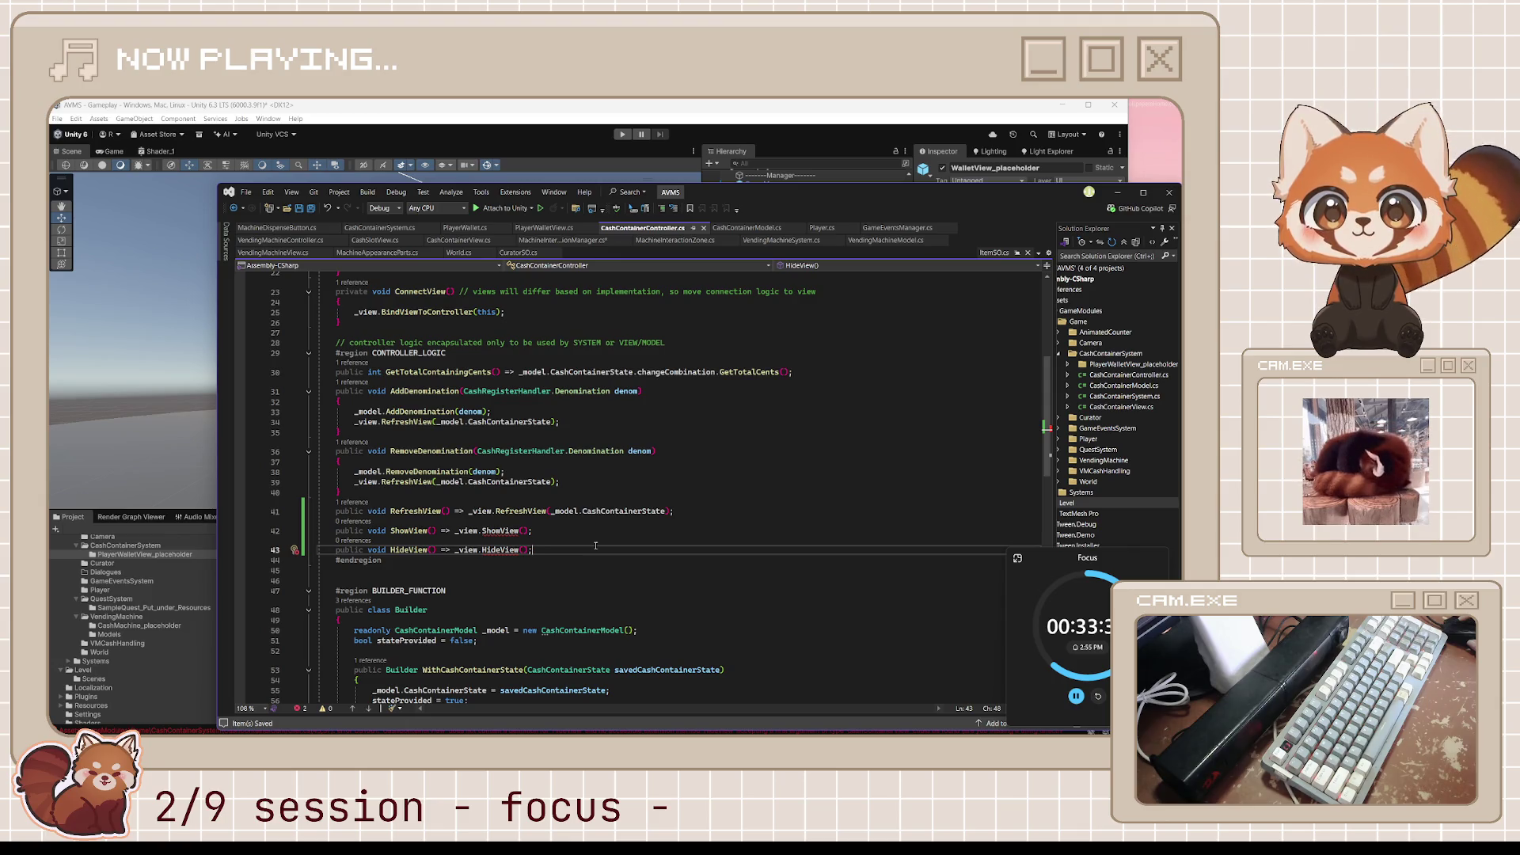
click(516, 511)
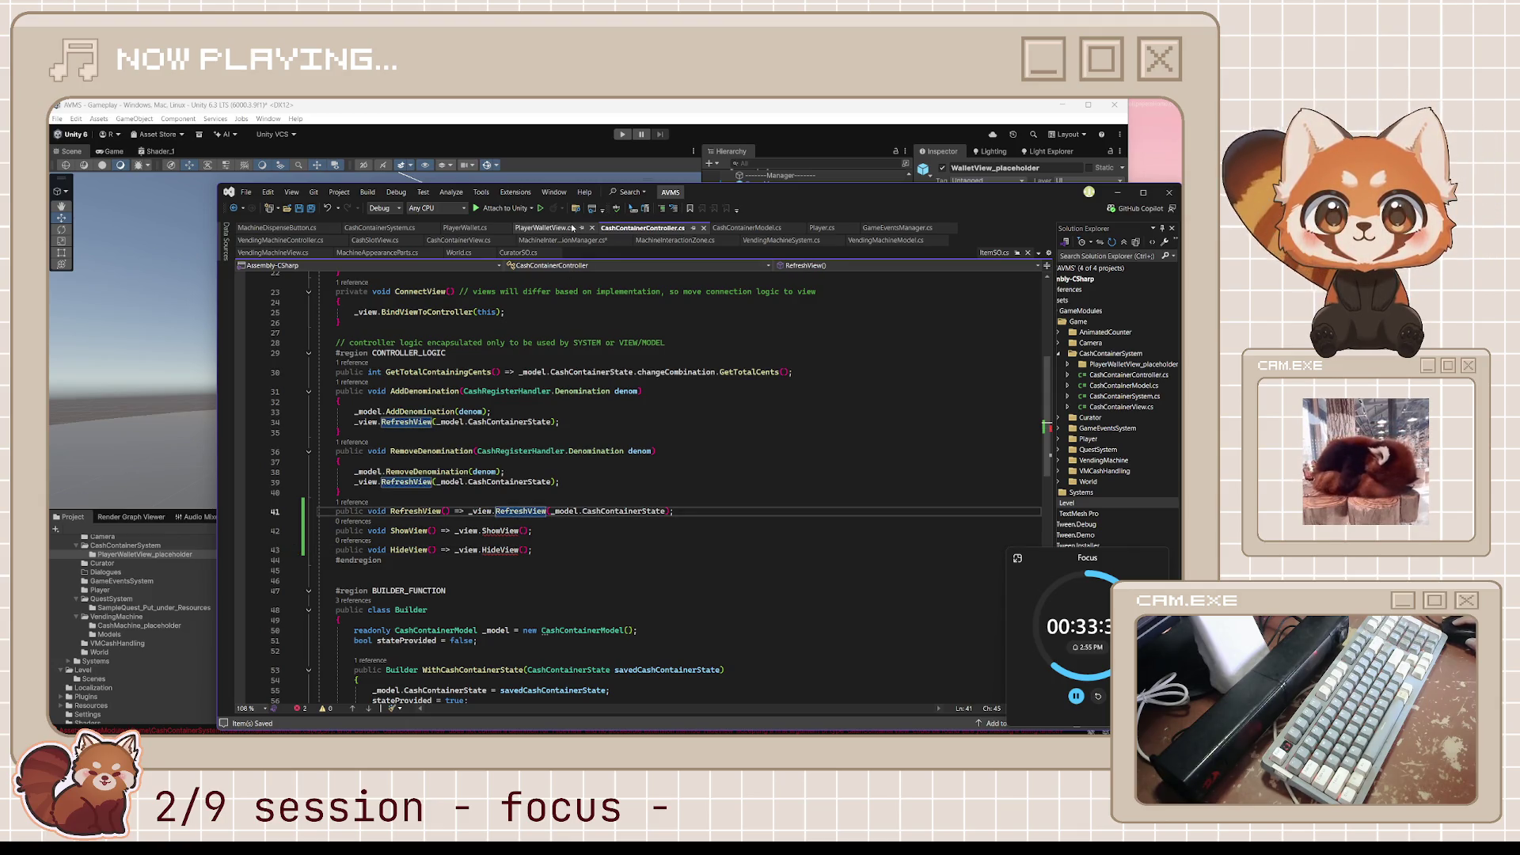
key(Up)
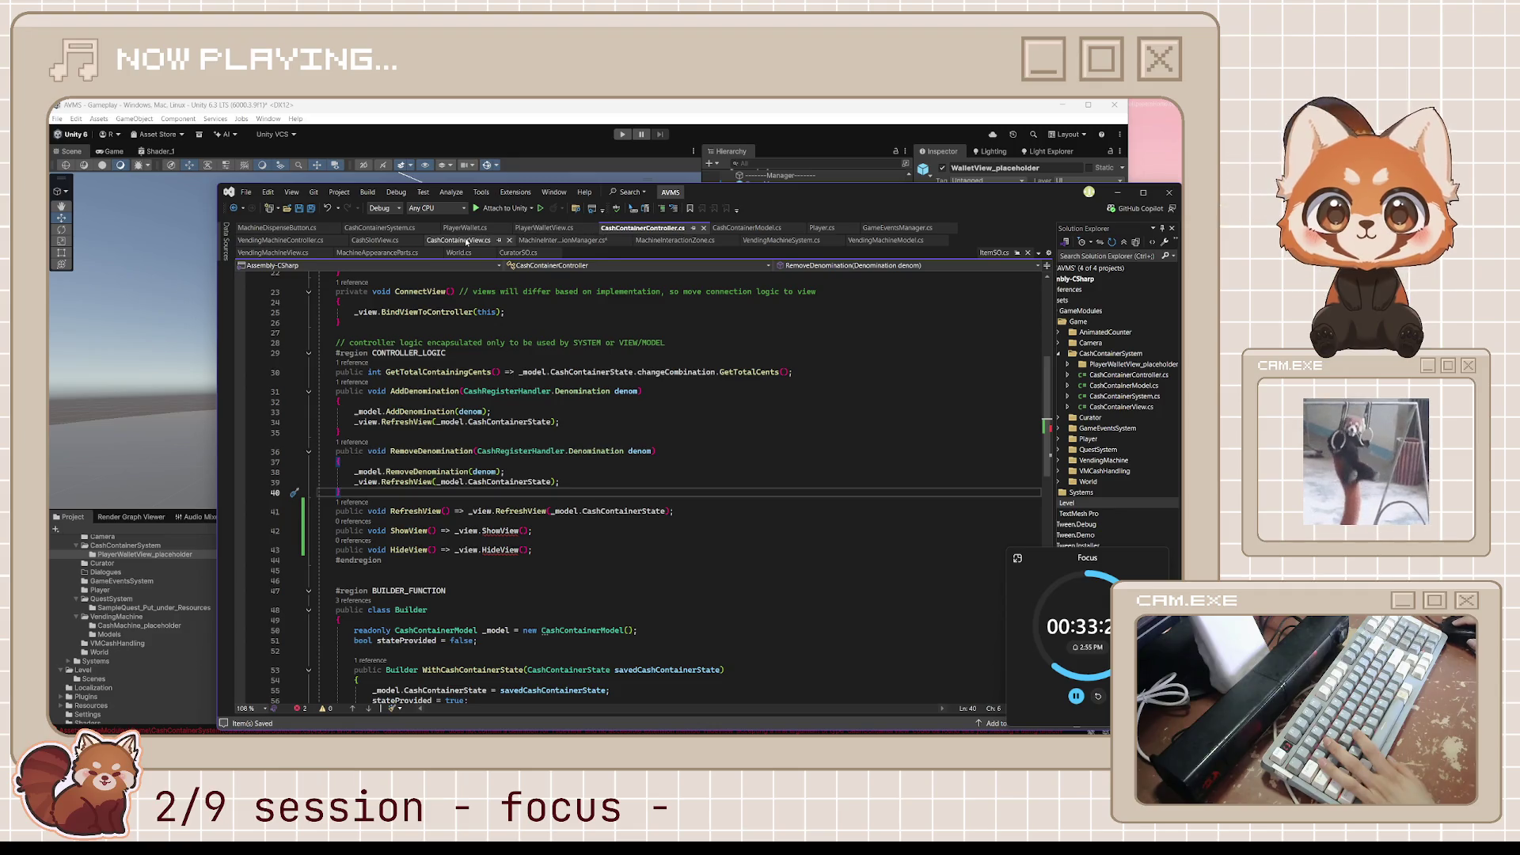
click(544, 229)
click(423, 631)
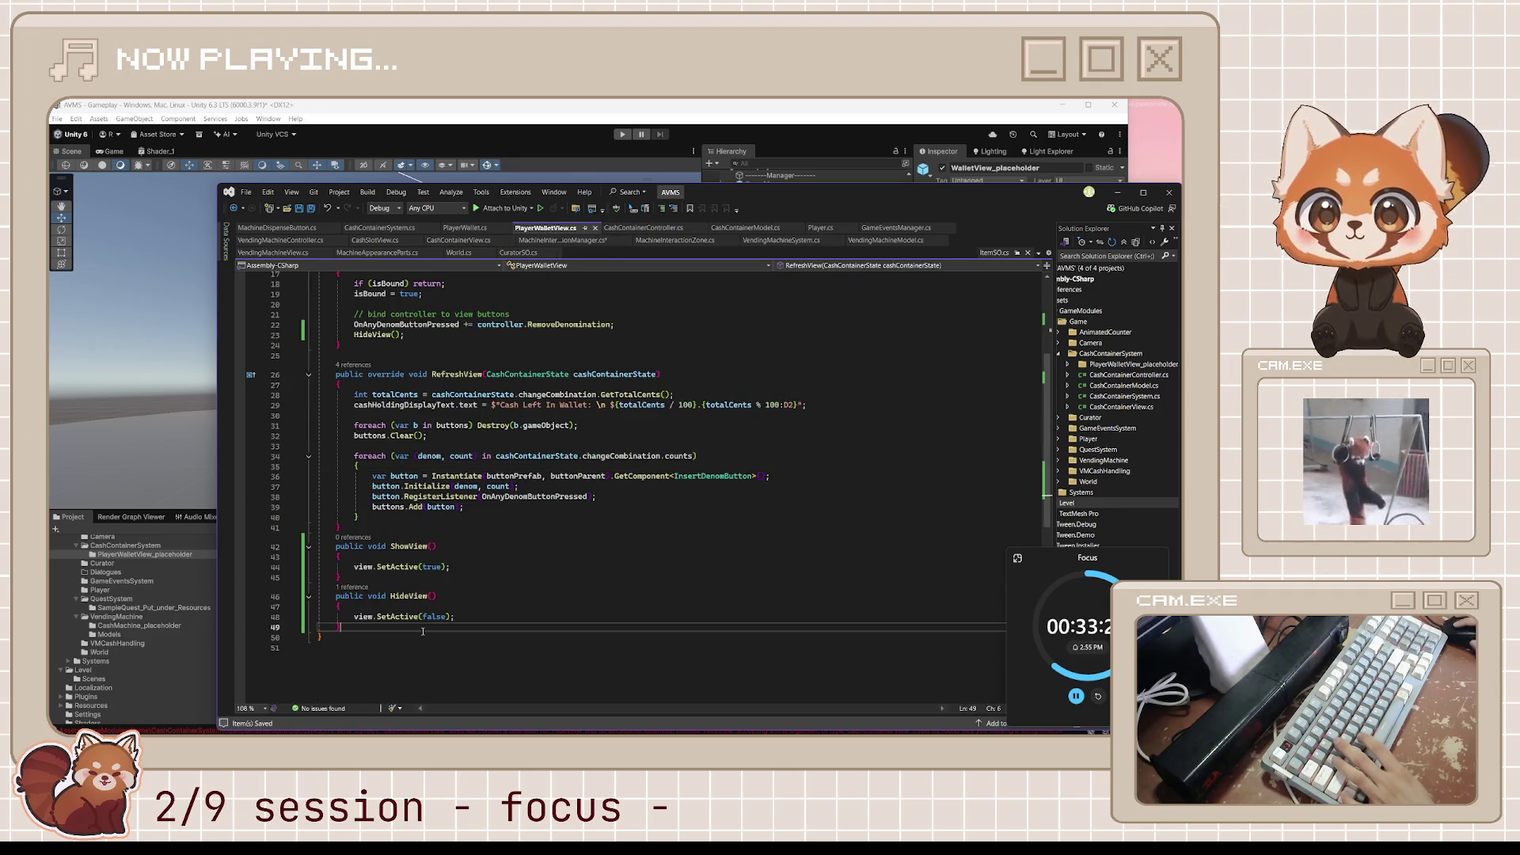
Move the ShowView and HideView methods into CashContainerView below RefreshView and save.
drag(423, 631, 319, 547)
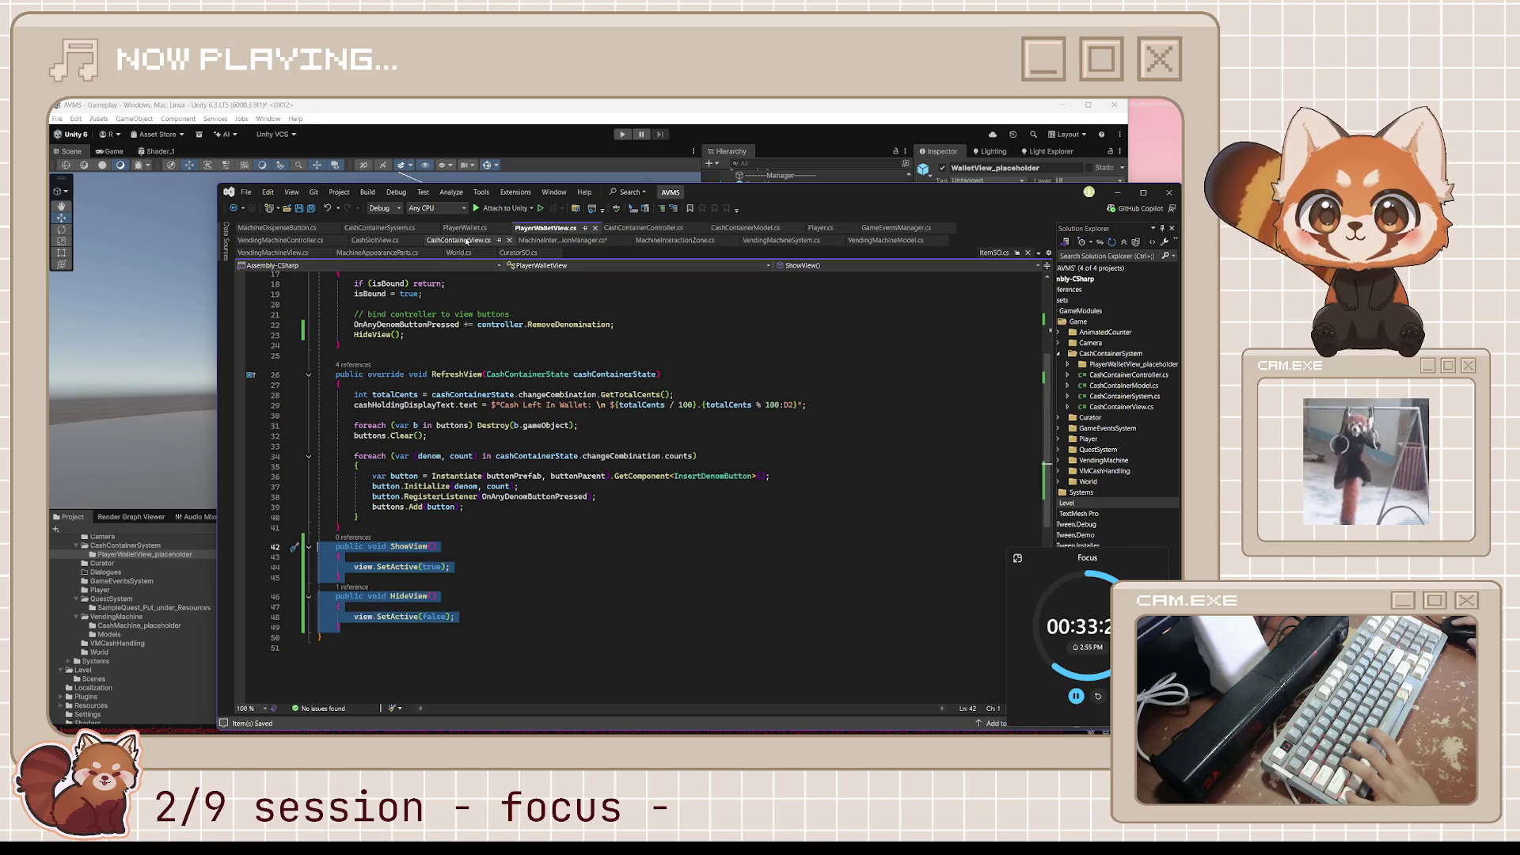
key(ctrl+x)
click(466, 242)
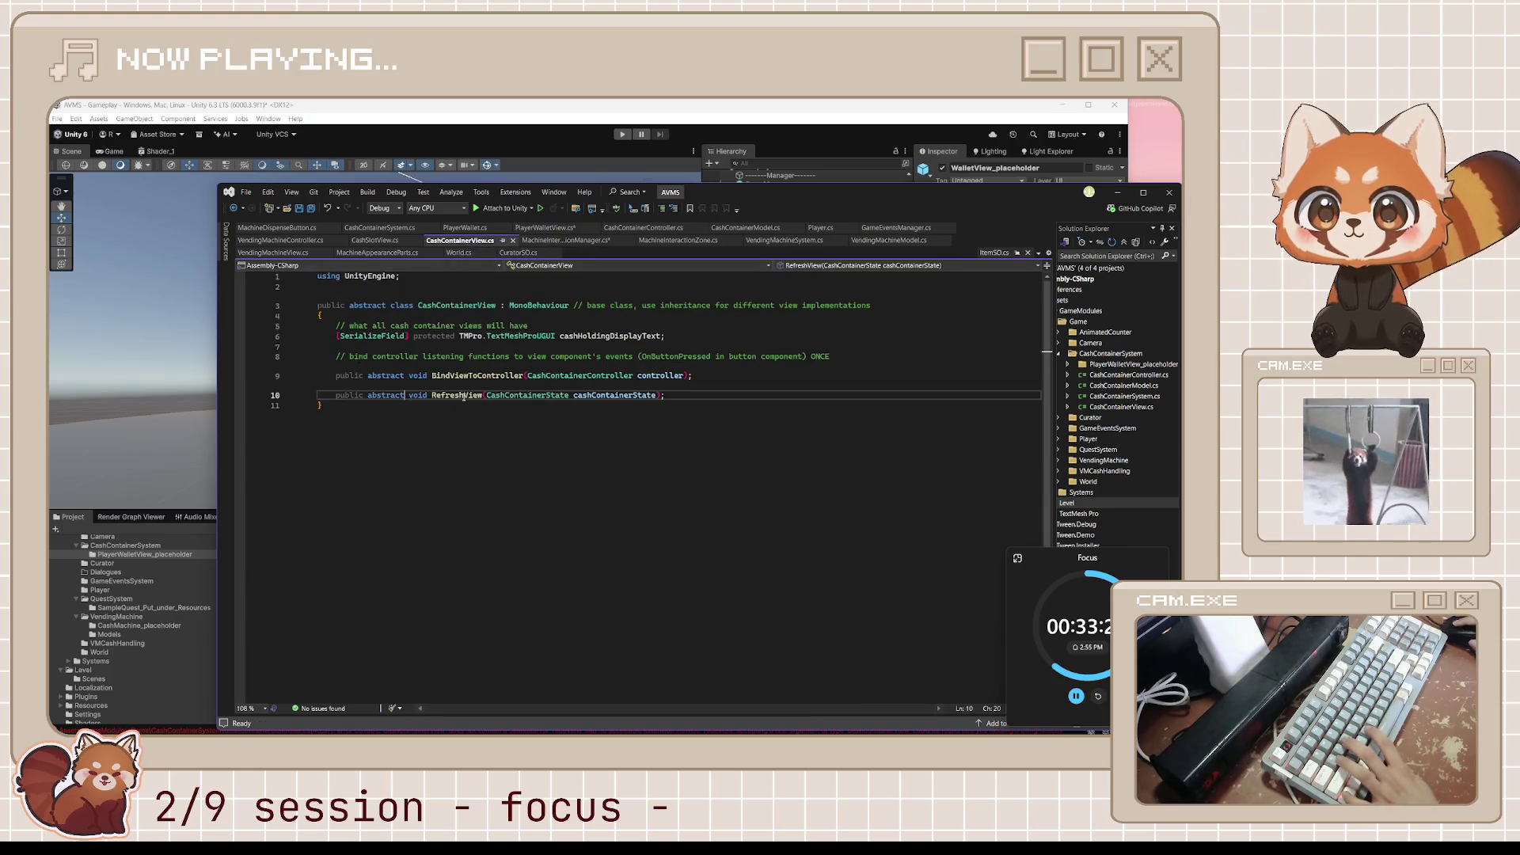
key(Return)
key(Return)
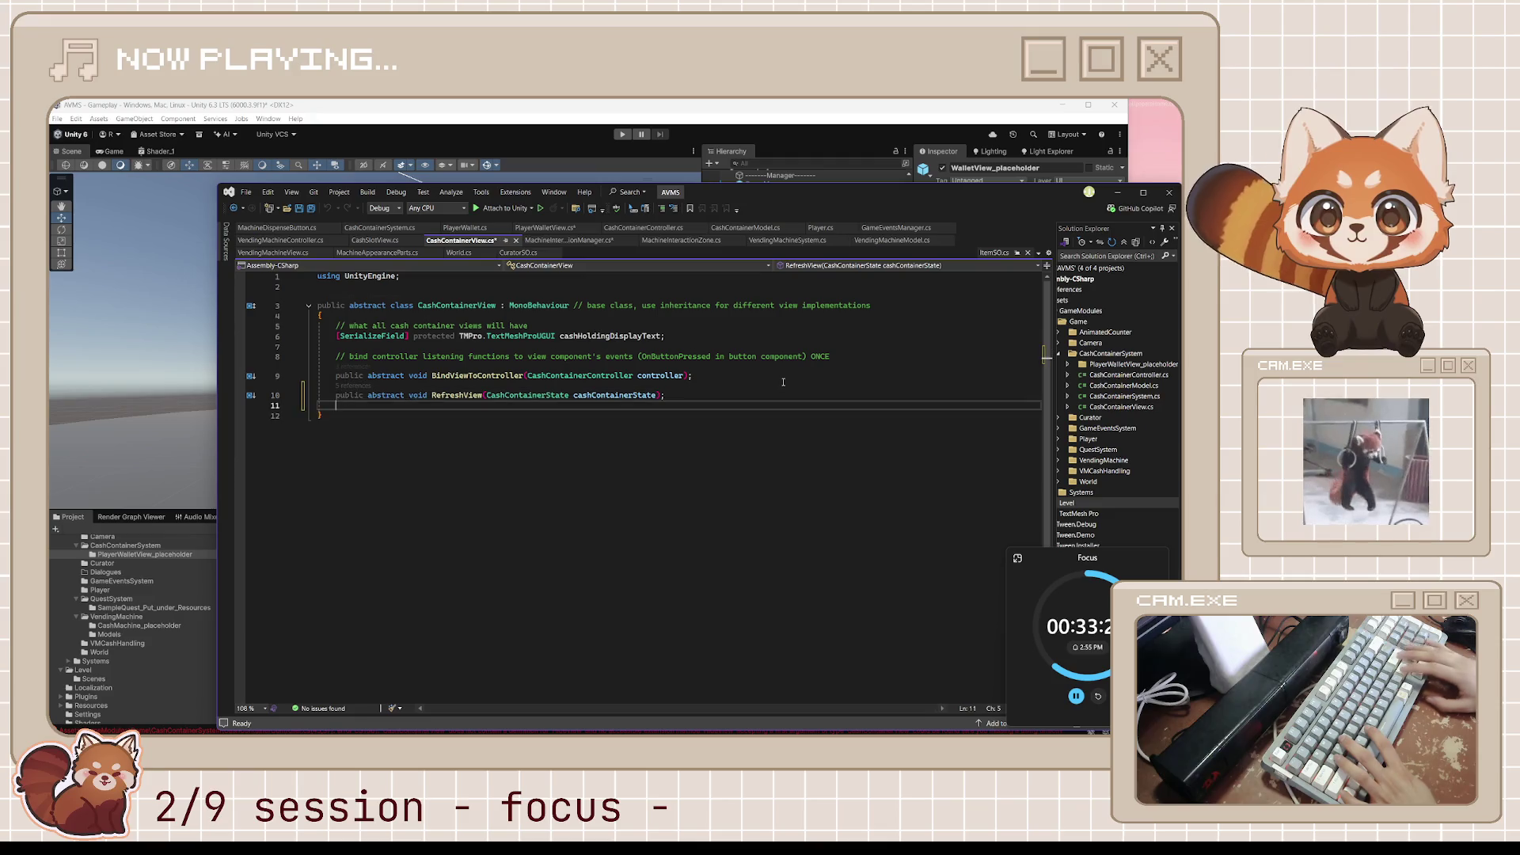
key(ctrl+v)
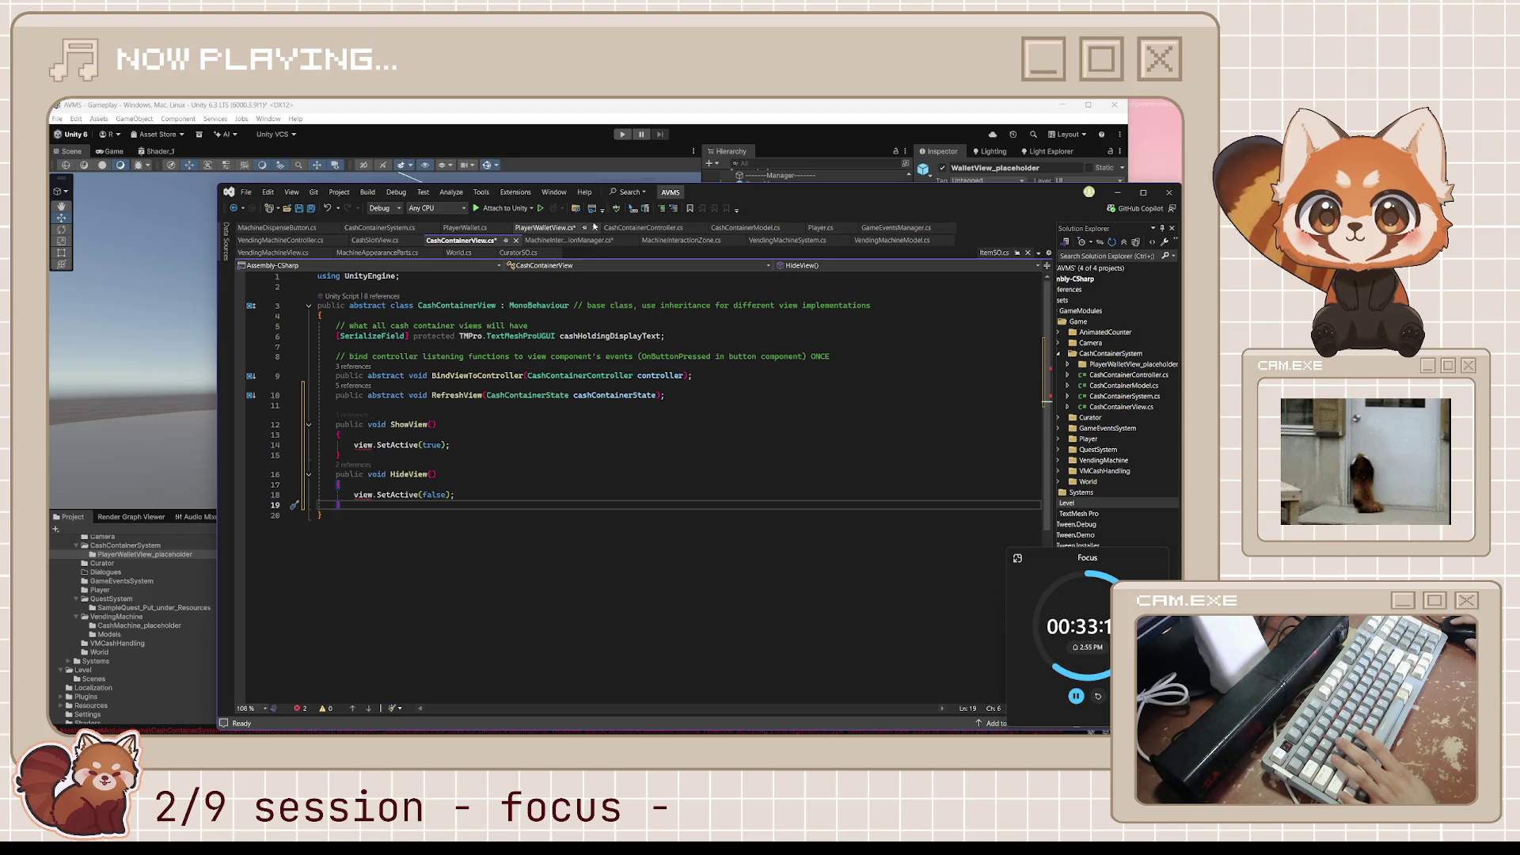
click(567, 406)
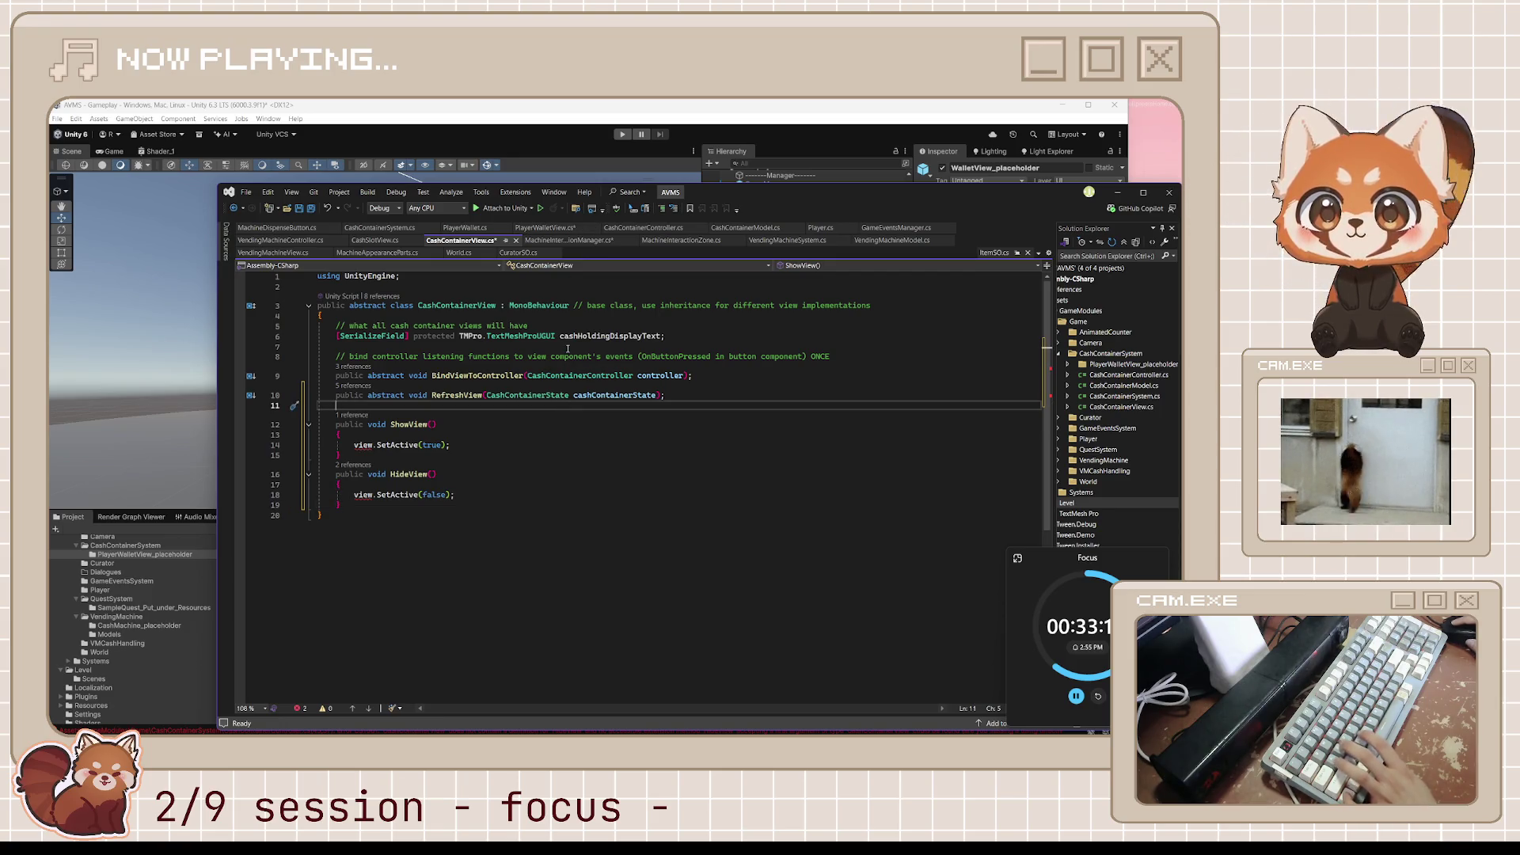
key(ctrl+s)
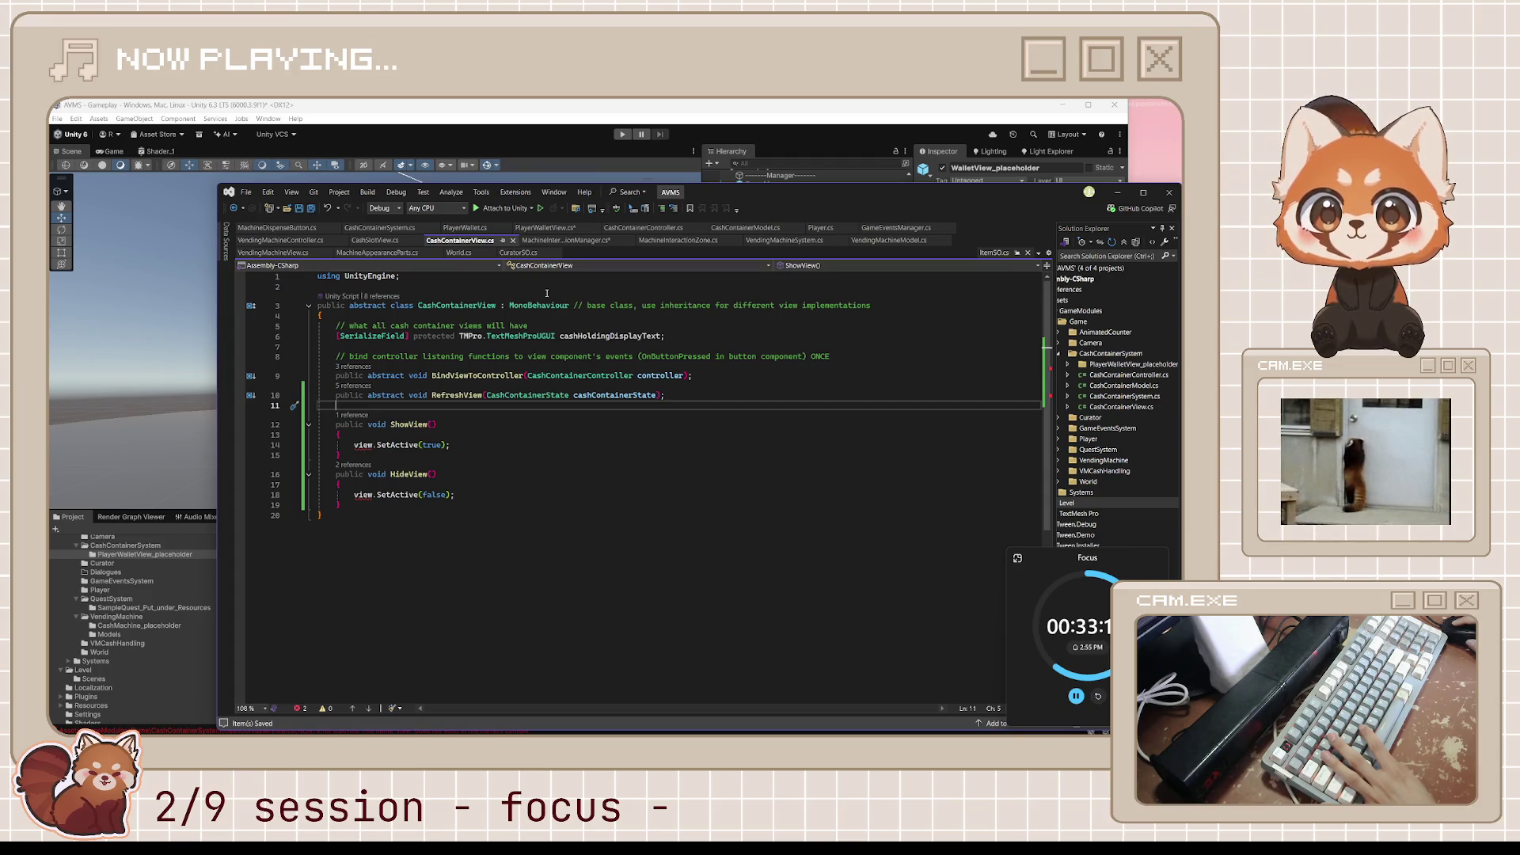
click(545, 227)
scroll(596, 468, up, 5)
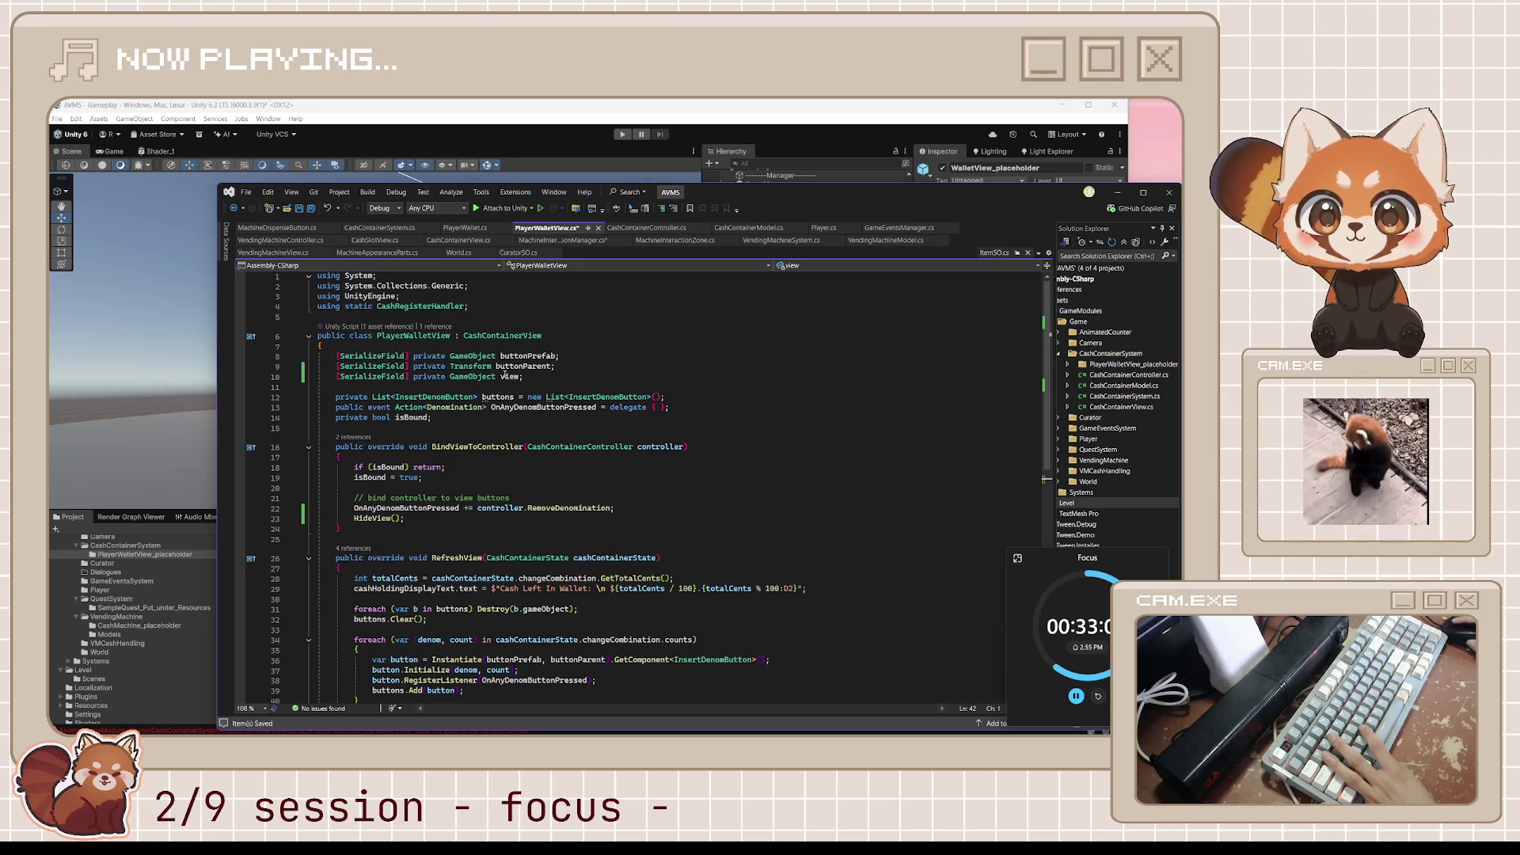
Delete the '[SerializeField] private GameObject view;' field from PlayerWalletView.
drag(530, 380, 296, 379)
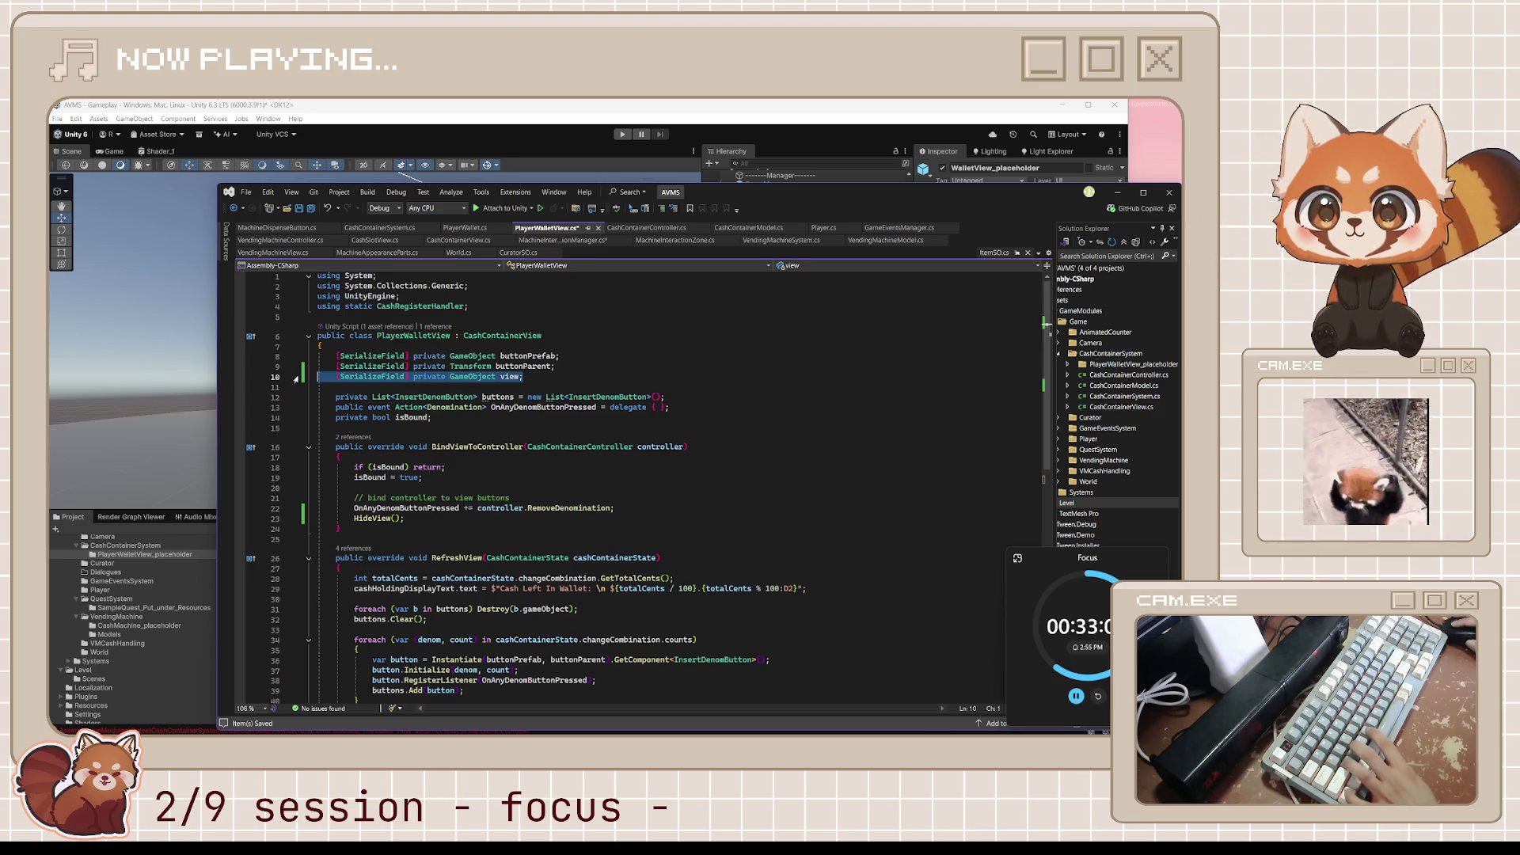
key(BackSpace)
scroll(700, 553, down, 1)
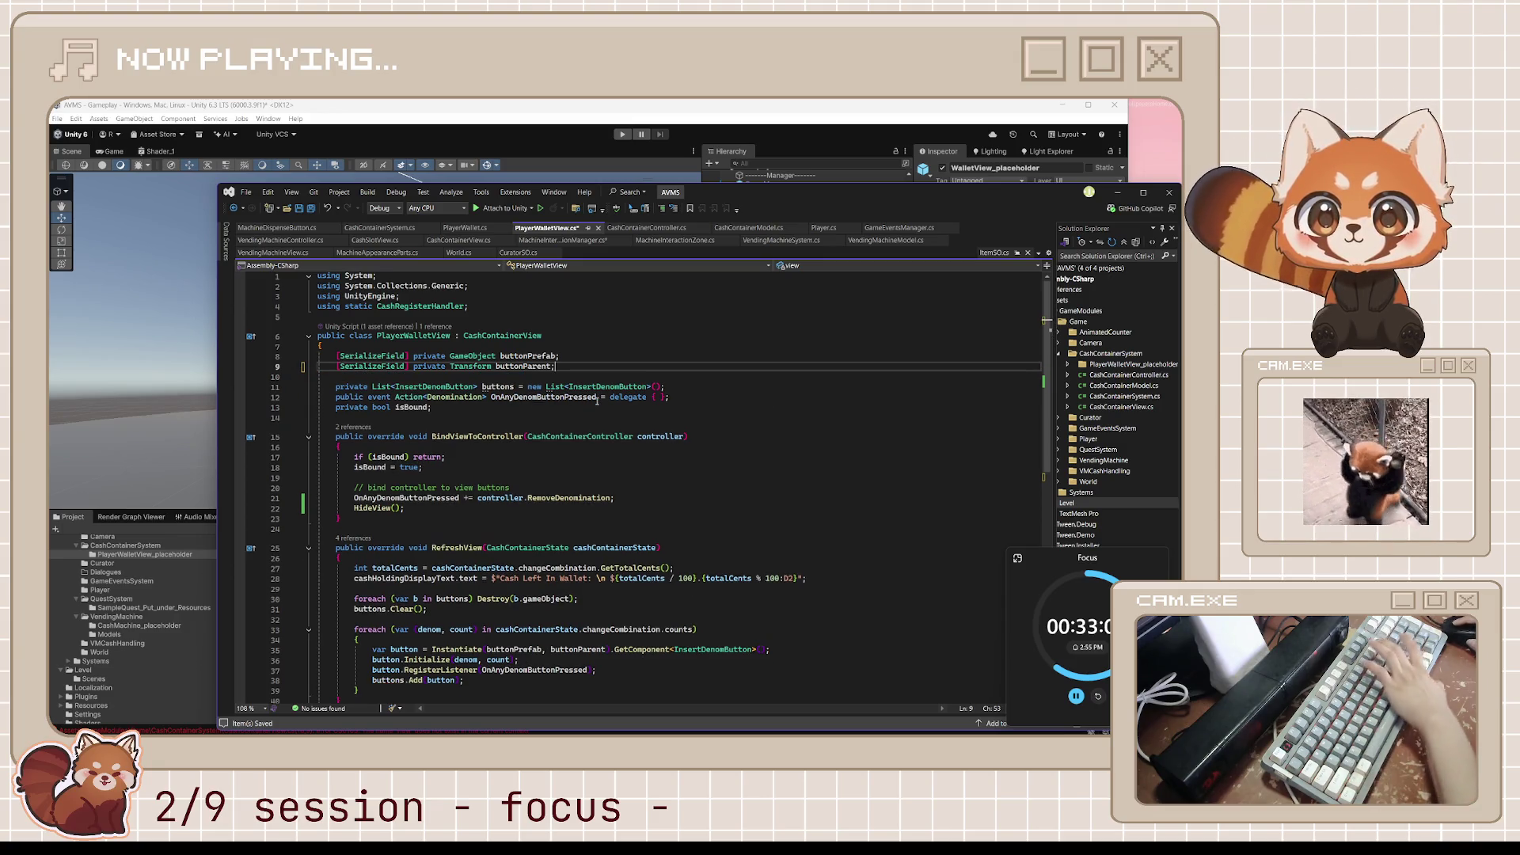
key(BackSpace)
scroll(700, 553, down, 4)
scroll(551, 395, up, 3)
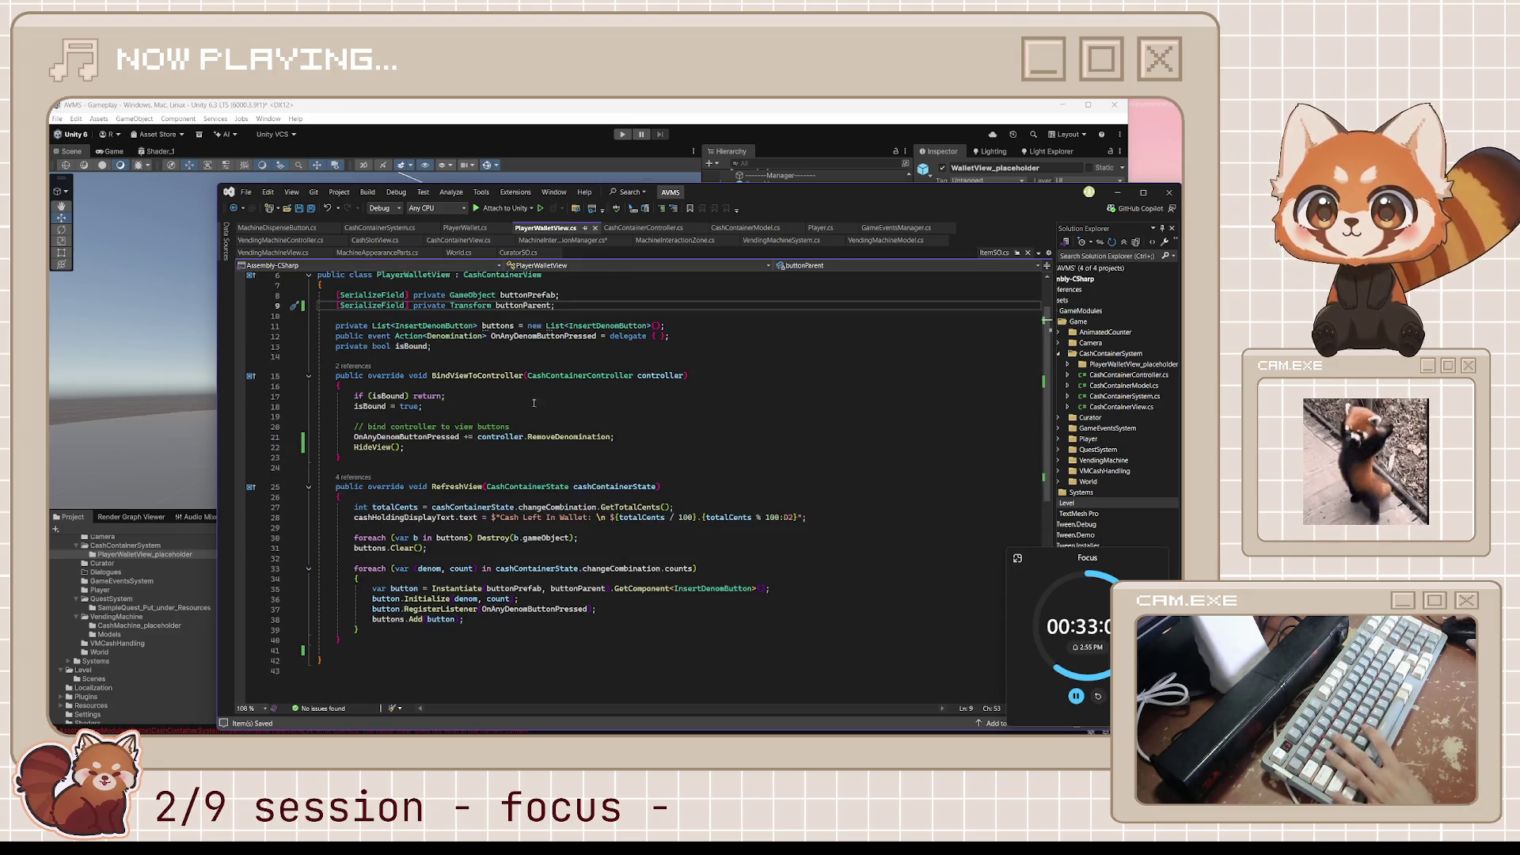
Inspect the HideView call and CashContainerController parameter, then check MachineInteractionManager.
drag(429, 453, 346, 445)
click(570, 375)
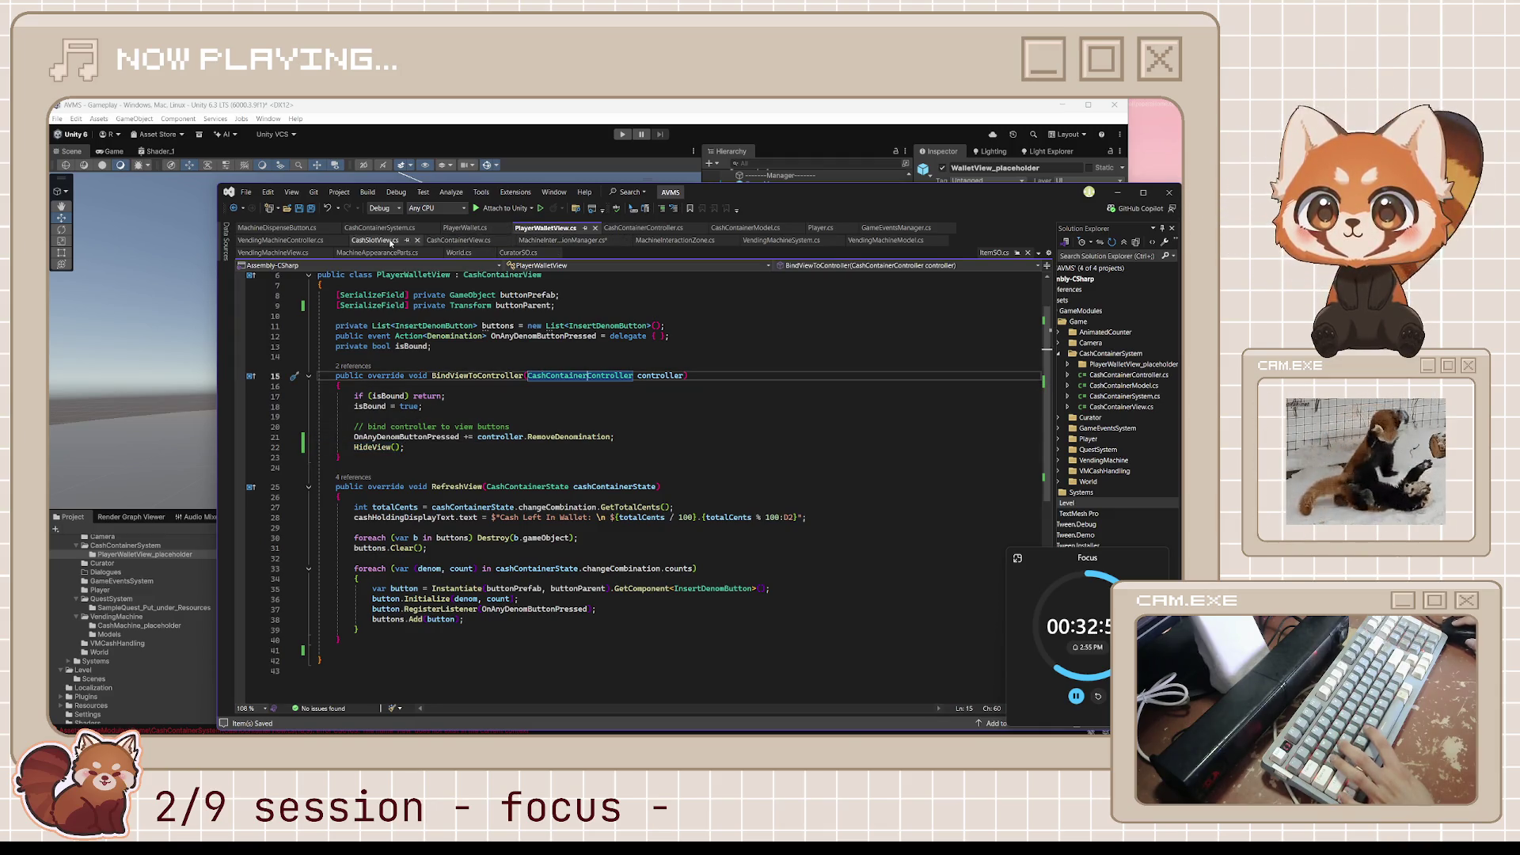
click(567, 240)
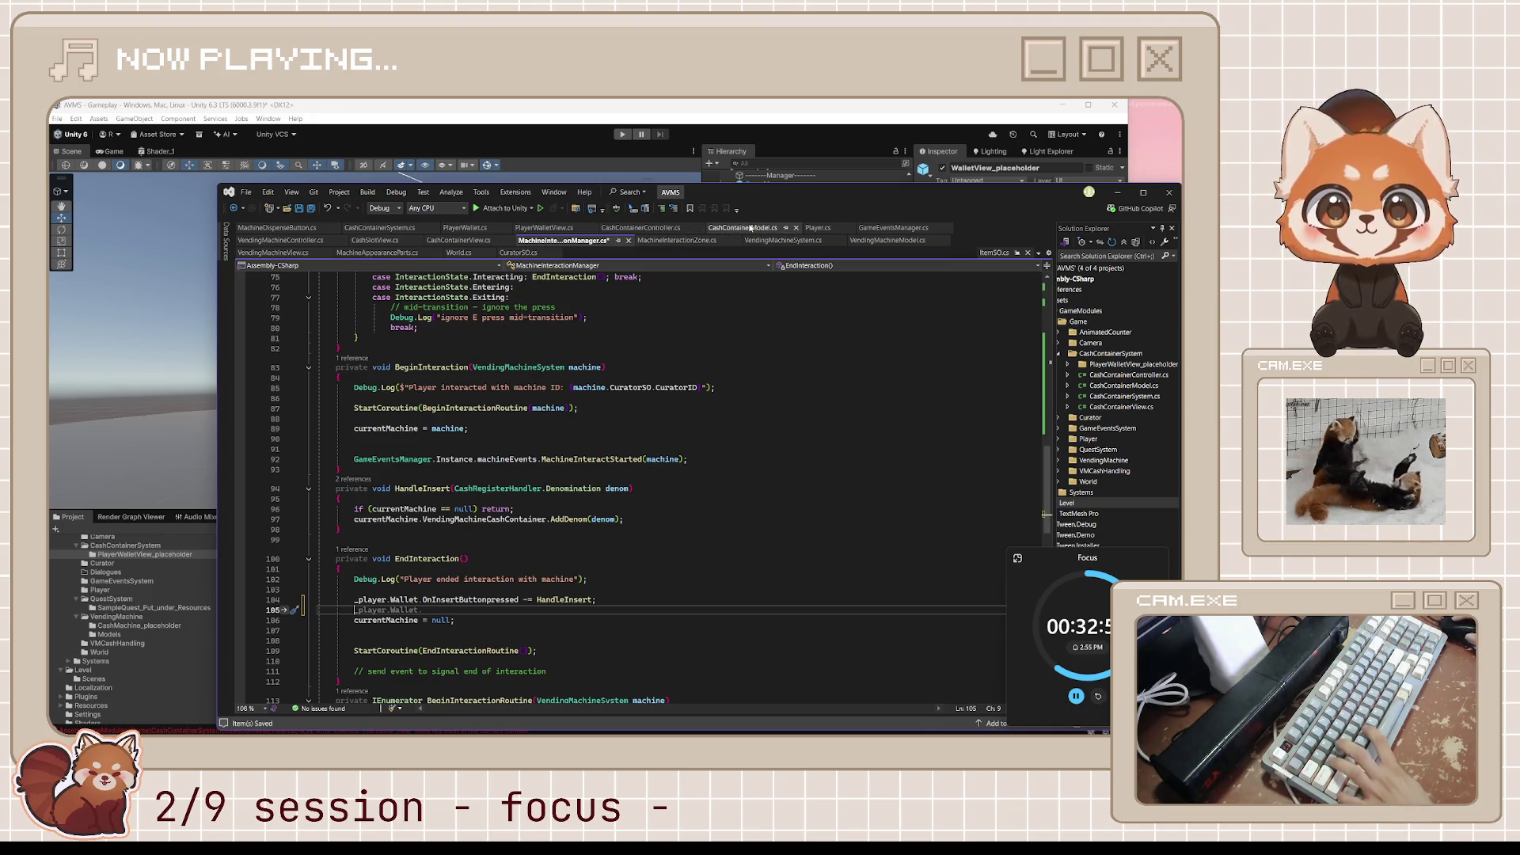
click(459, 240)
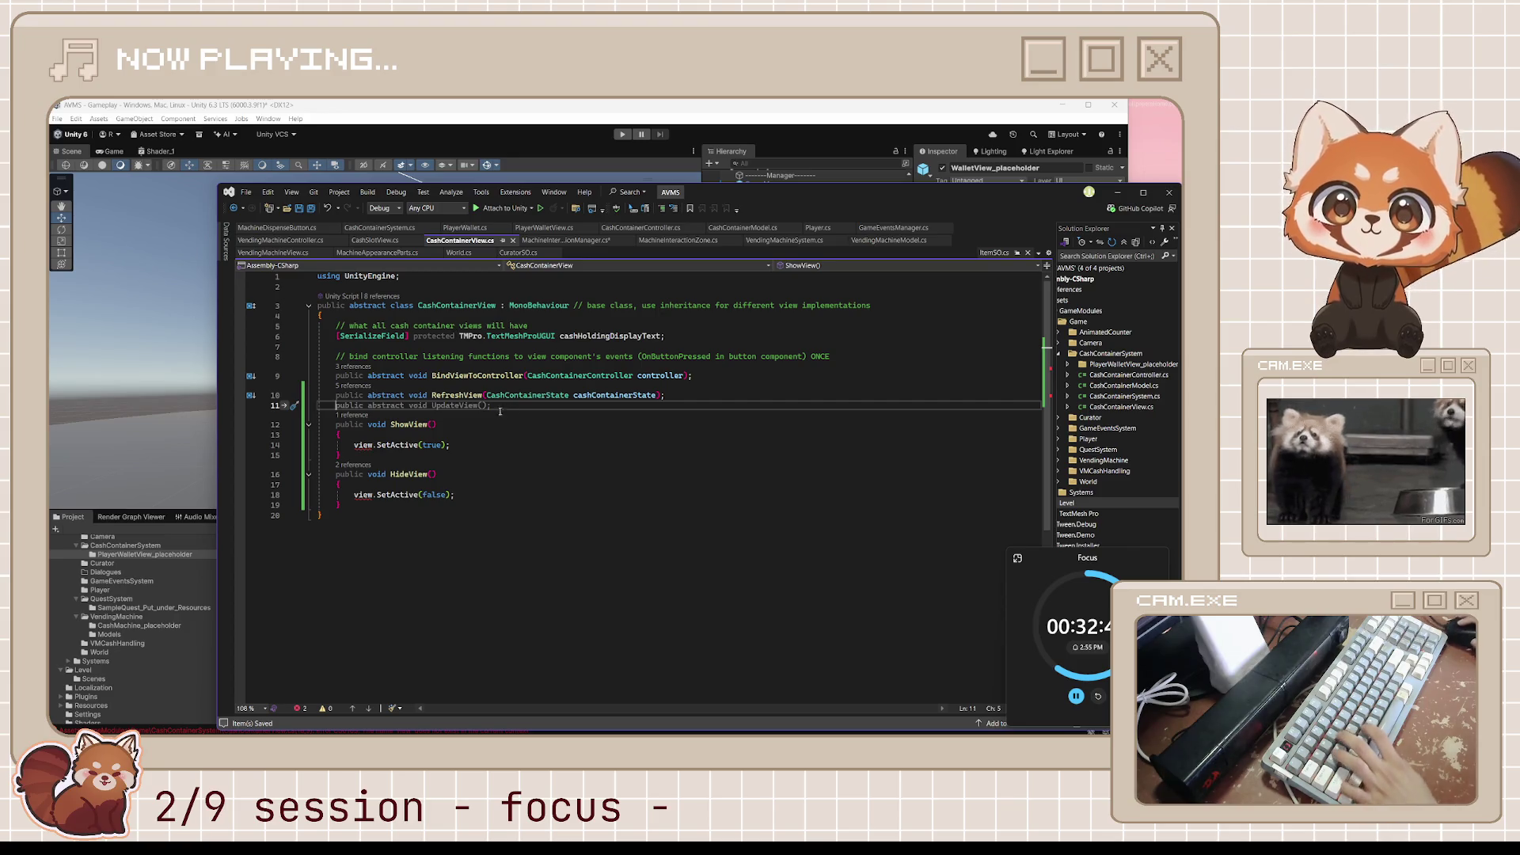
Add a serialized GameObject view field under CashContainerView's text field, drop UpdateView, and save.
click(654, 342)
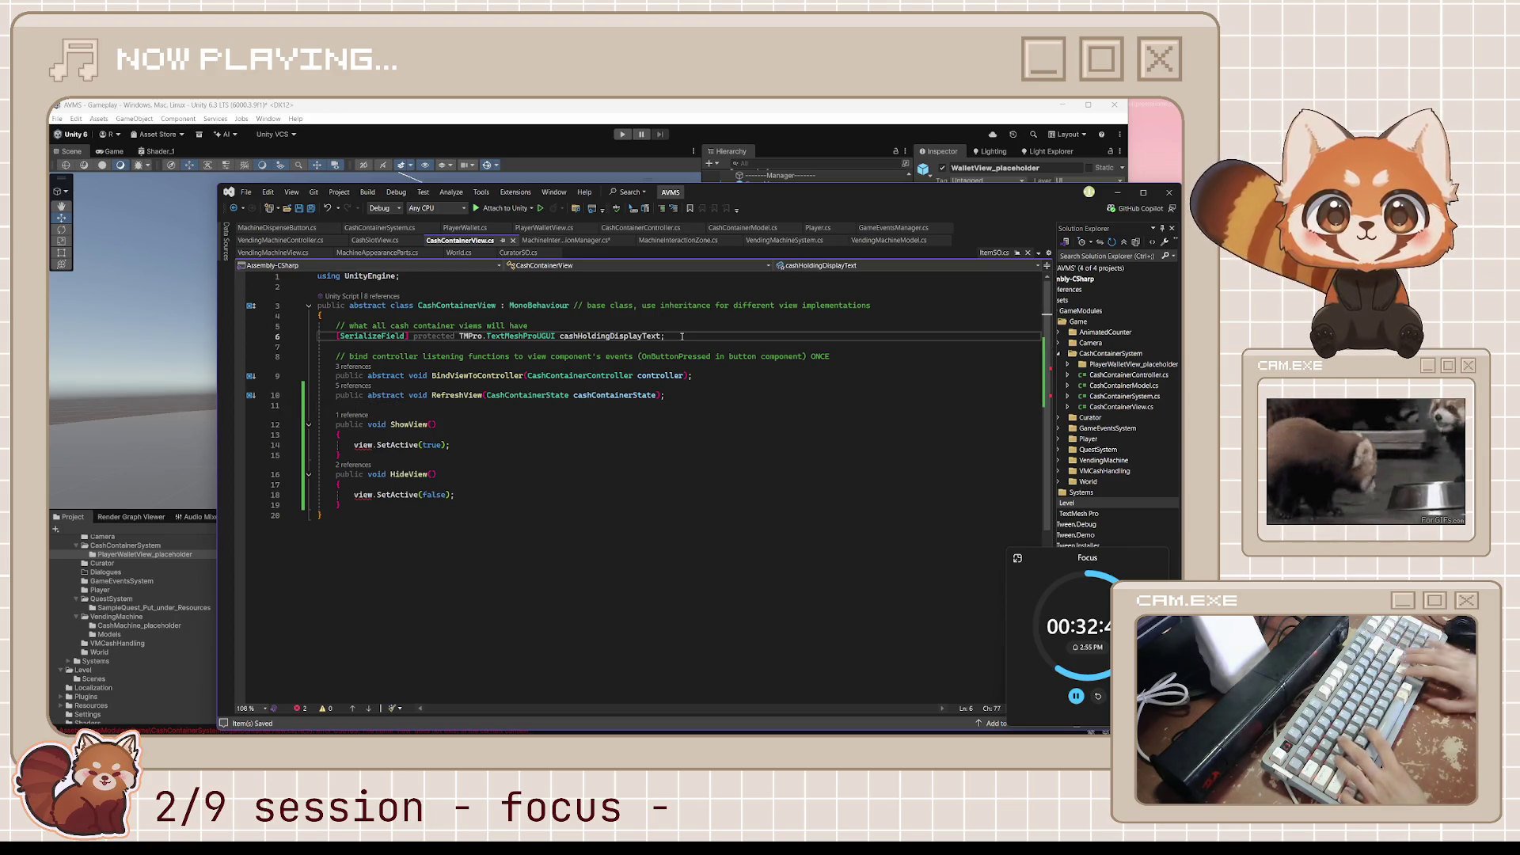
key(Return)
key(Tab)
key(Down)
key(Down)
key(Down)
key(ctrl+s)
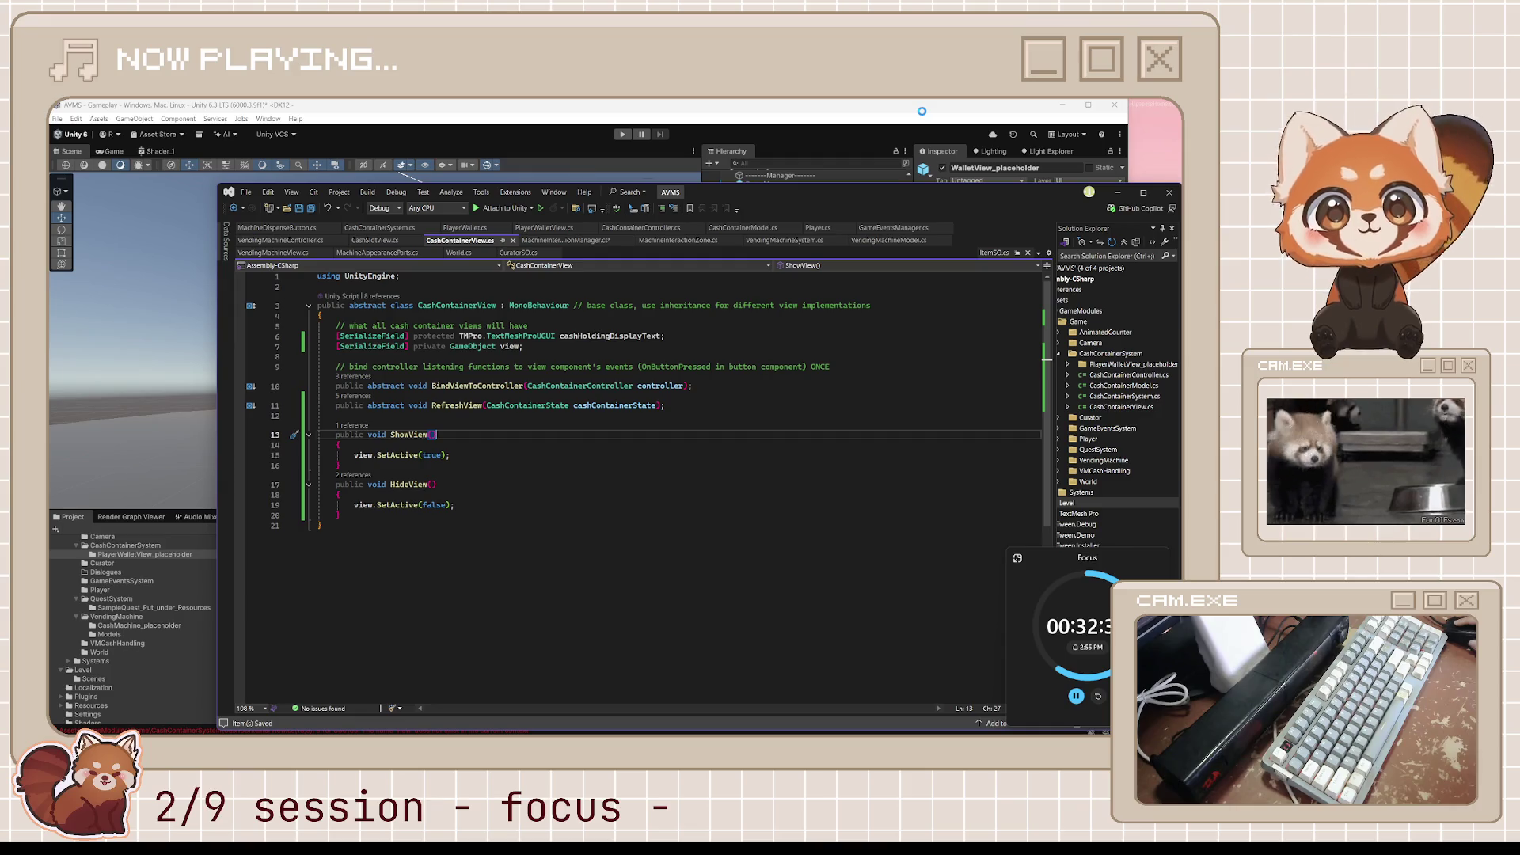
Review MachineInteractionManager and CashContainerController's ShowView wrapper, then select WalletView_placeholder in Unity.
click(587, 244)
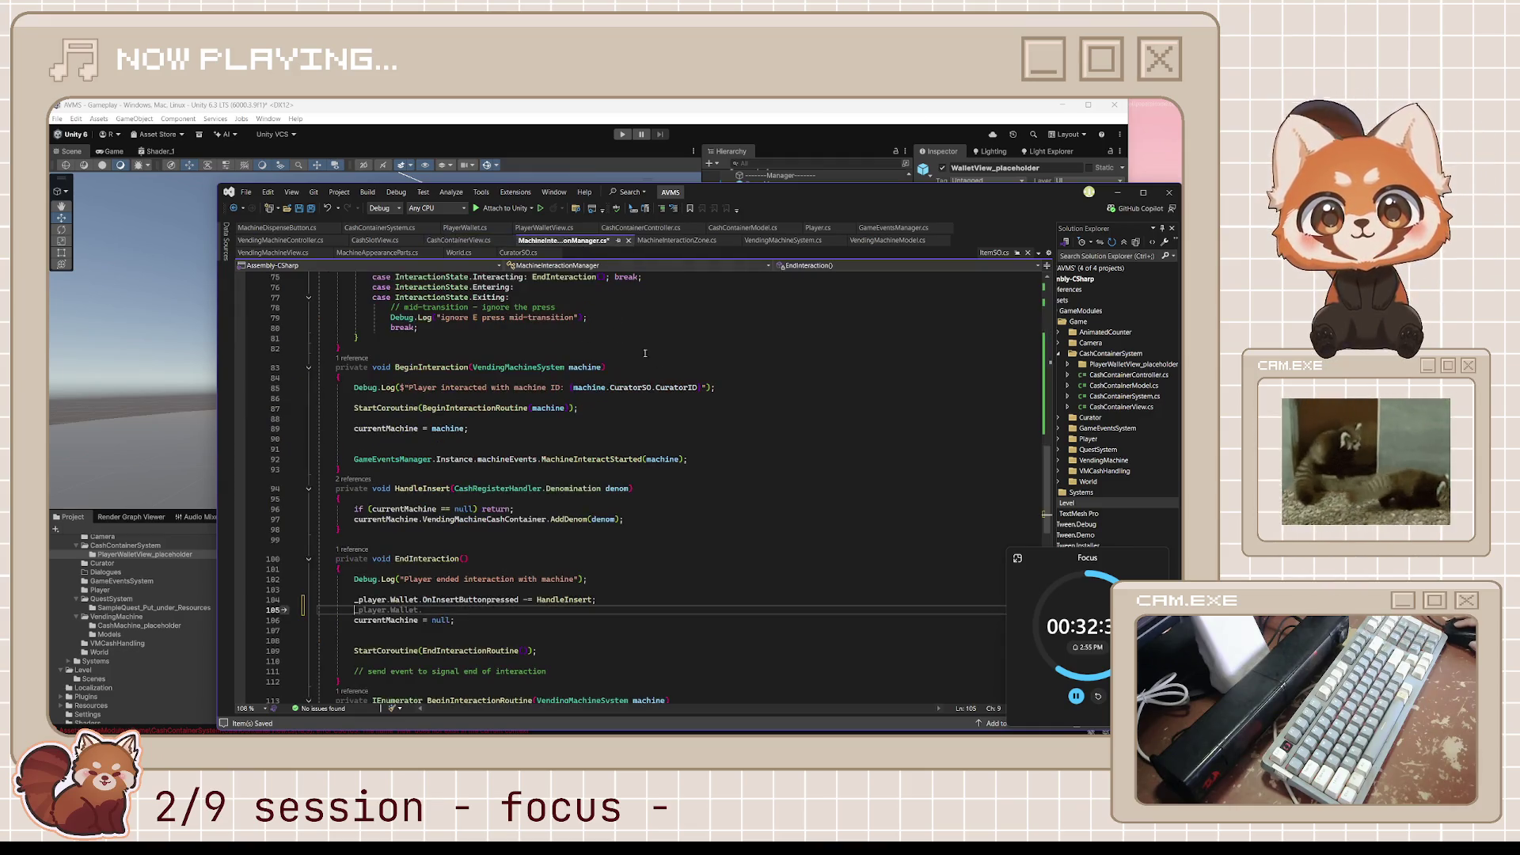
scroll(676, 499, down, 5)
scroll(677, 499, up, 3)
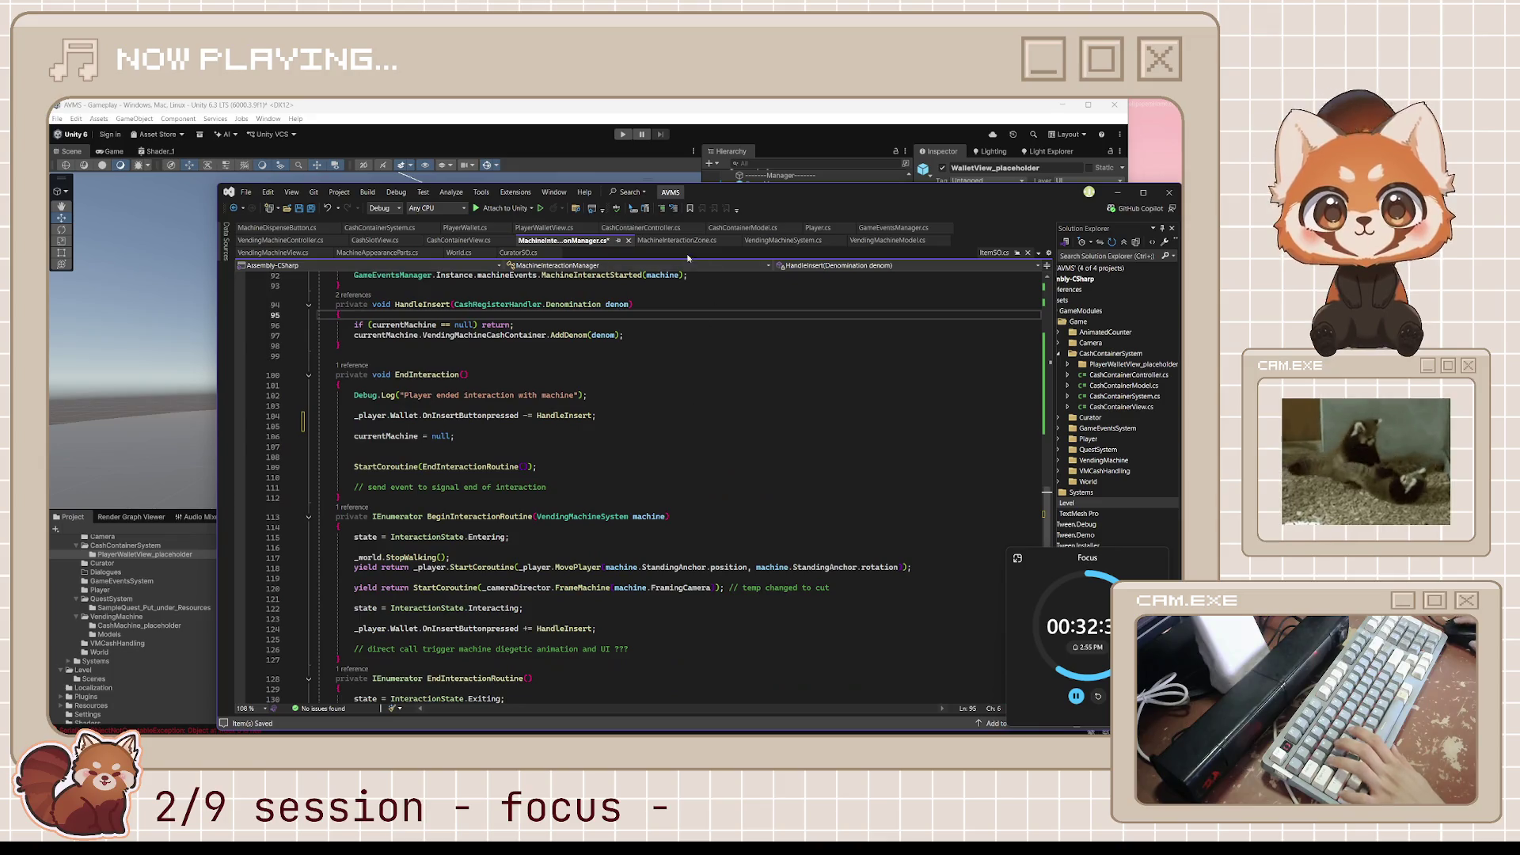
scroll(676, 498, up, 4)
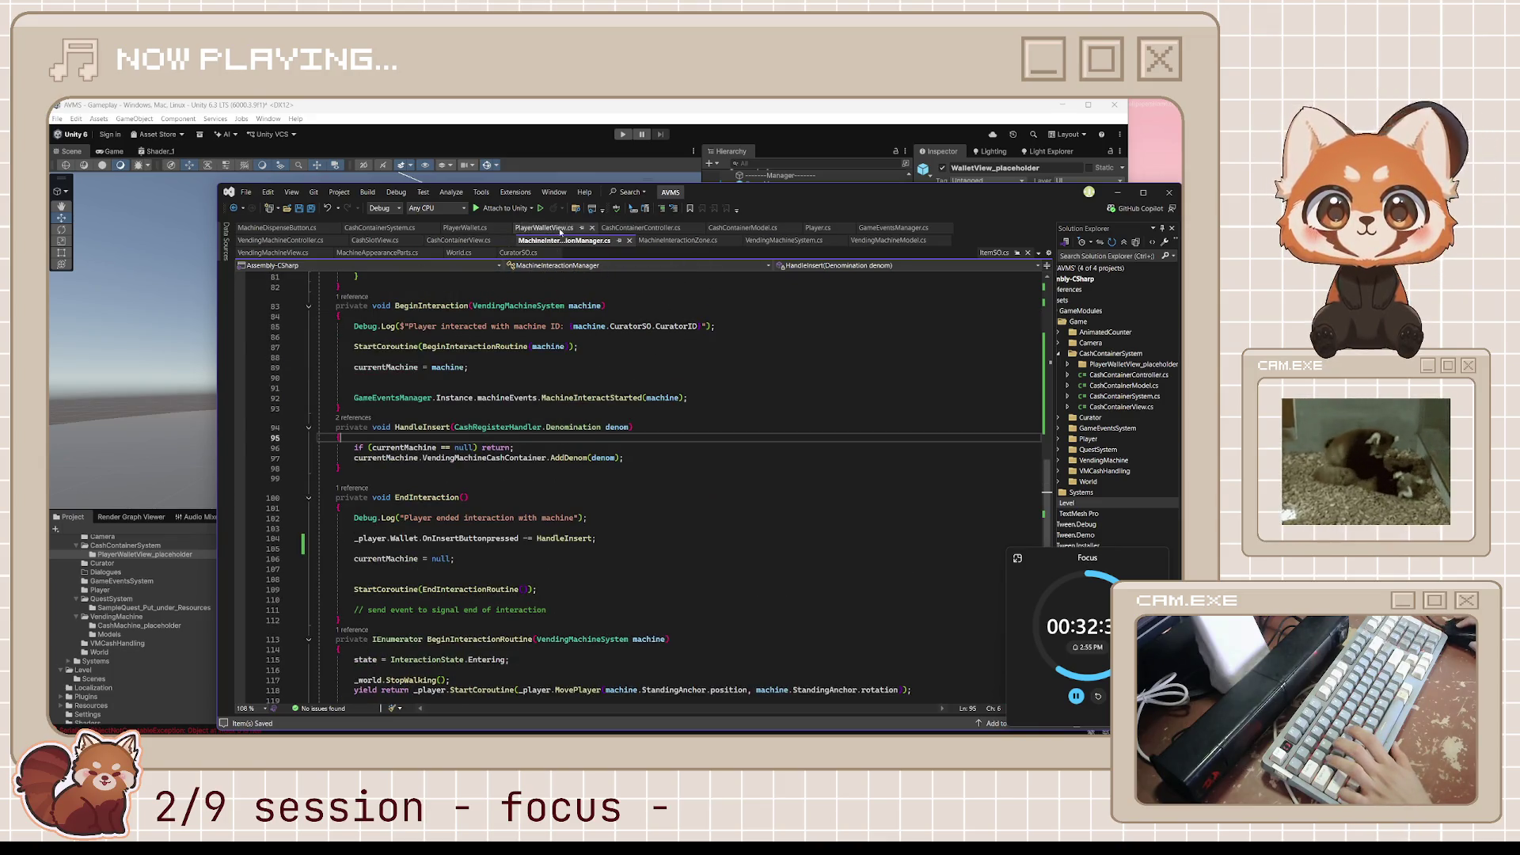
click(656, 227)
click(532, 530)
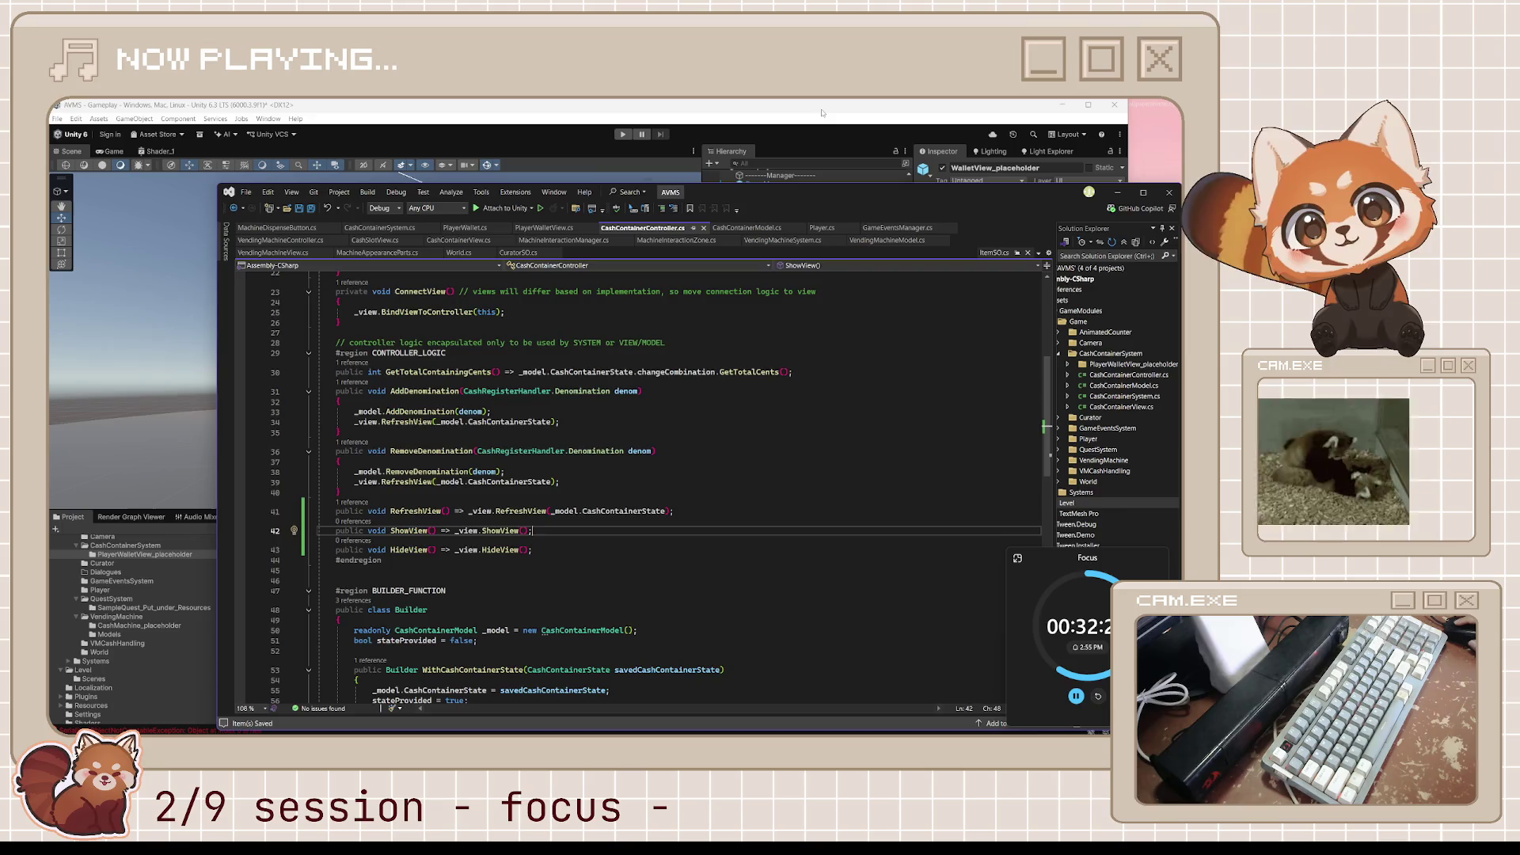
click(821, 113)
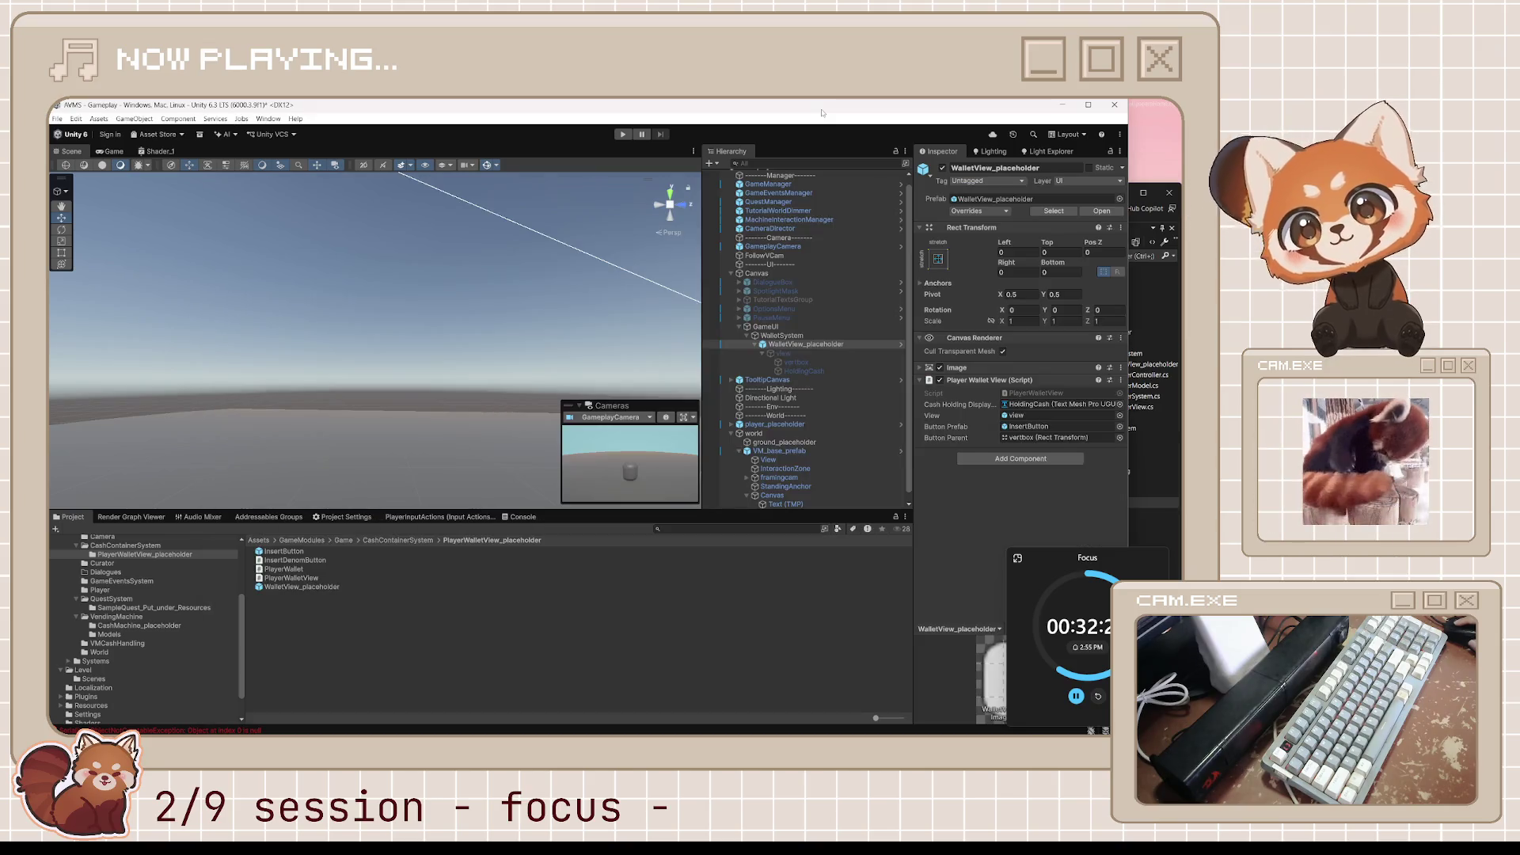
click(857, 344)
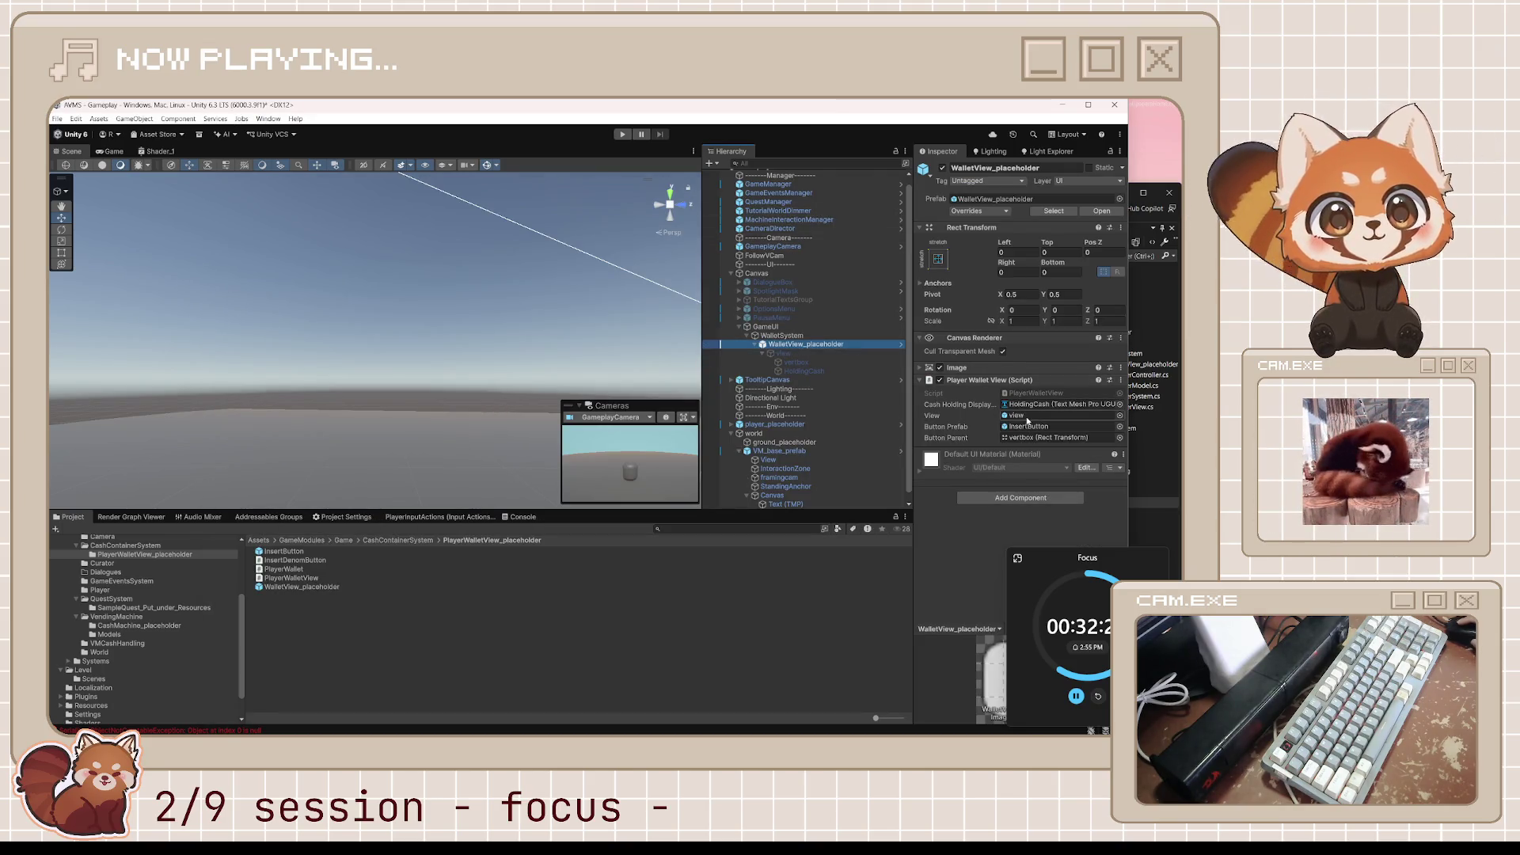
Play the scene to see the Cash Inserted: $0.00 display, stop, and return to Visual Studio.
click(622, 134)
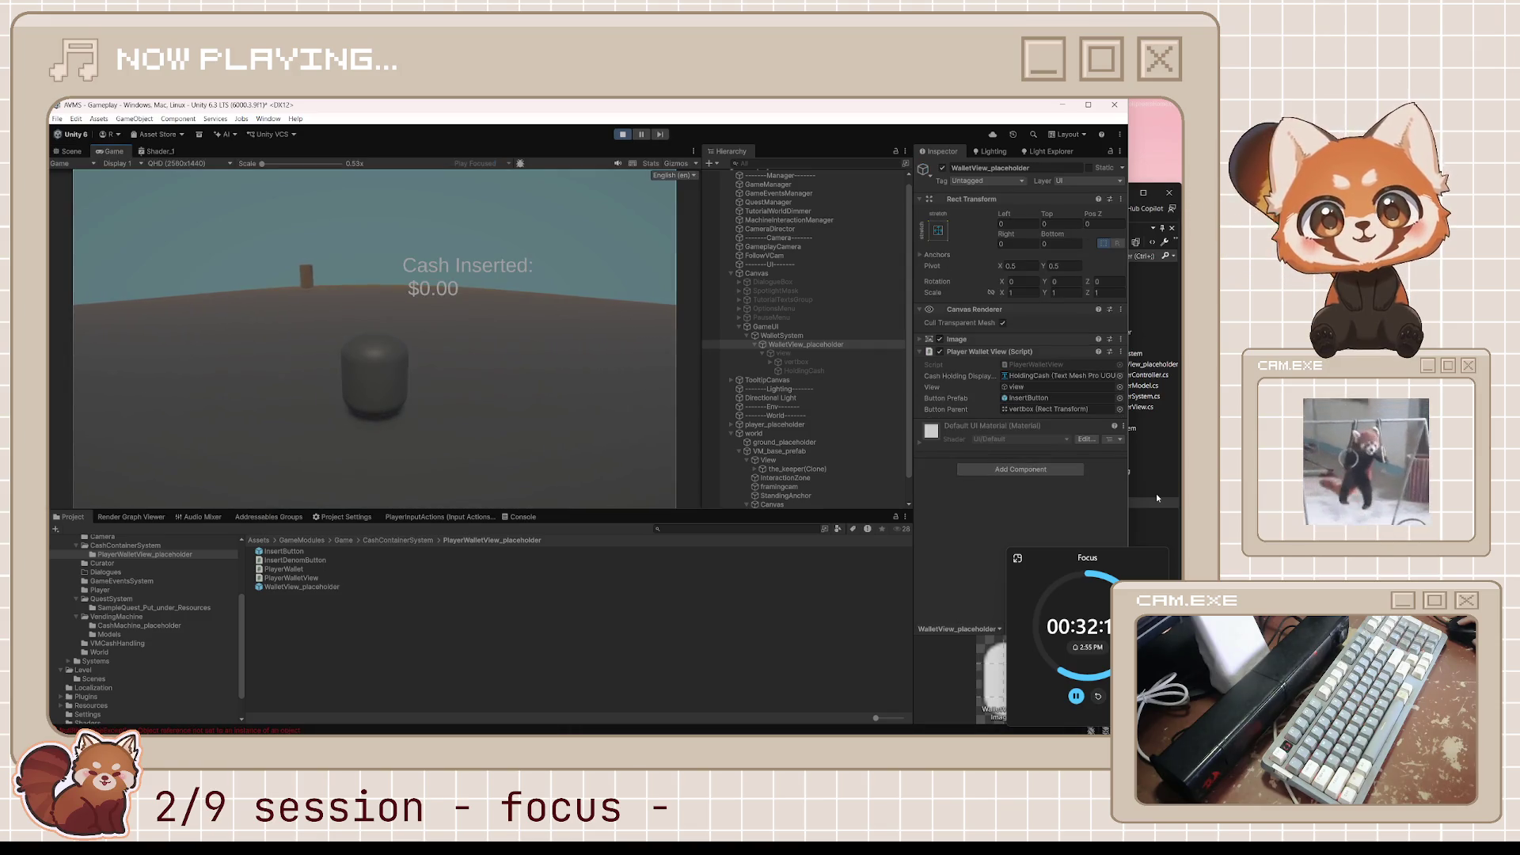
click(622, 135)
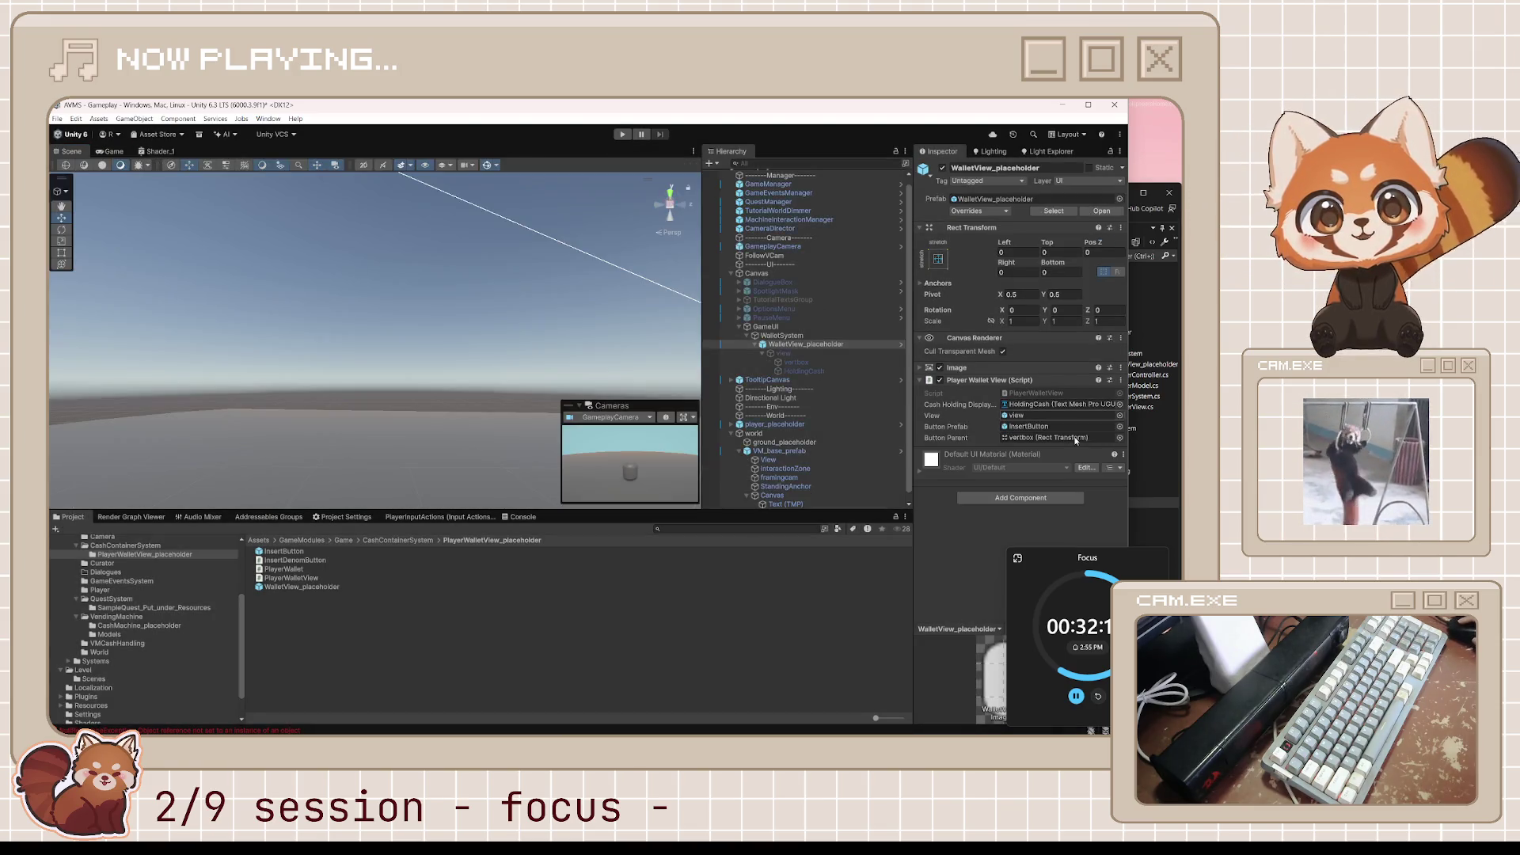
click(1147, 524)
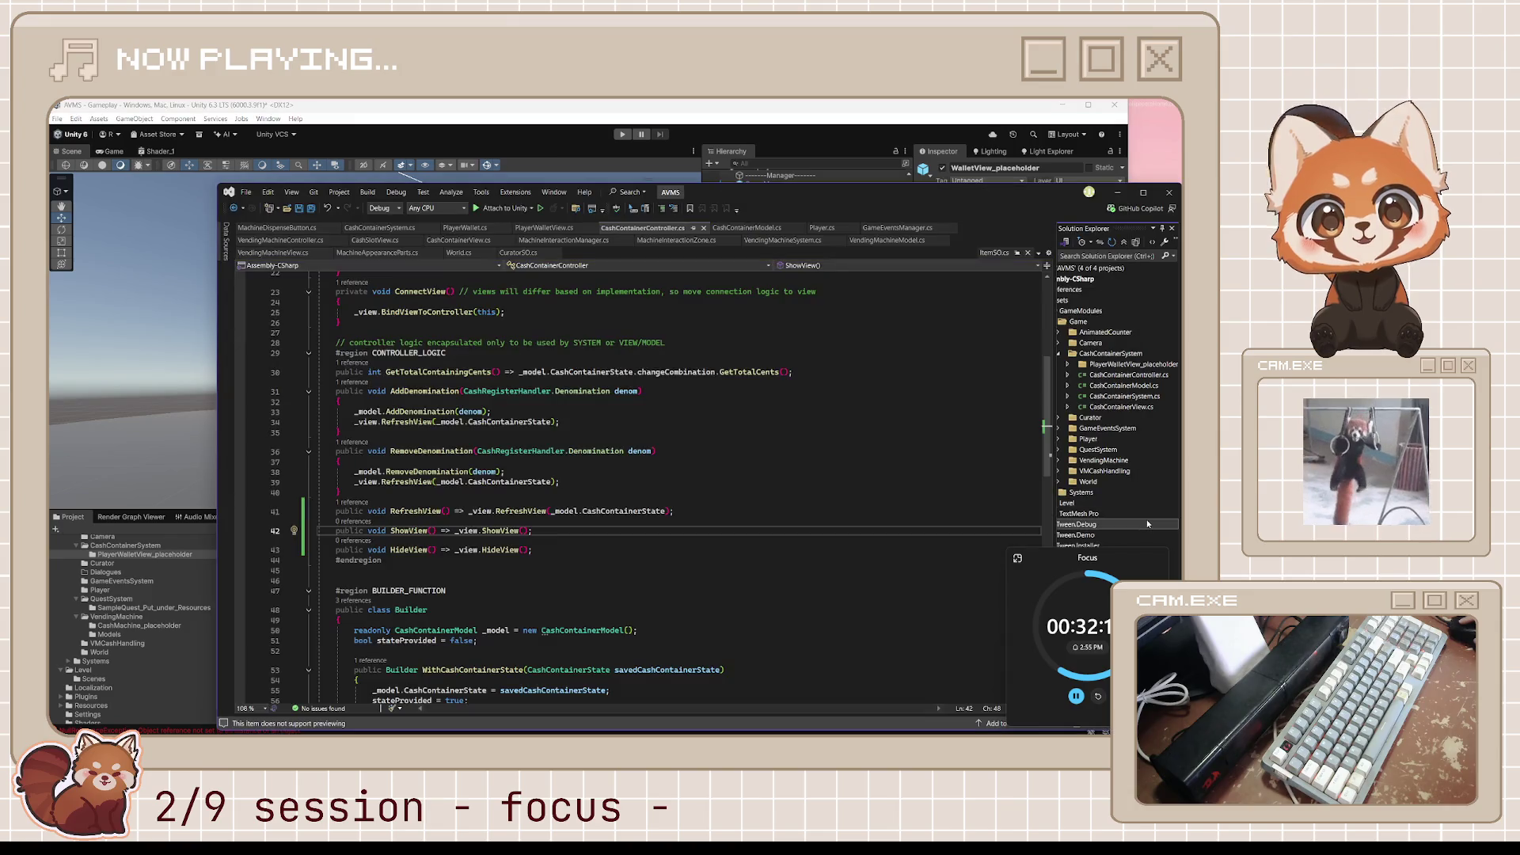
Review the HideView wrapper, then CashContainerView's view field and show/hide methods.
click(556, 548)
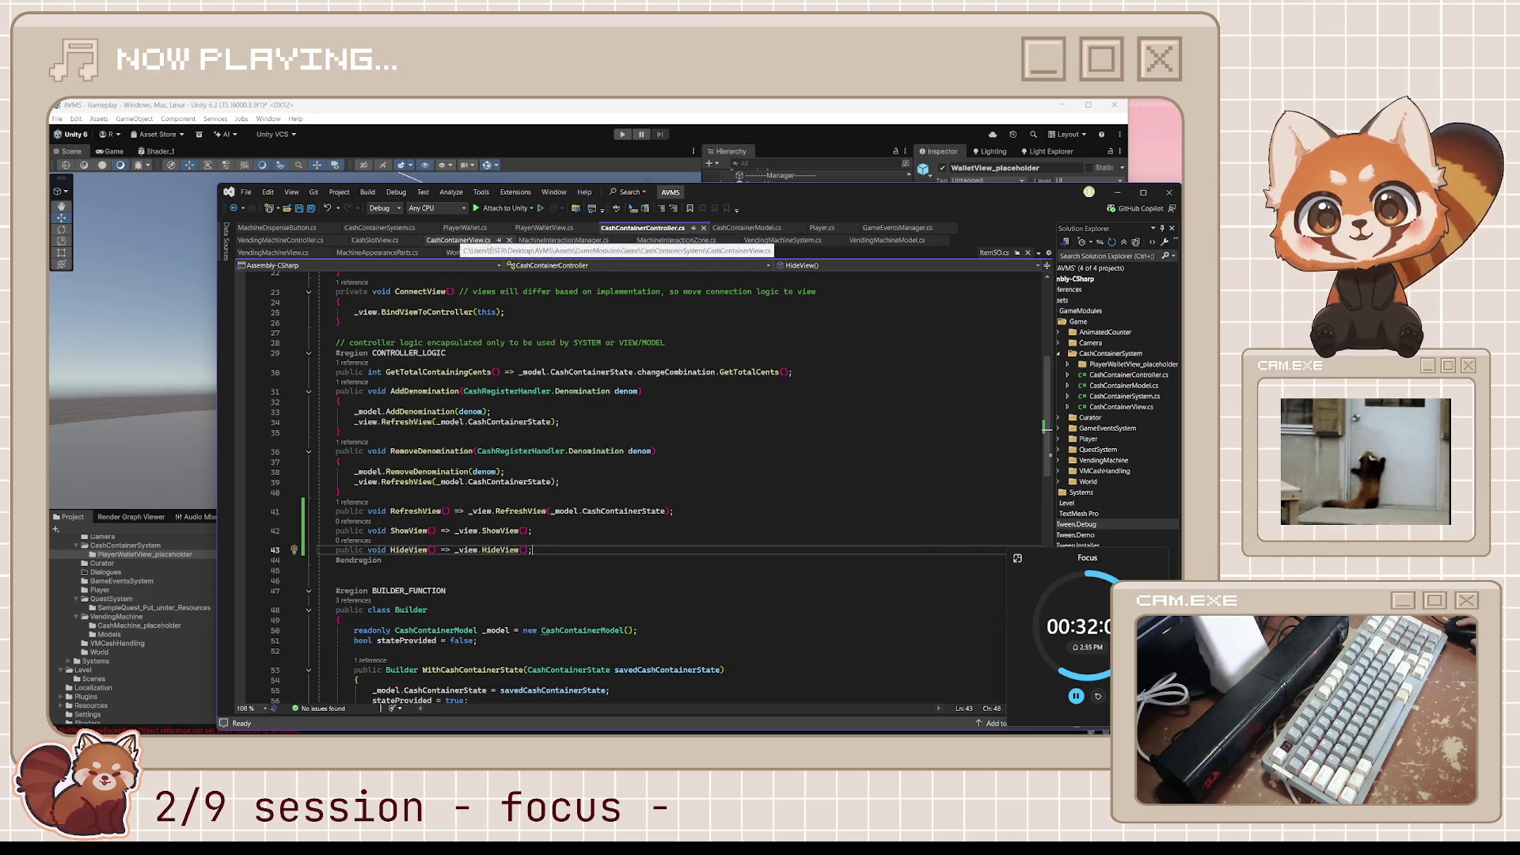
click(473, 240)
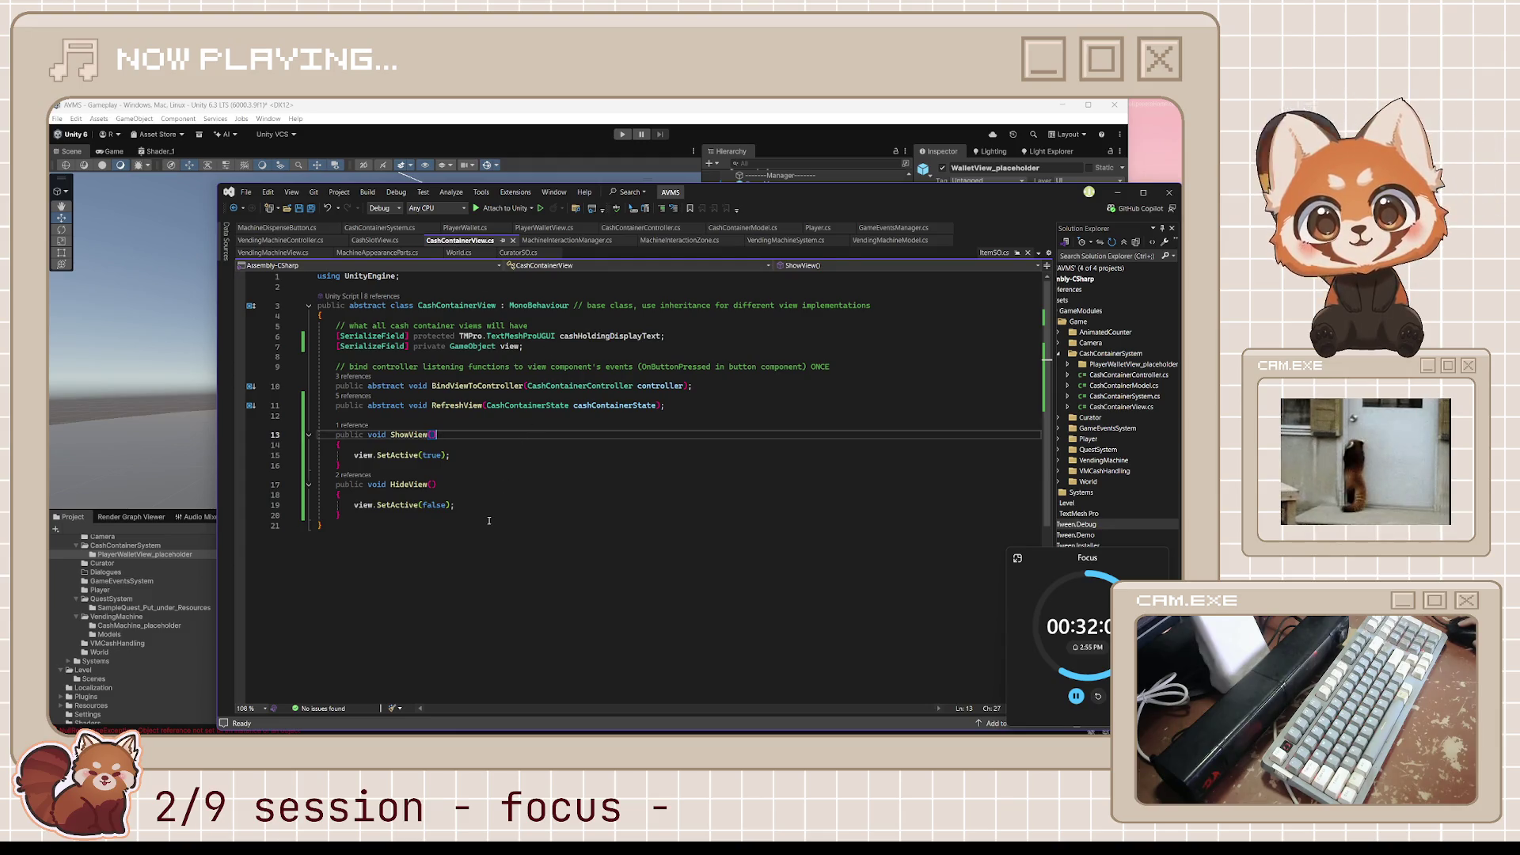
mouse_move(486, 515)
mouse_down()
mouse_move(324, 485)
mouse_move(318, 386)
mouse_up()
click(430, 415)
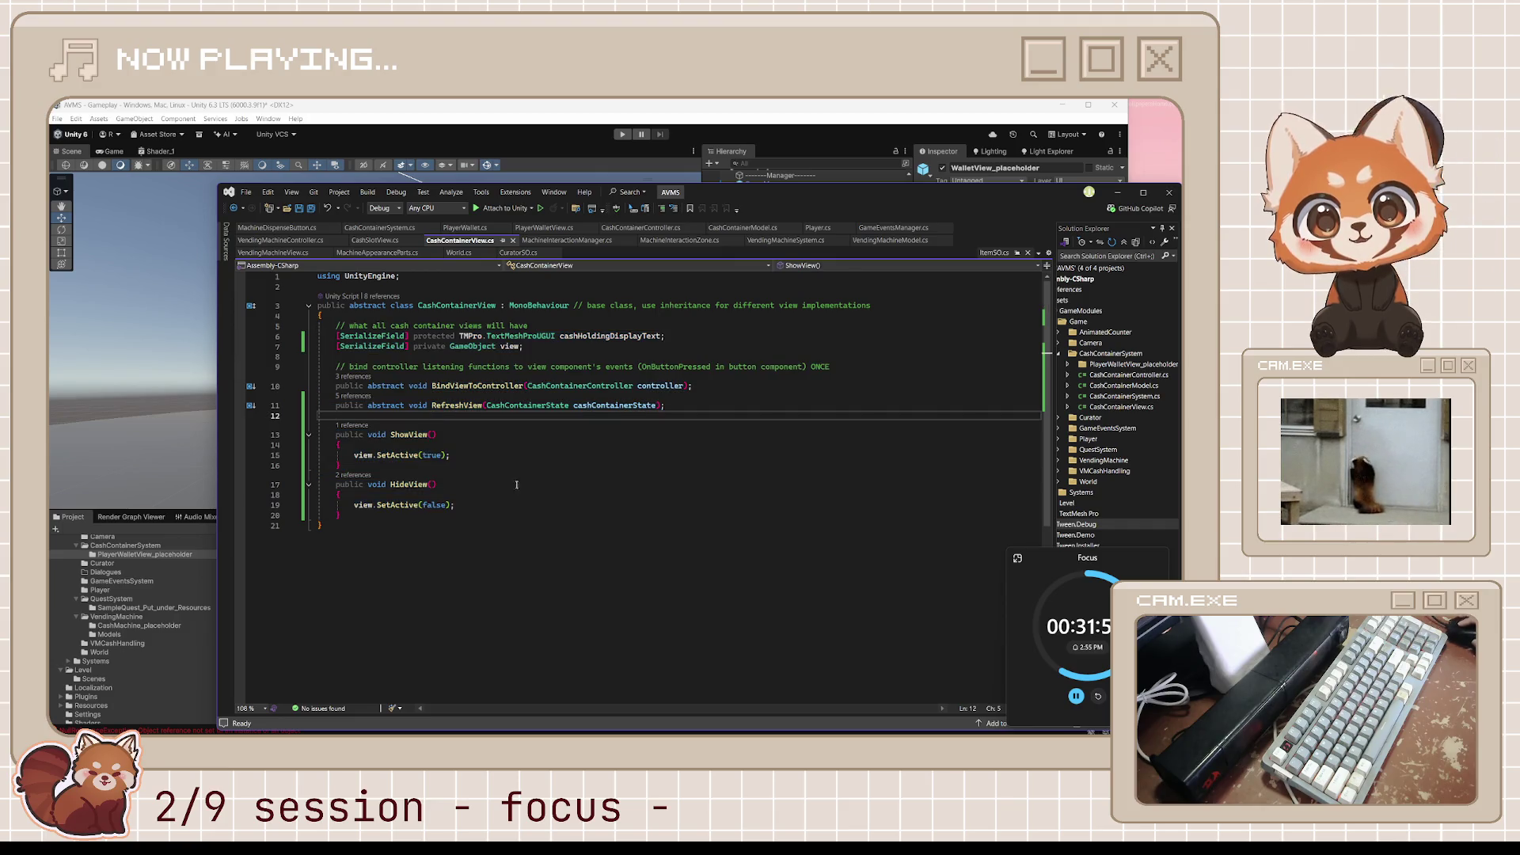
click(495, 511)
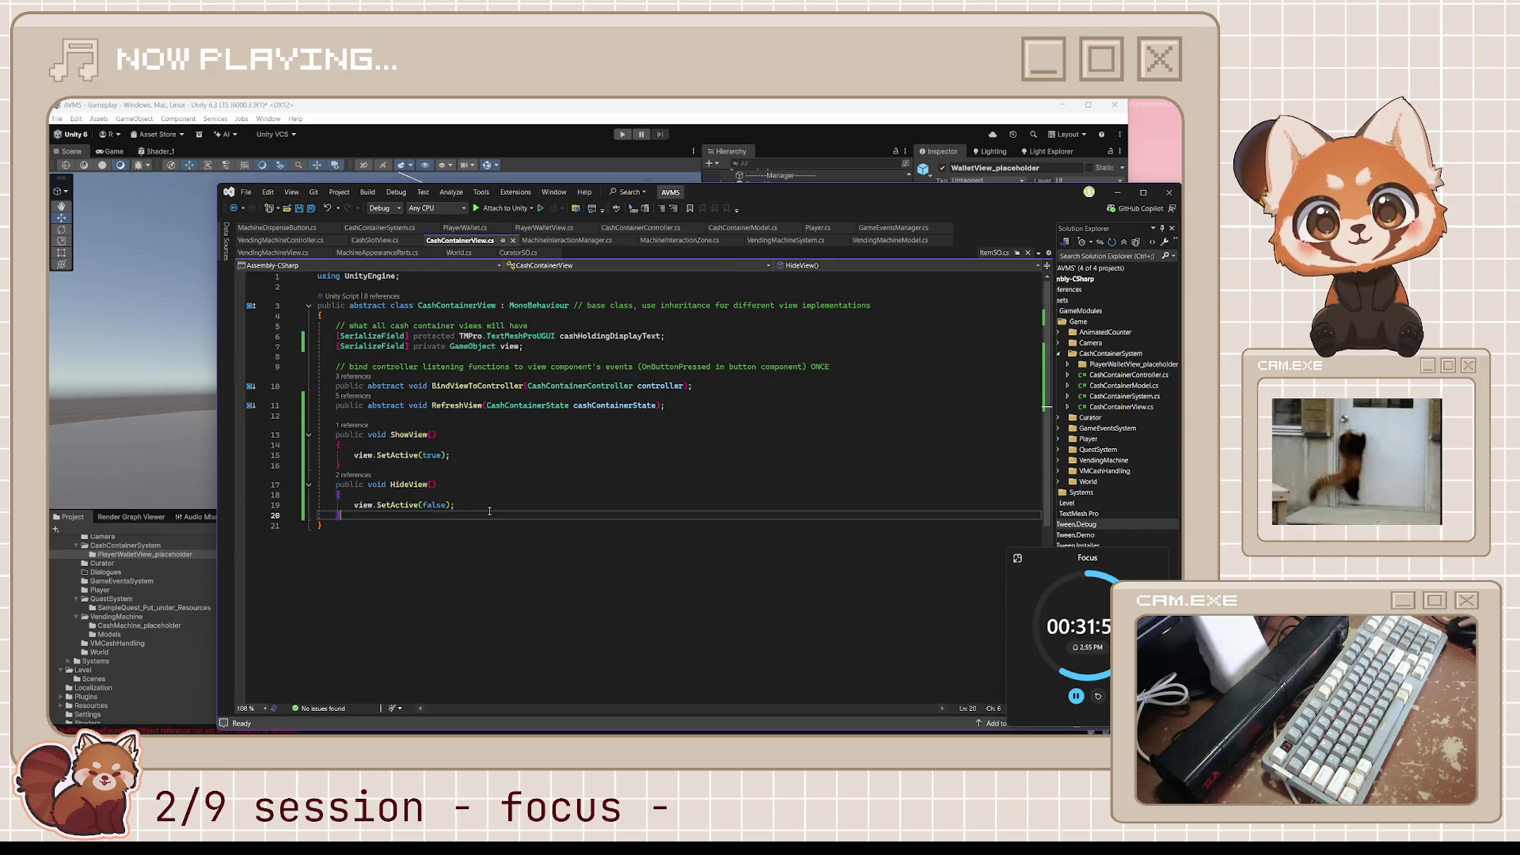
click(488, 508)
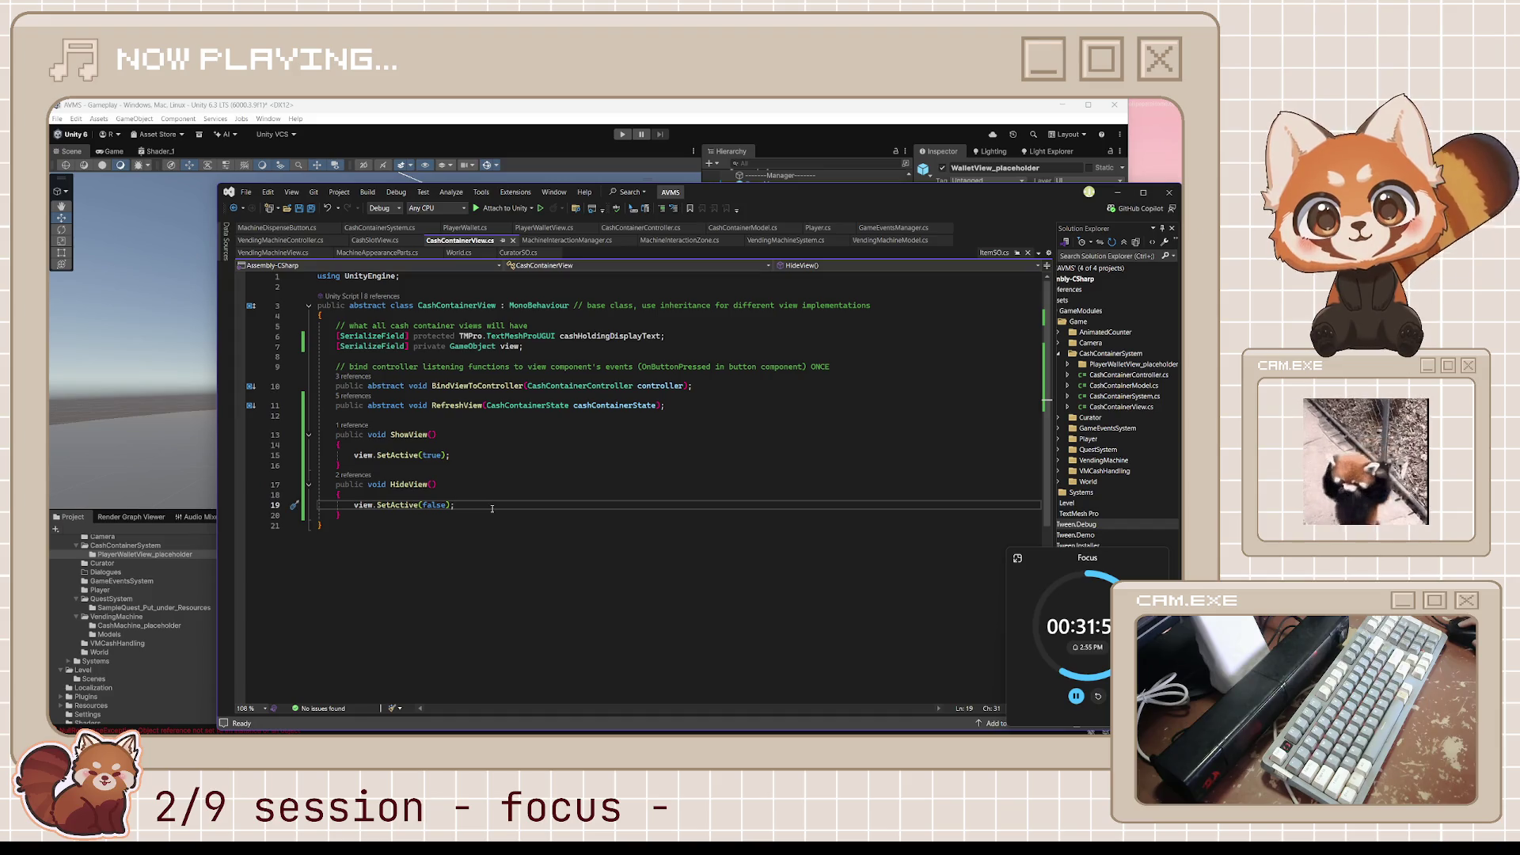
mouse_move(490, 513)
mouse_down()
mouse_move(332, 451)
mouse_move(261, 309)
mouse_move(258, 339)
mouse_up()
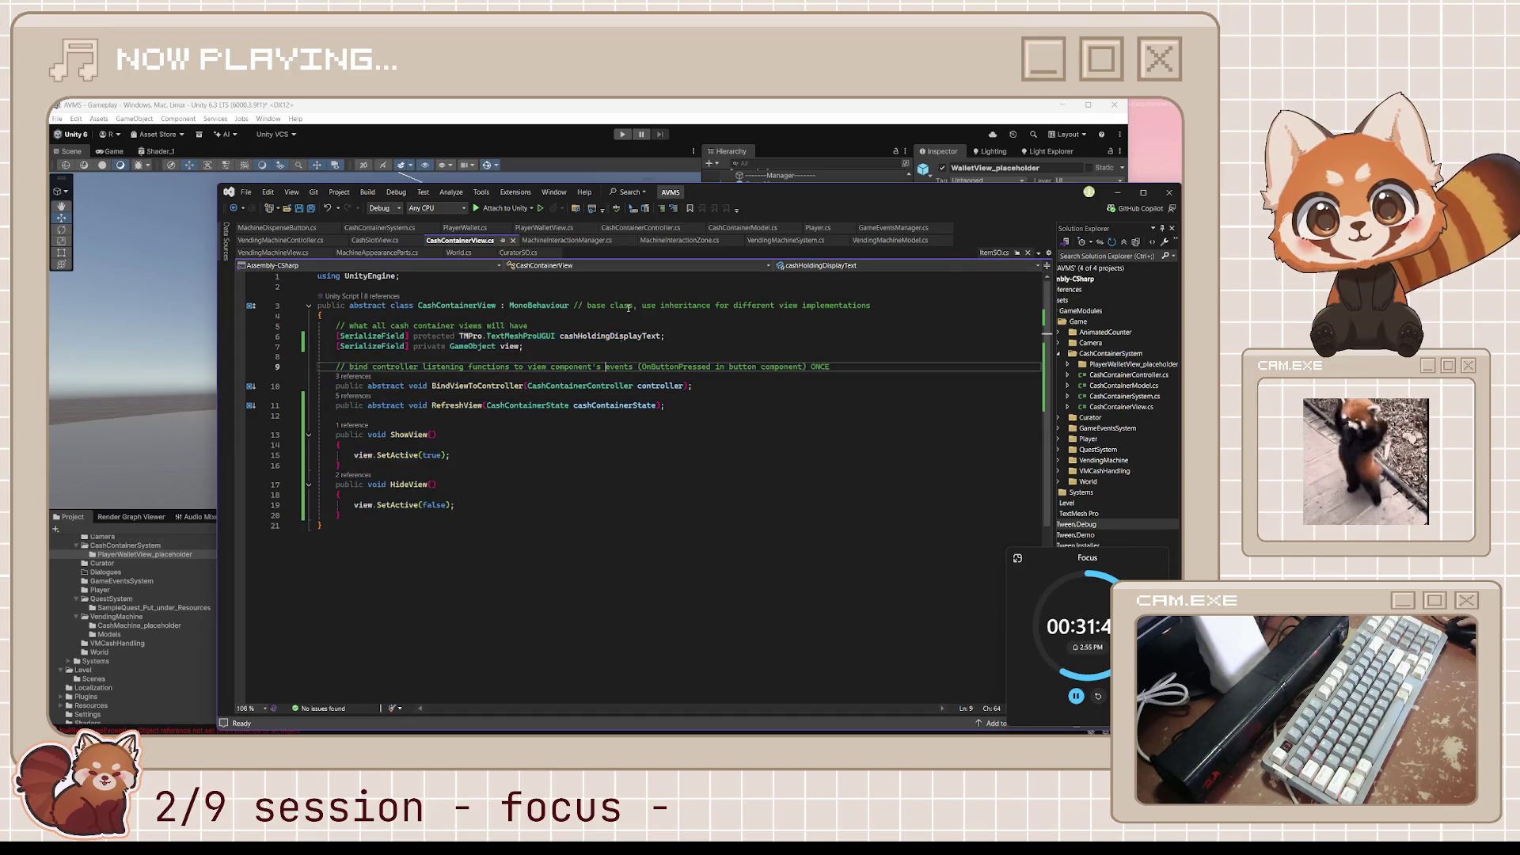
click(545, 228)
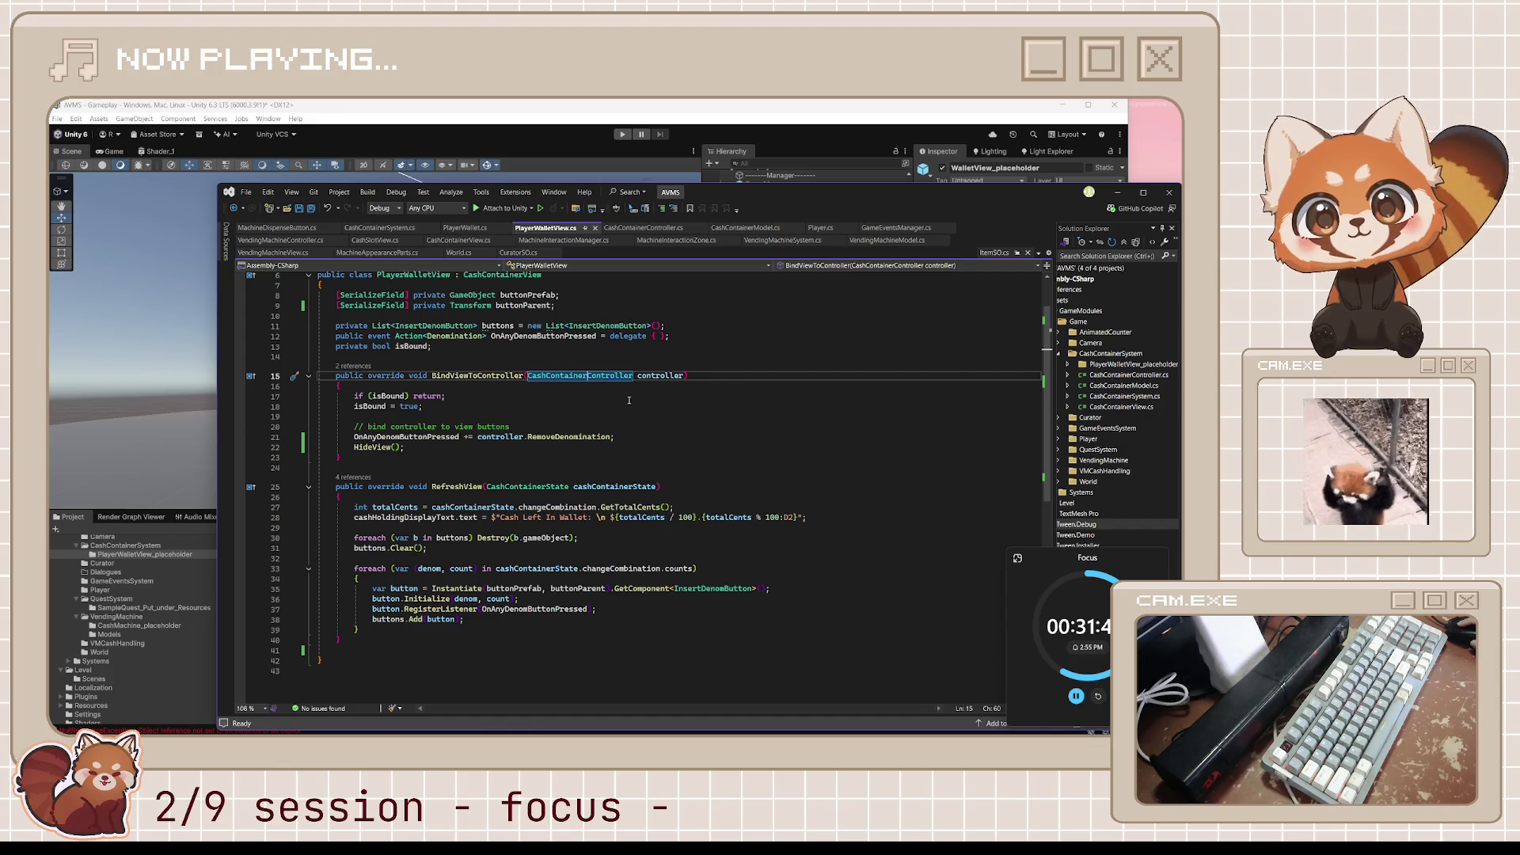
Look over RemoveDenomination and BindViewToController's CashContainerController parameter in PlayerWalletView.
drag(611, 437, 477, 438)
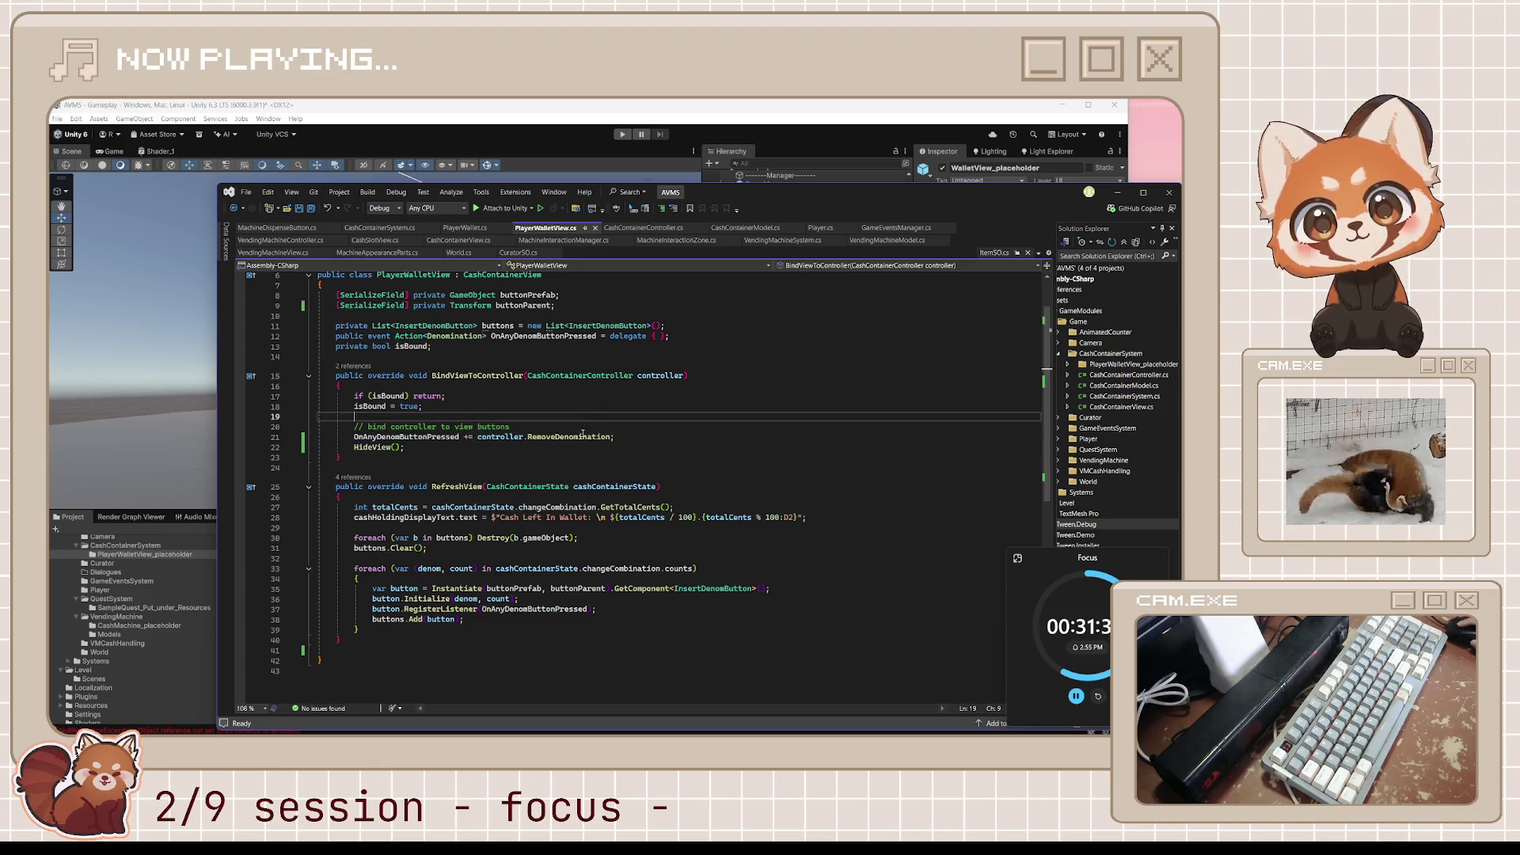
click(586, 472)
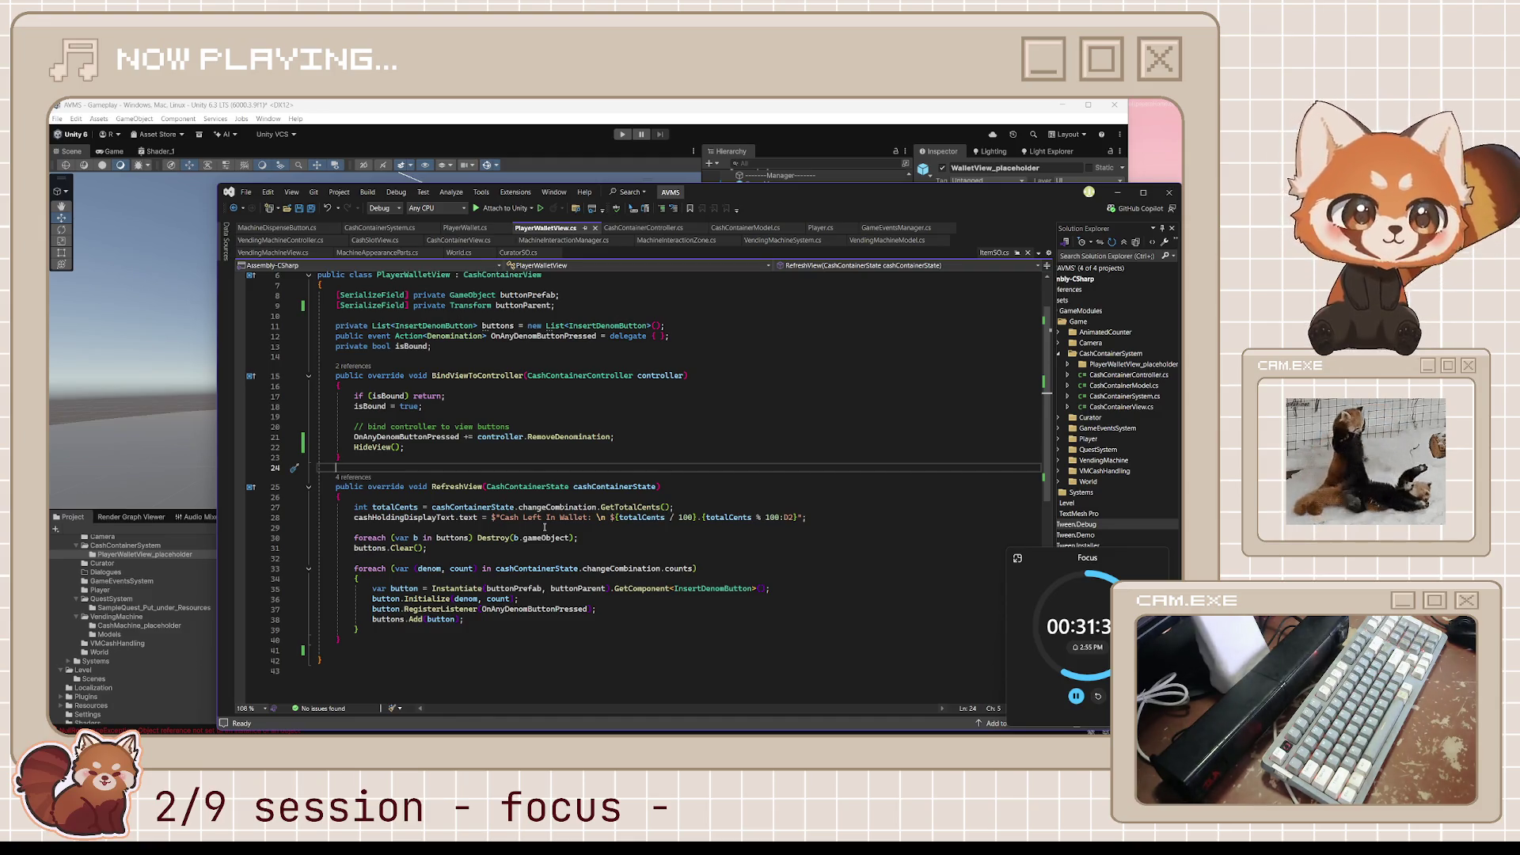
mouse_move(544, 734)
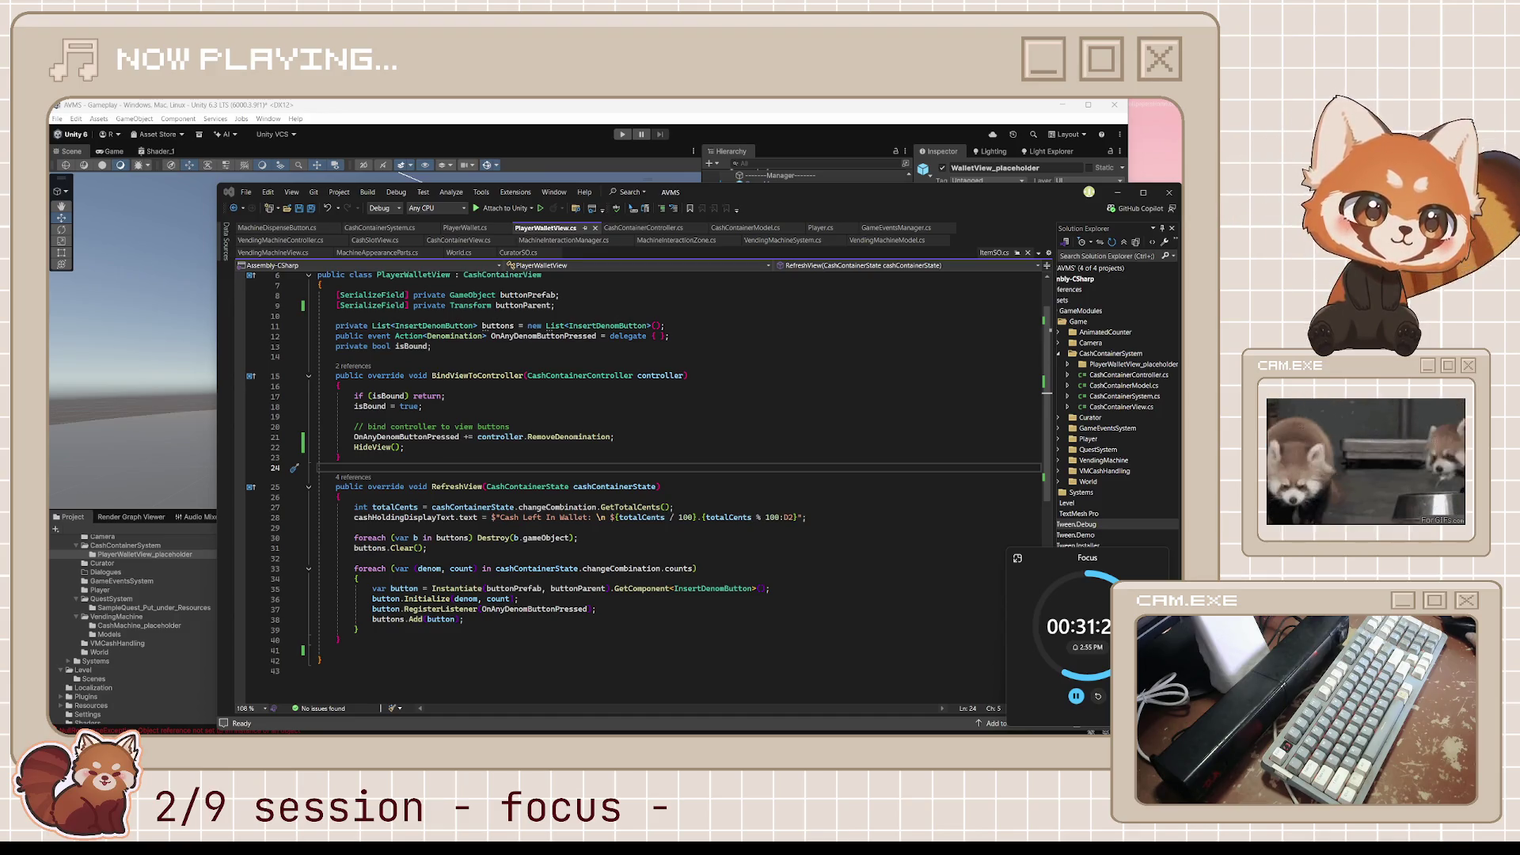
click(613, 375)
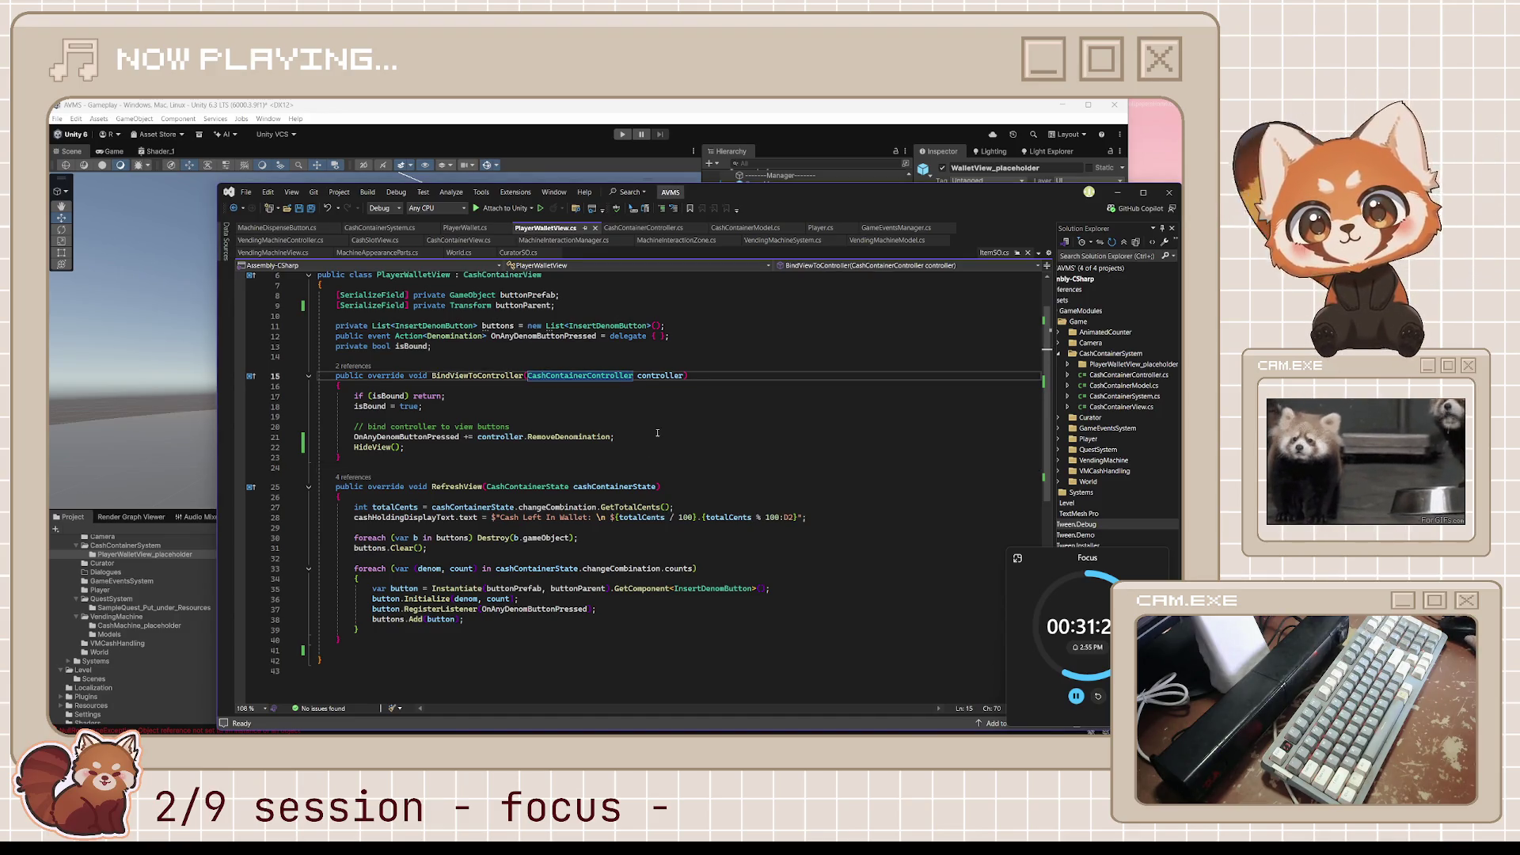
click(925, 109)
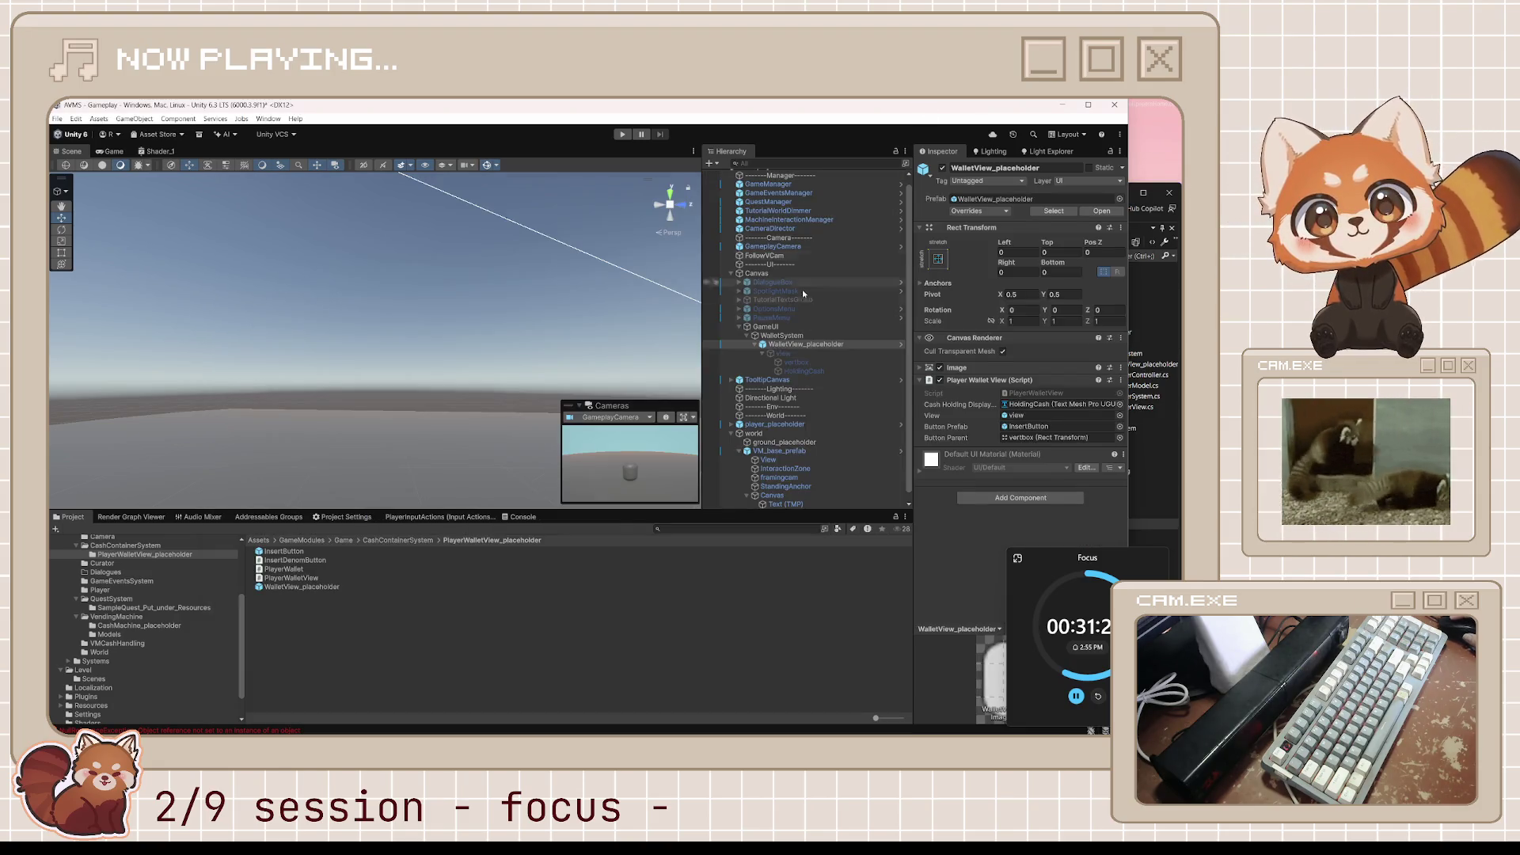
Make the view object under WalletView_placeholder and its children active in the scene.
click(802, 355)
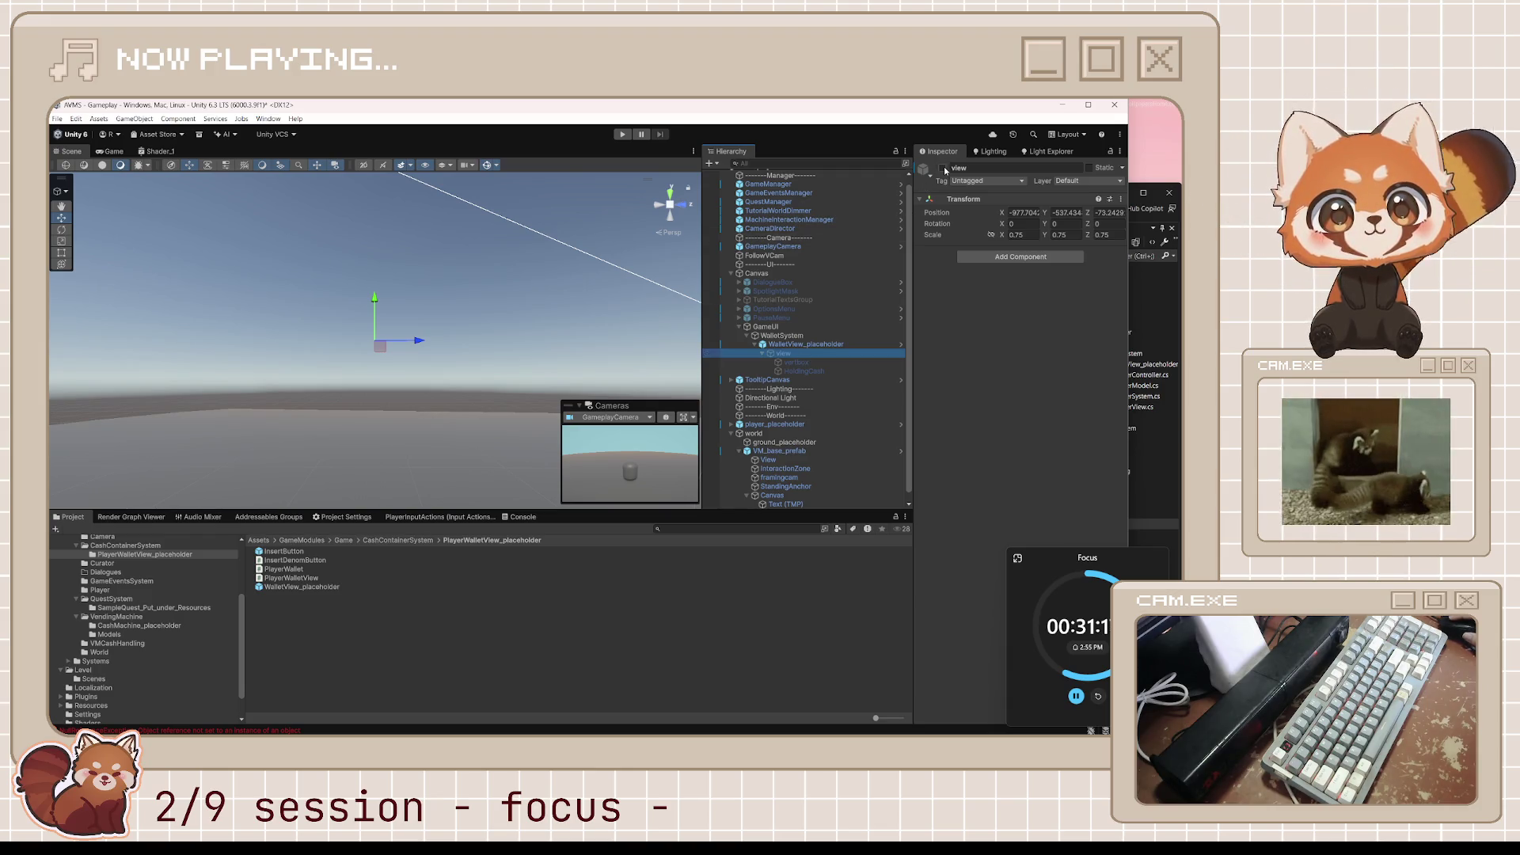
click(902, 346)
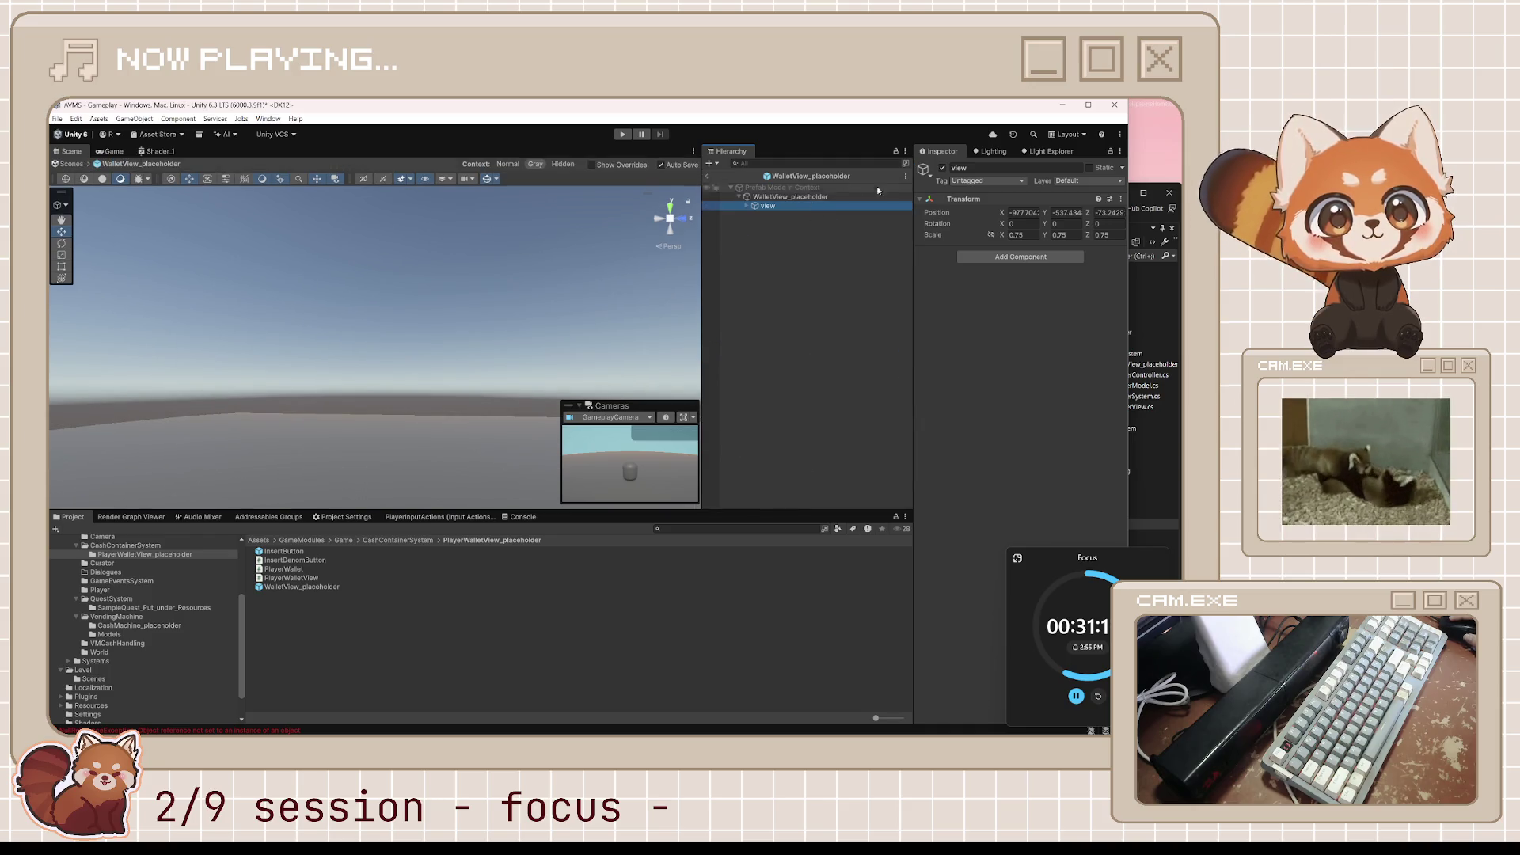
click(706, 178)
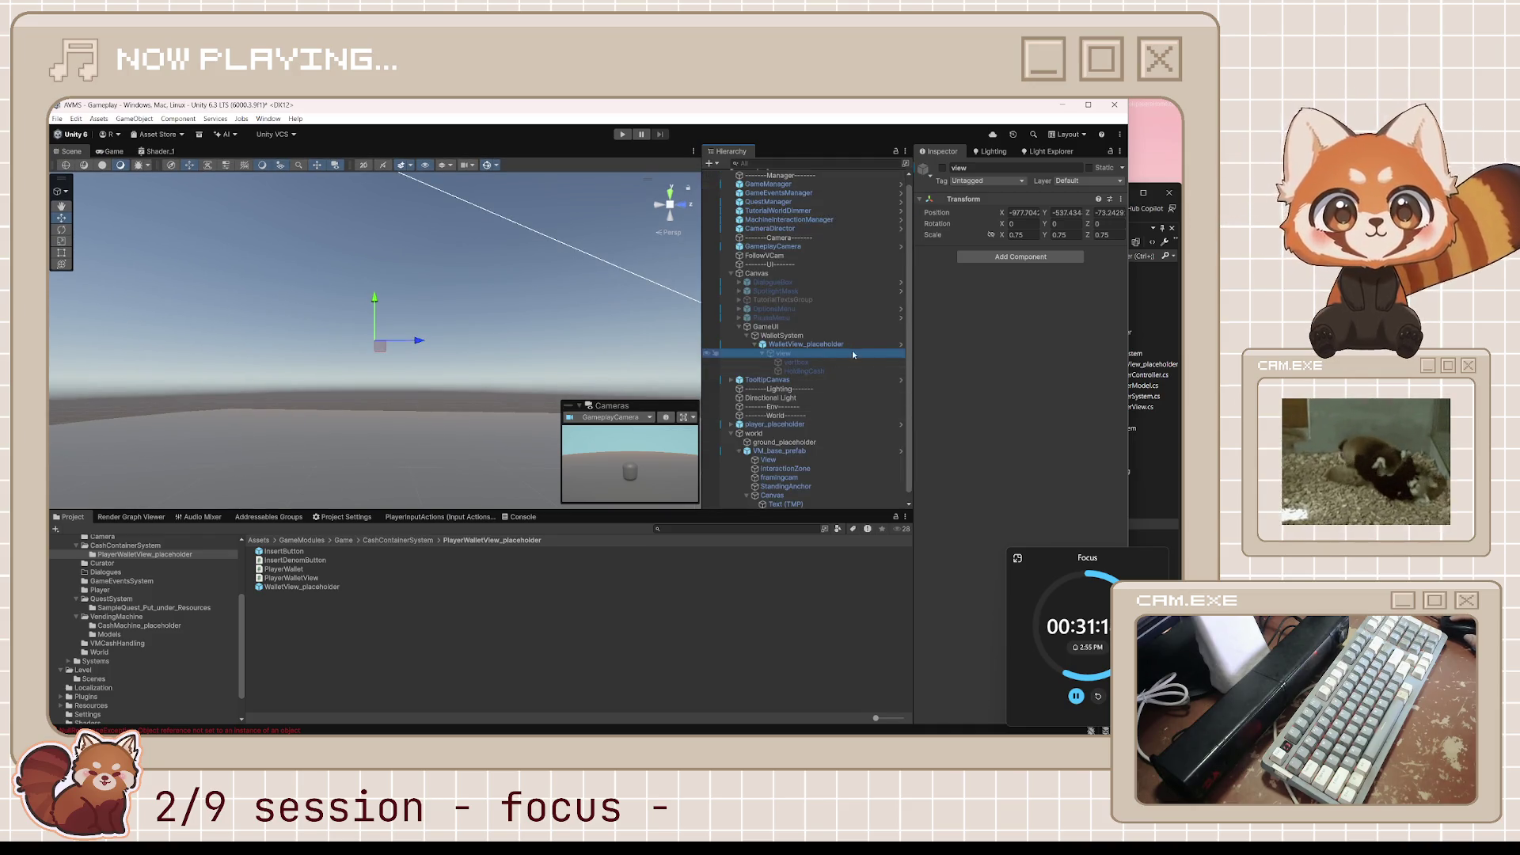
click(943, 169)
click(943, 168)
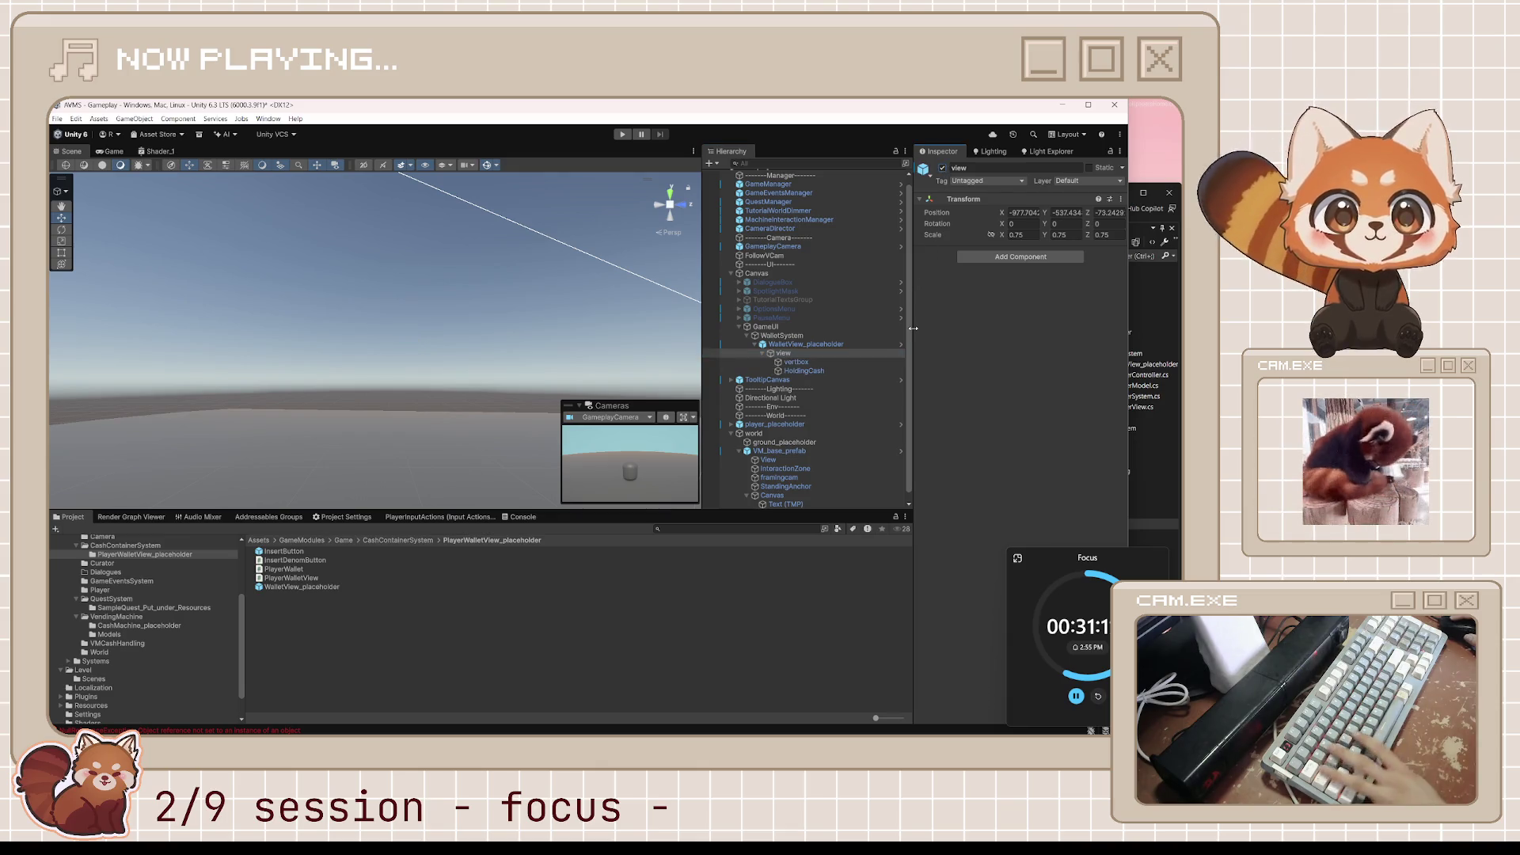
Play-test to confirm the Cash Inserted: $0.00 display, stop, and return to Visual Studio.
click(622, 134)
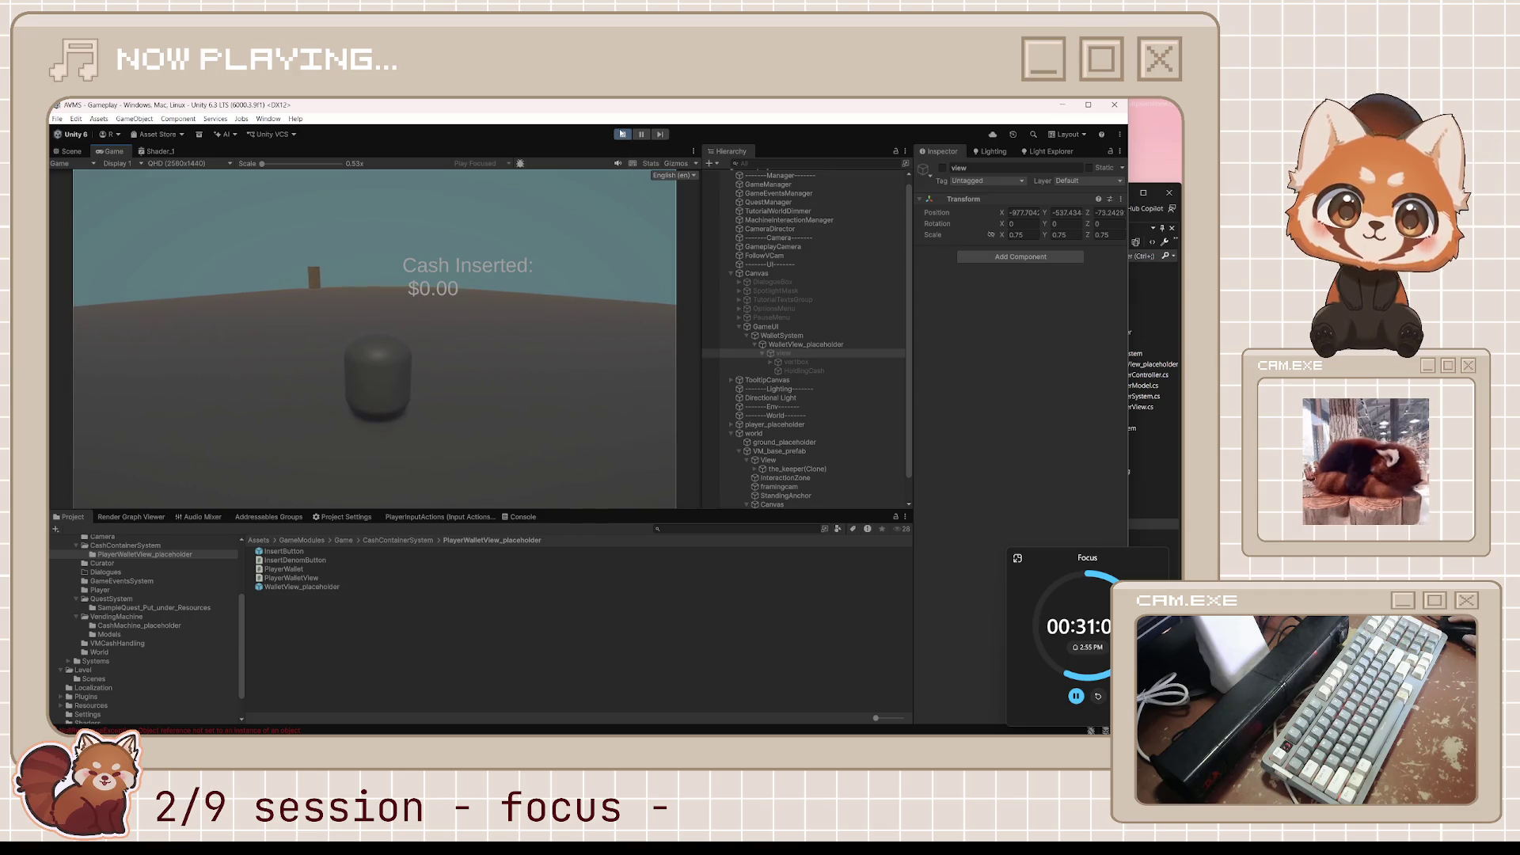
key(ctrl+p)
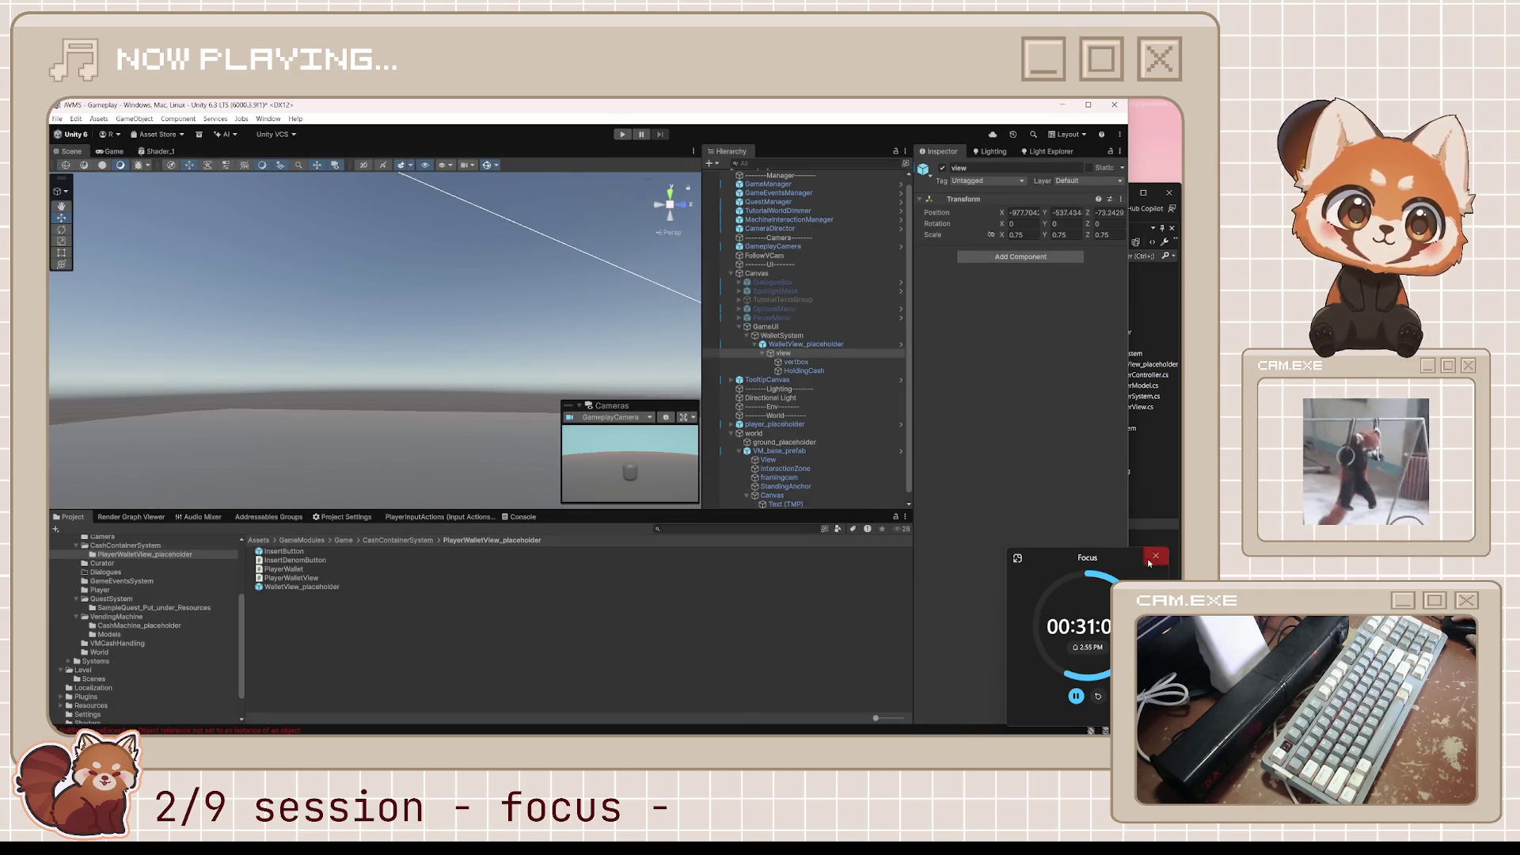
key(alt+Tab)
scroll(576, 517, up, 2)
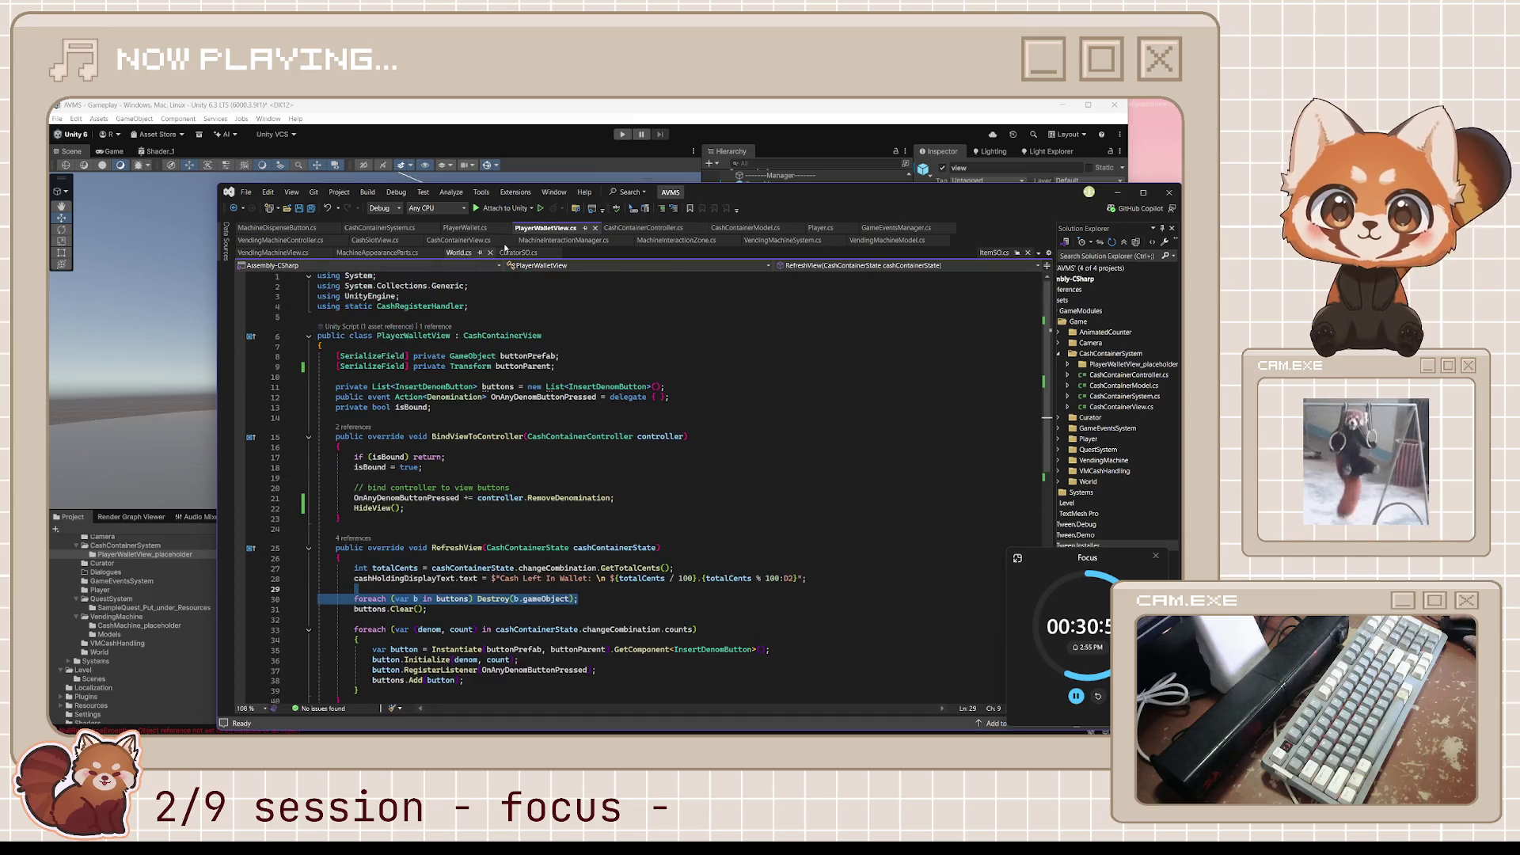
Review CashContainerView's HideView and how EndInteraction unsubscribes insert presses in MachineInteractionManager.
click(456, 242)
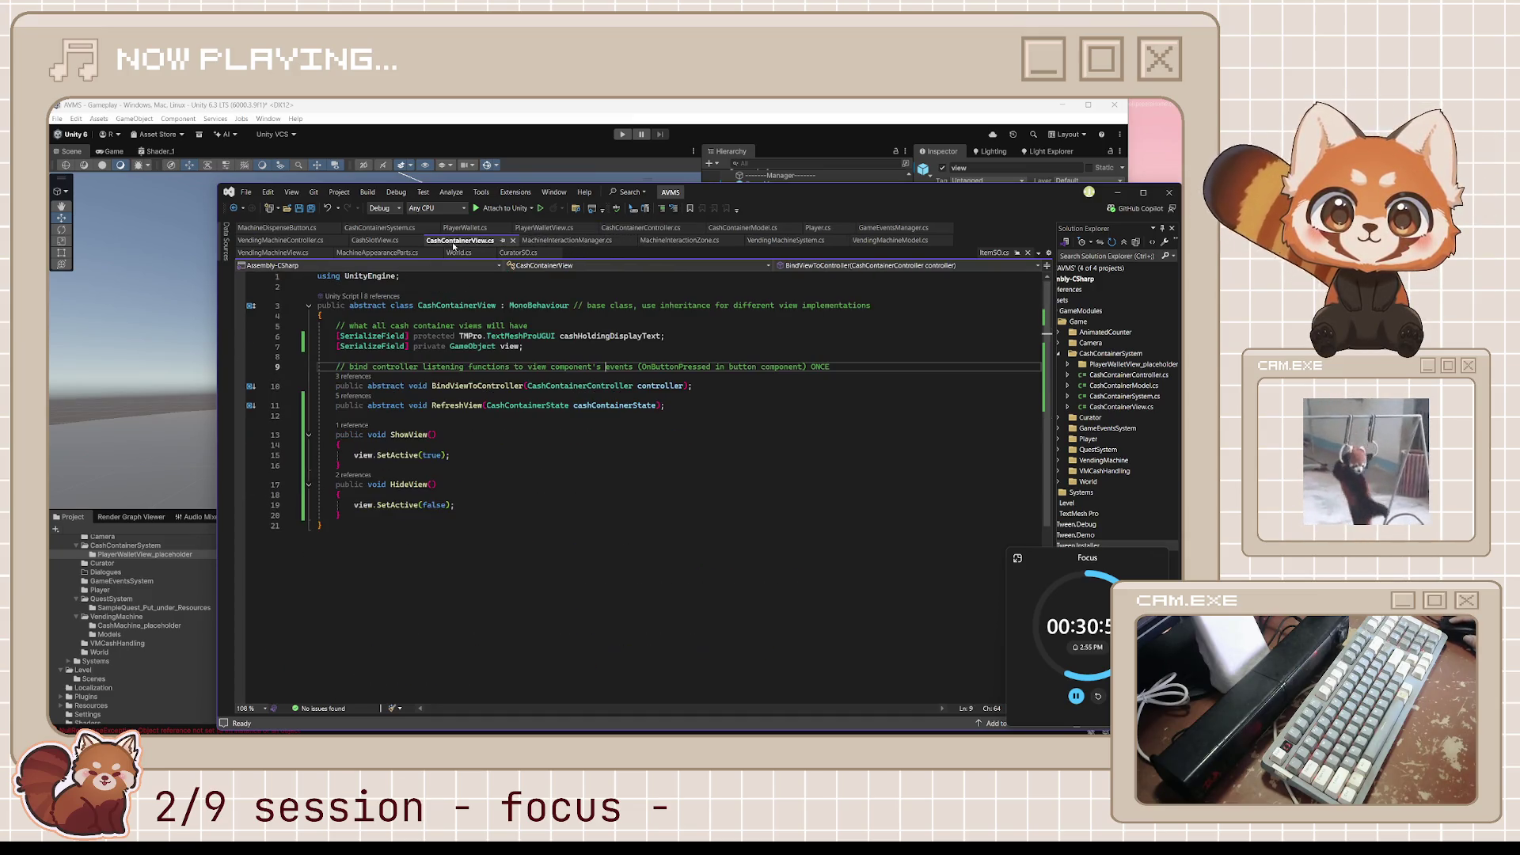
click(553, 494)
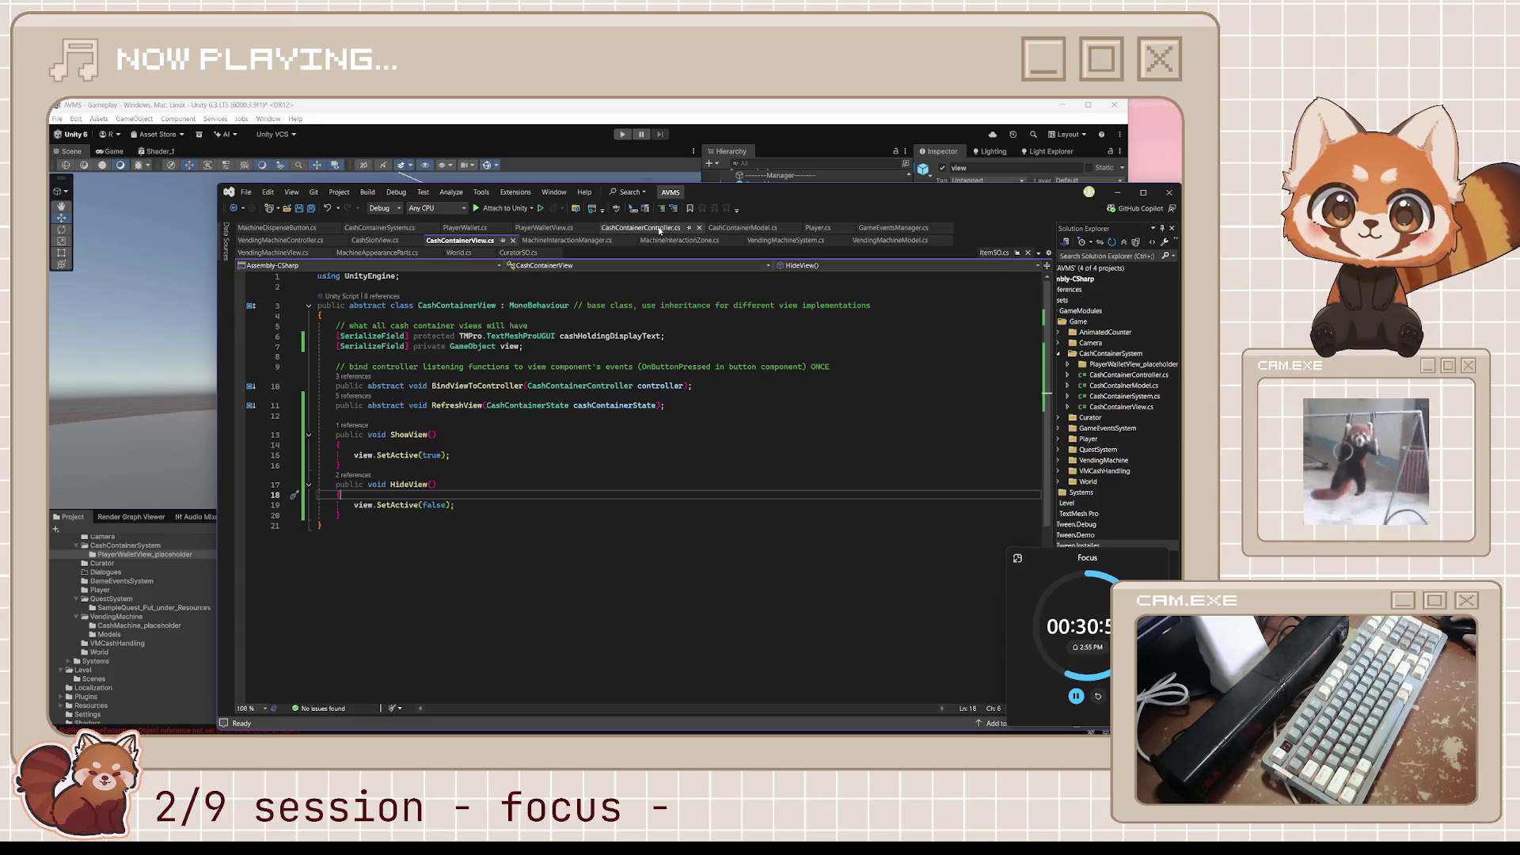
click(586, 241)
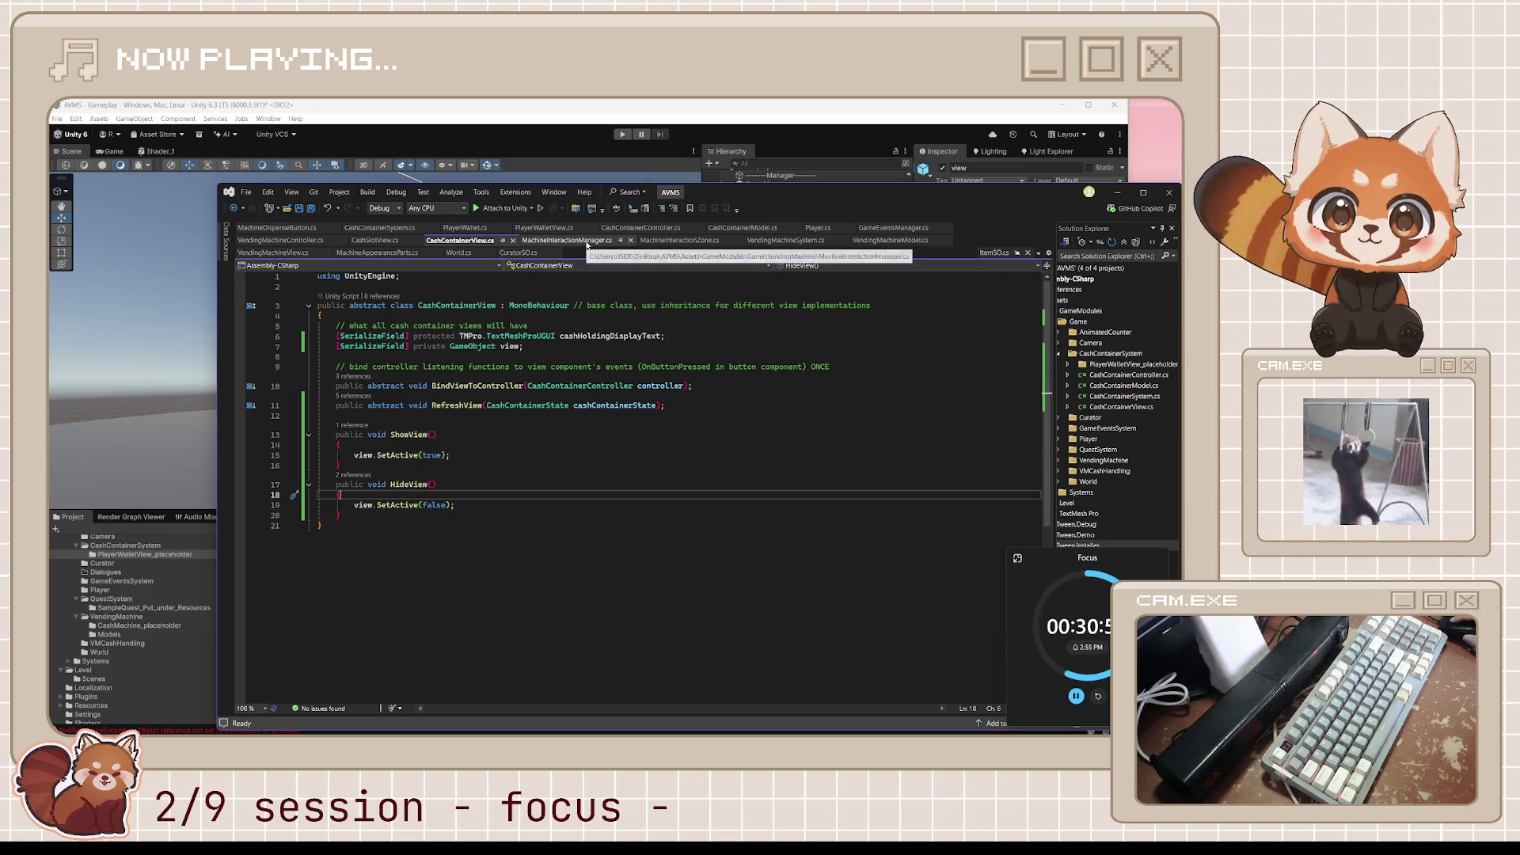
scroll(549, 565, down, 4)
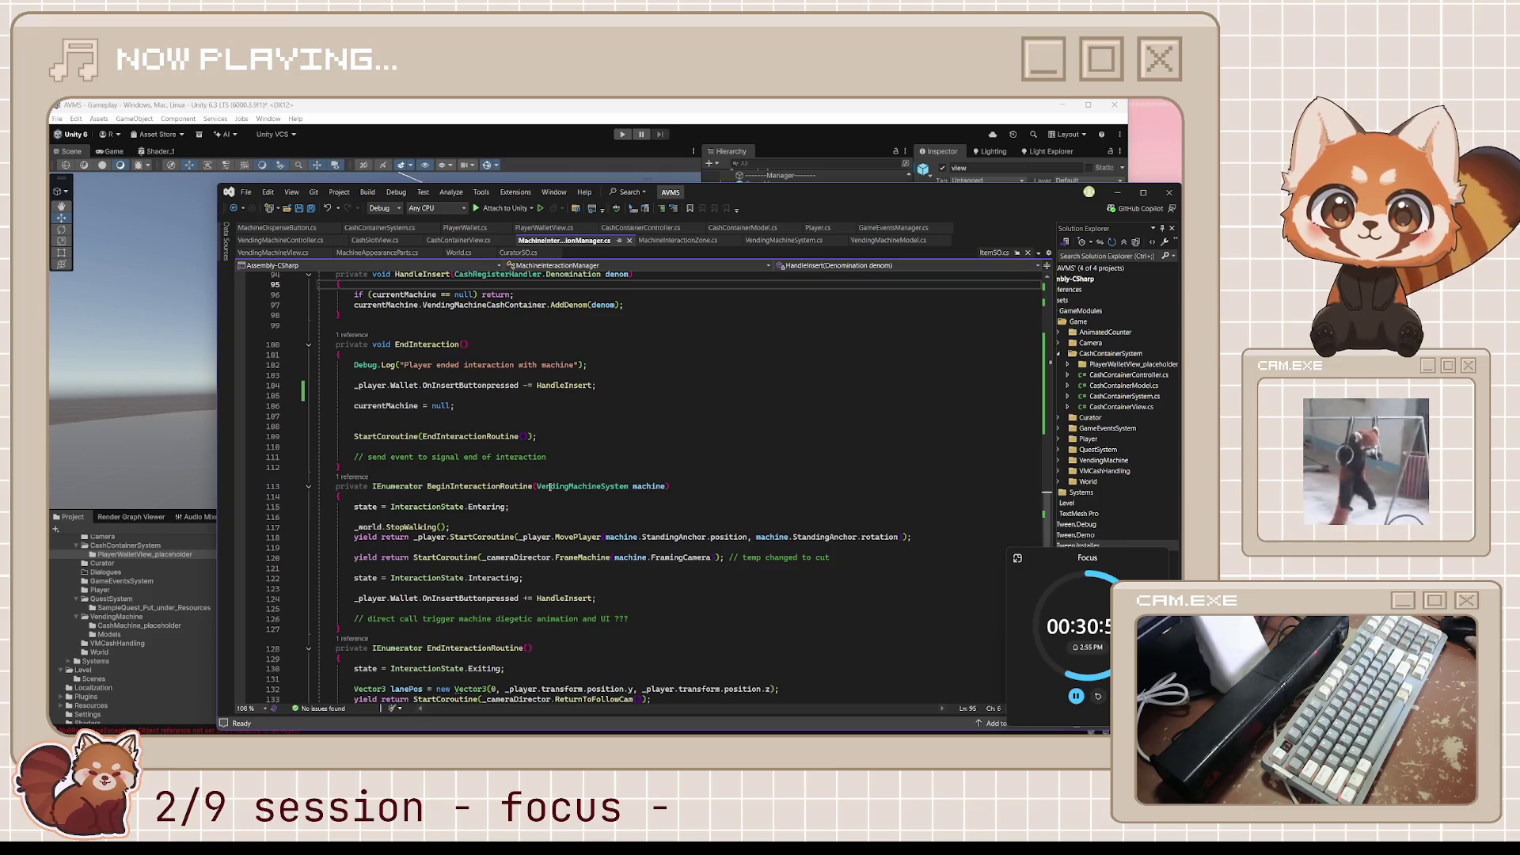
click(487, 427)
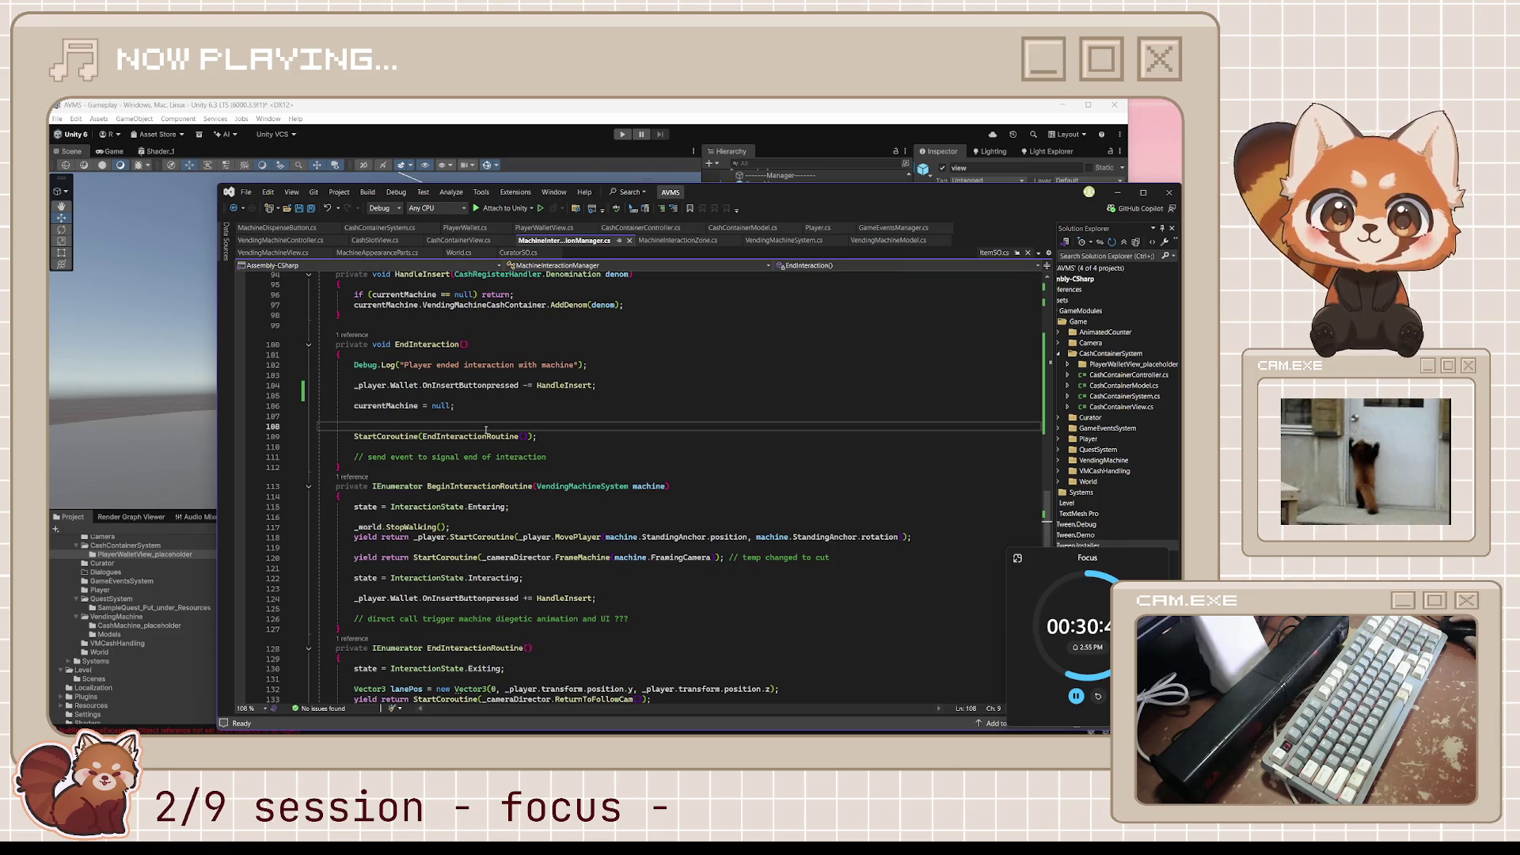
click(616, 388)
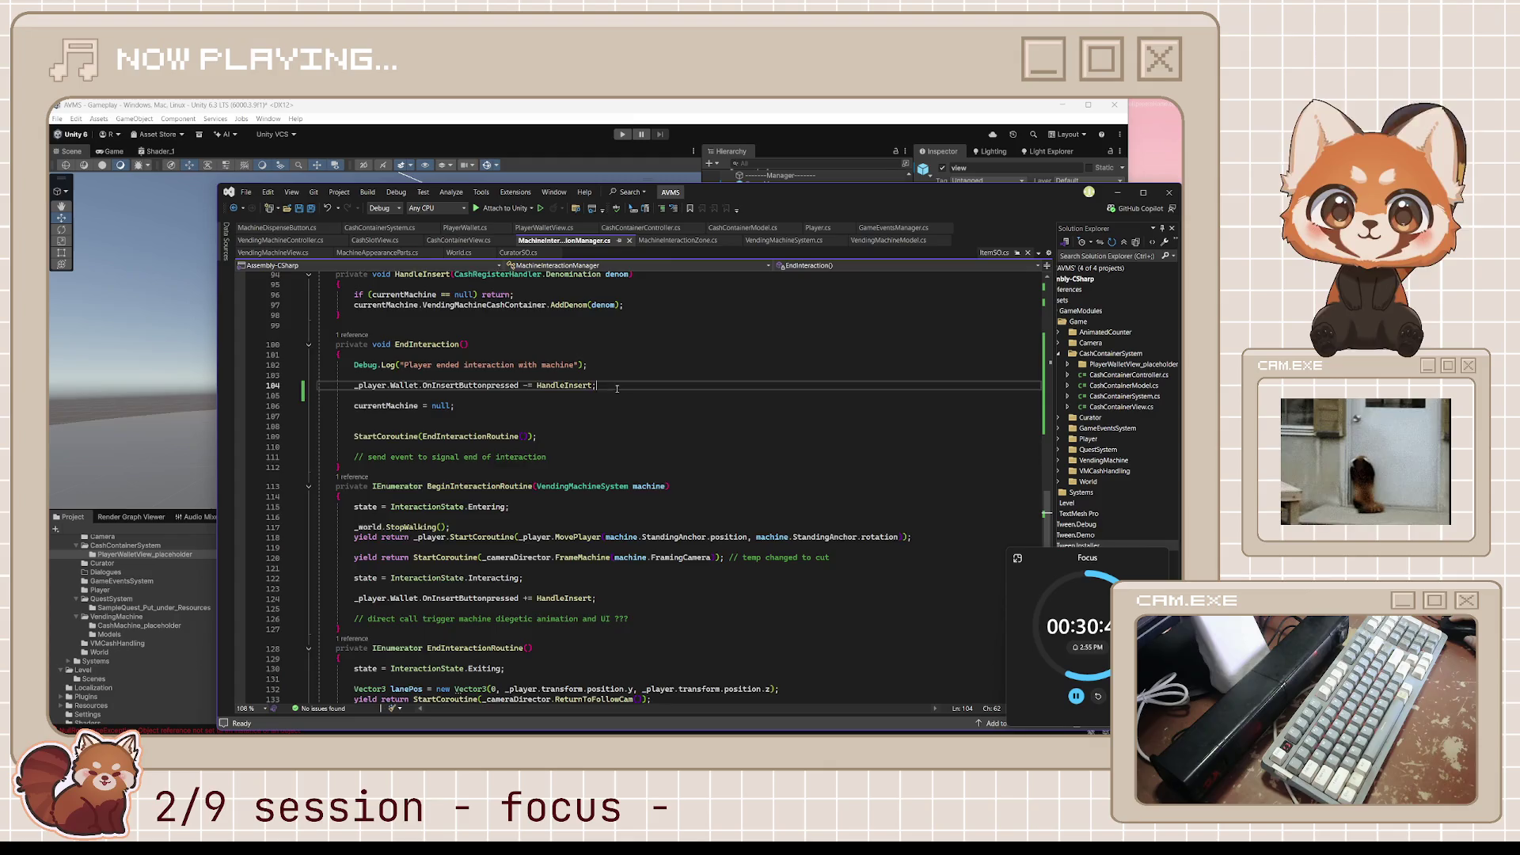
scroll(633, 392, up, 4)
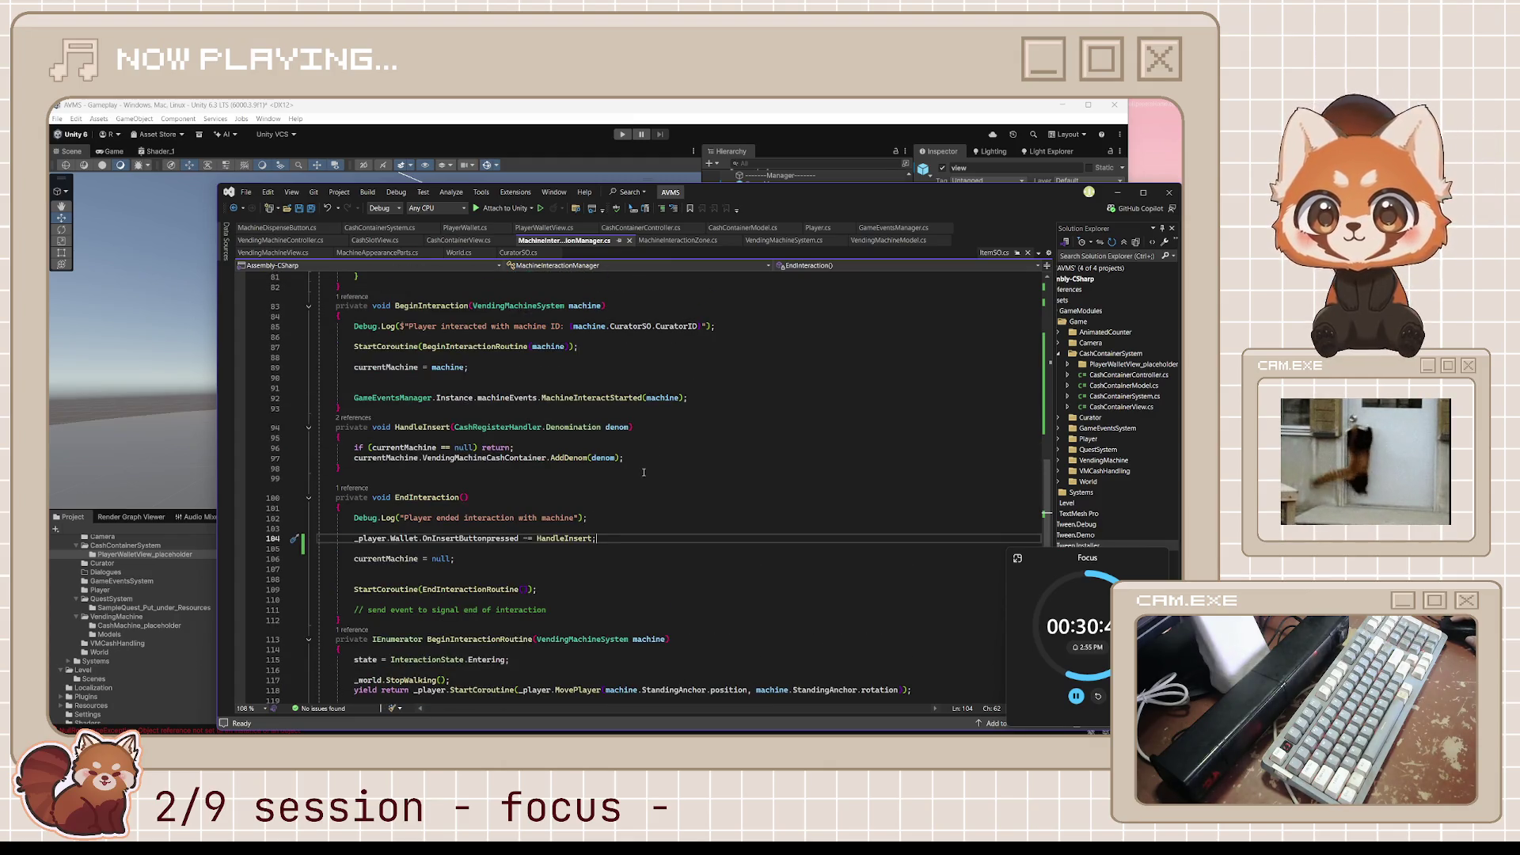
scroll(643, 473, up, 3)
scroll(614, 456, up, 2)
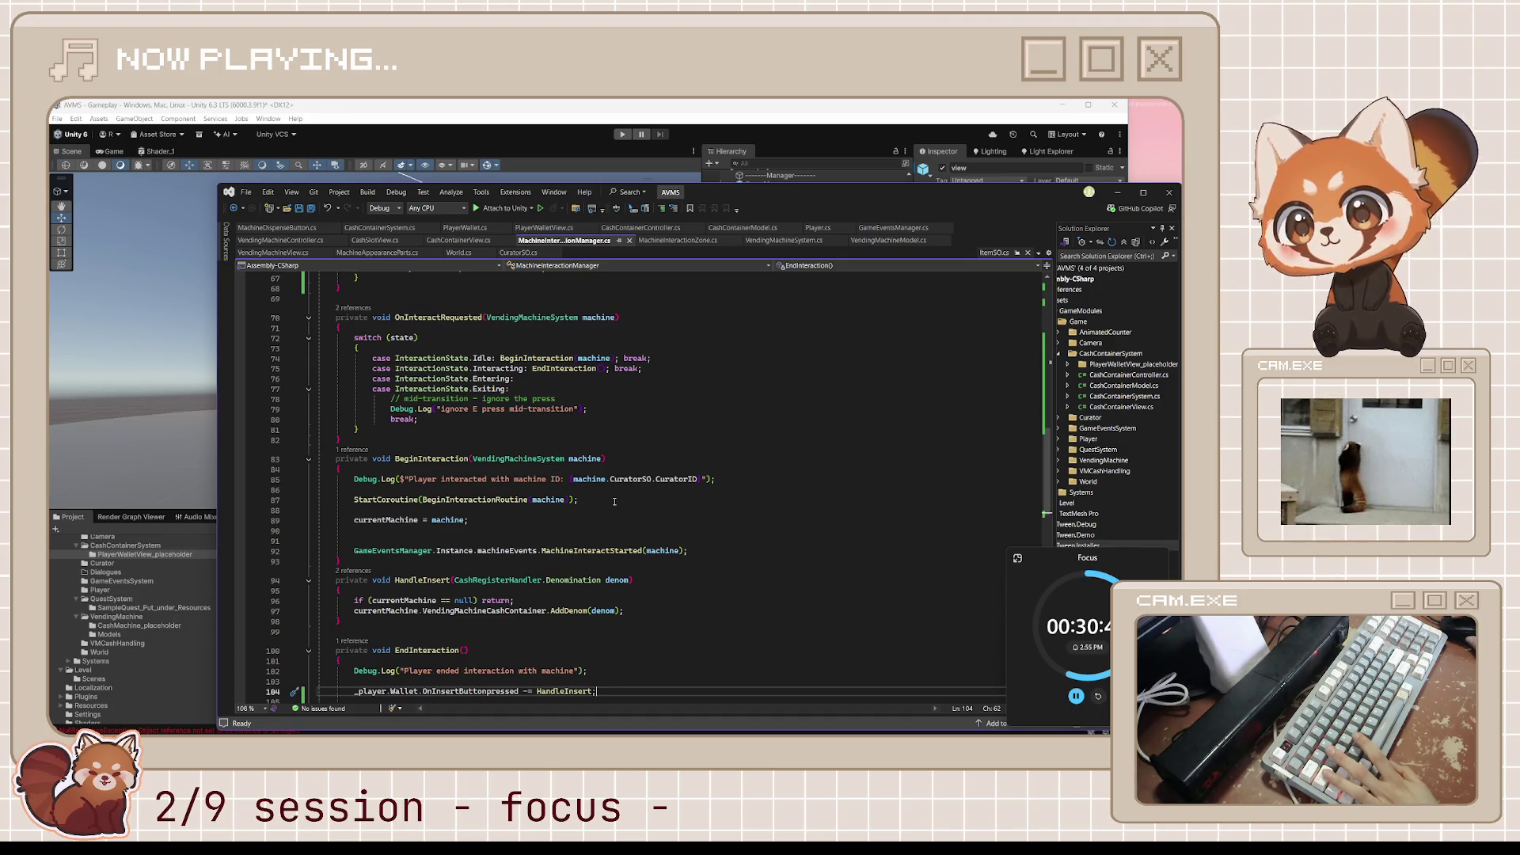
scroll(614, 502, up, 1)
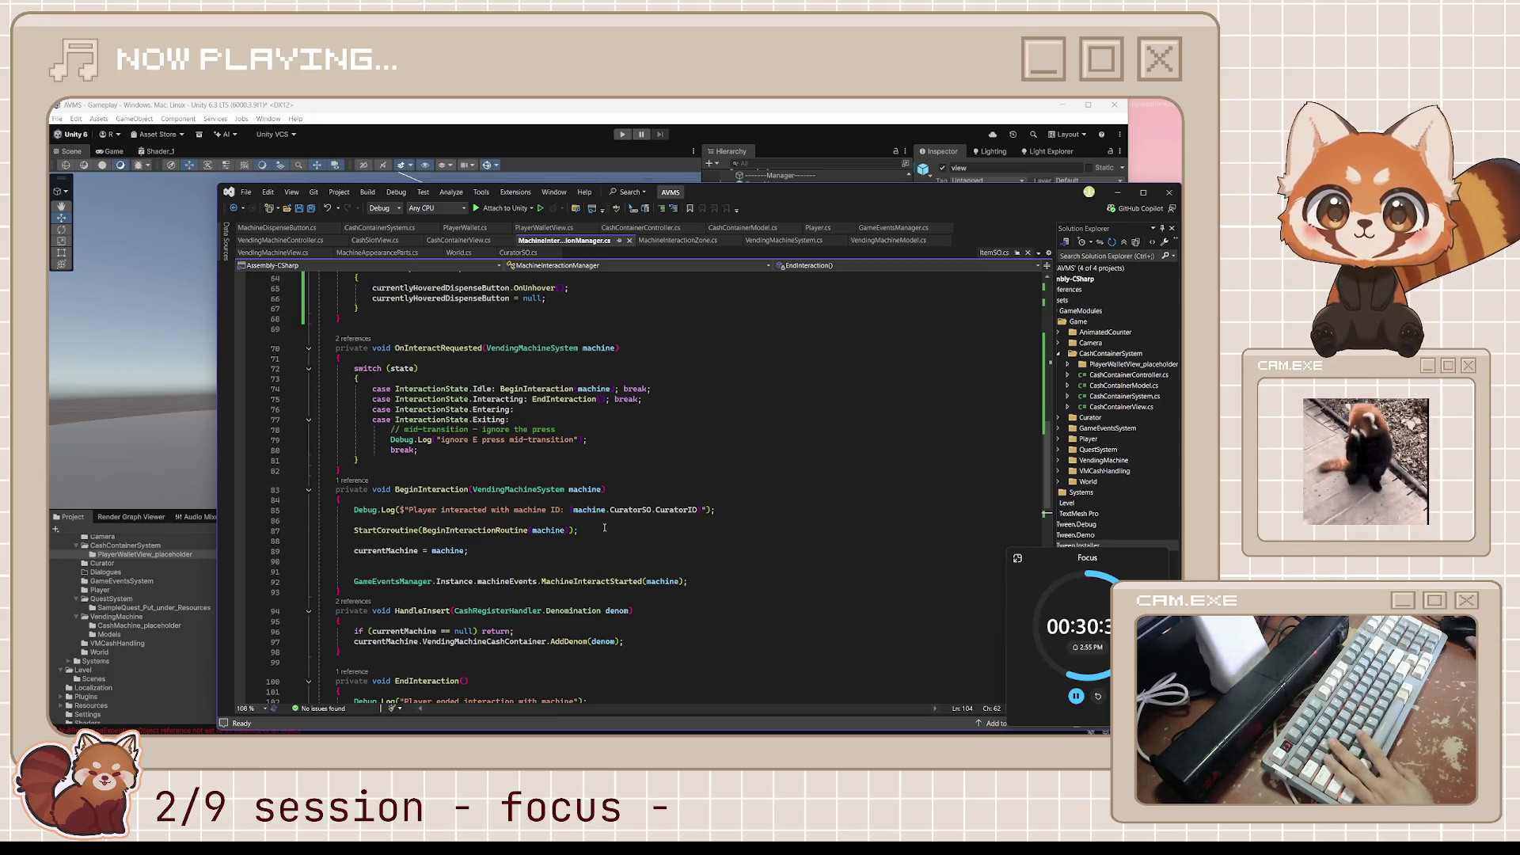
scroll(645, 519, up, 2)
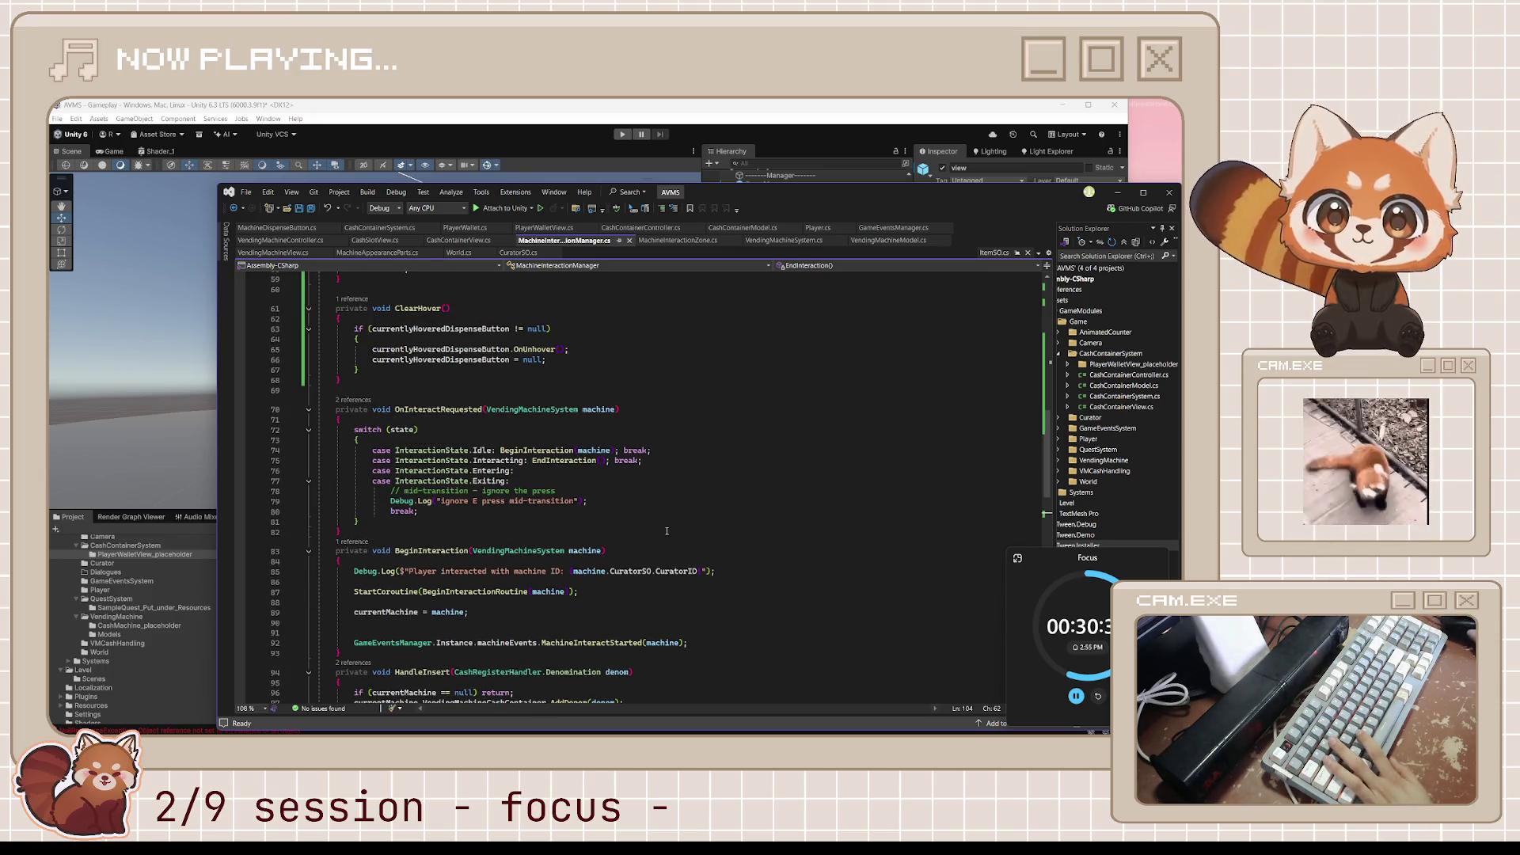
scroll(634, 519, down, 5)
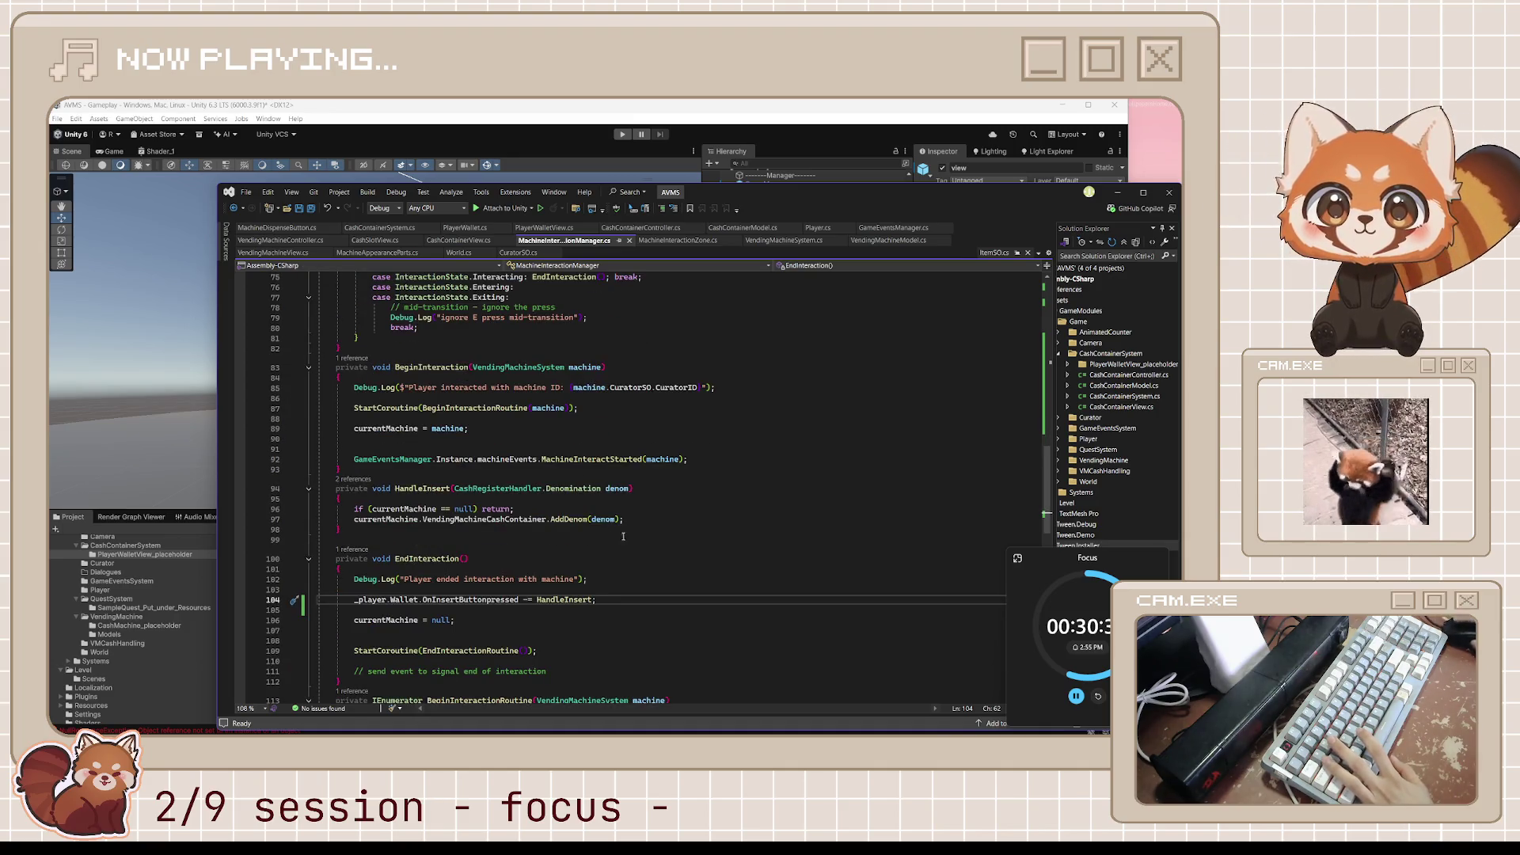
scroll(707, 518, down, 5)
scroll(757, 524, down, 5)
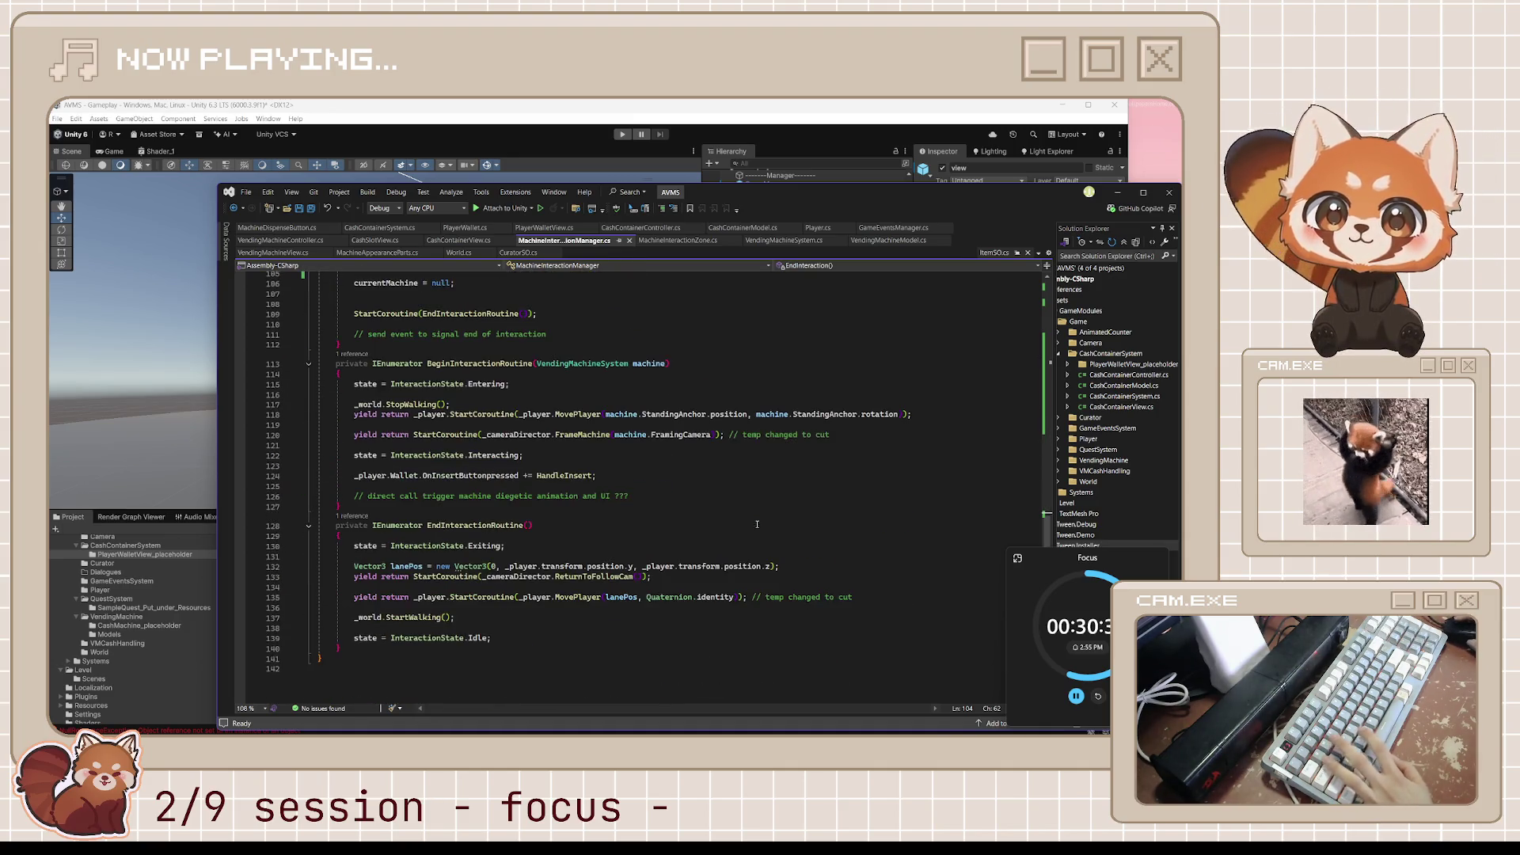
Add _player.Wallet.ShowView(); after the OnInsertButtonPressed subscription in BeginInteractionRoutine.
click(618, 477)
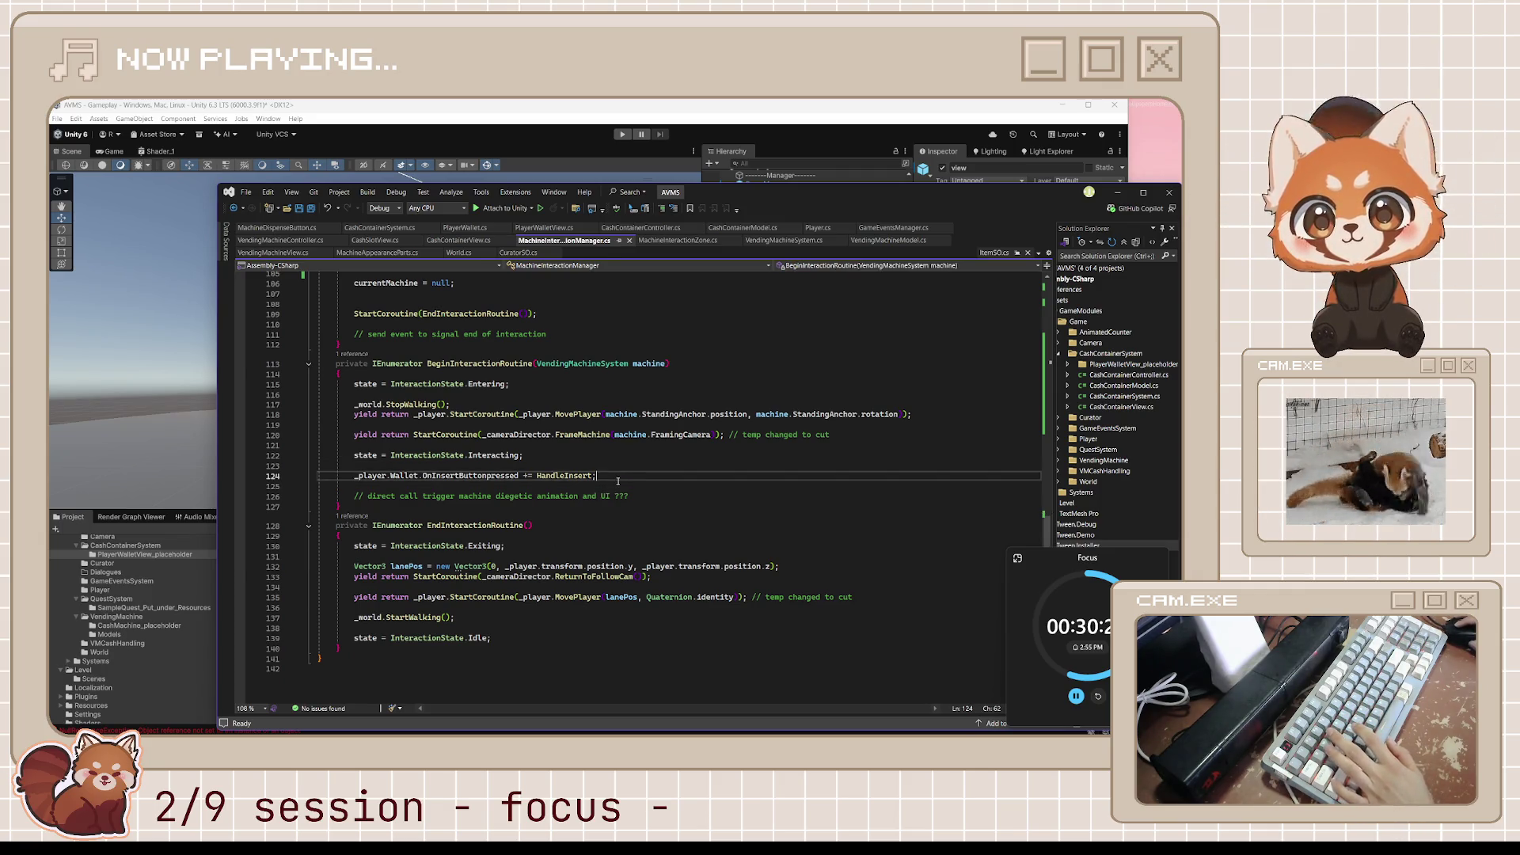
key(Return)
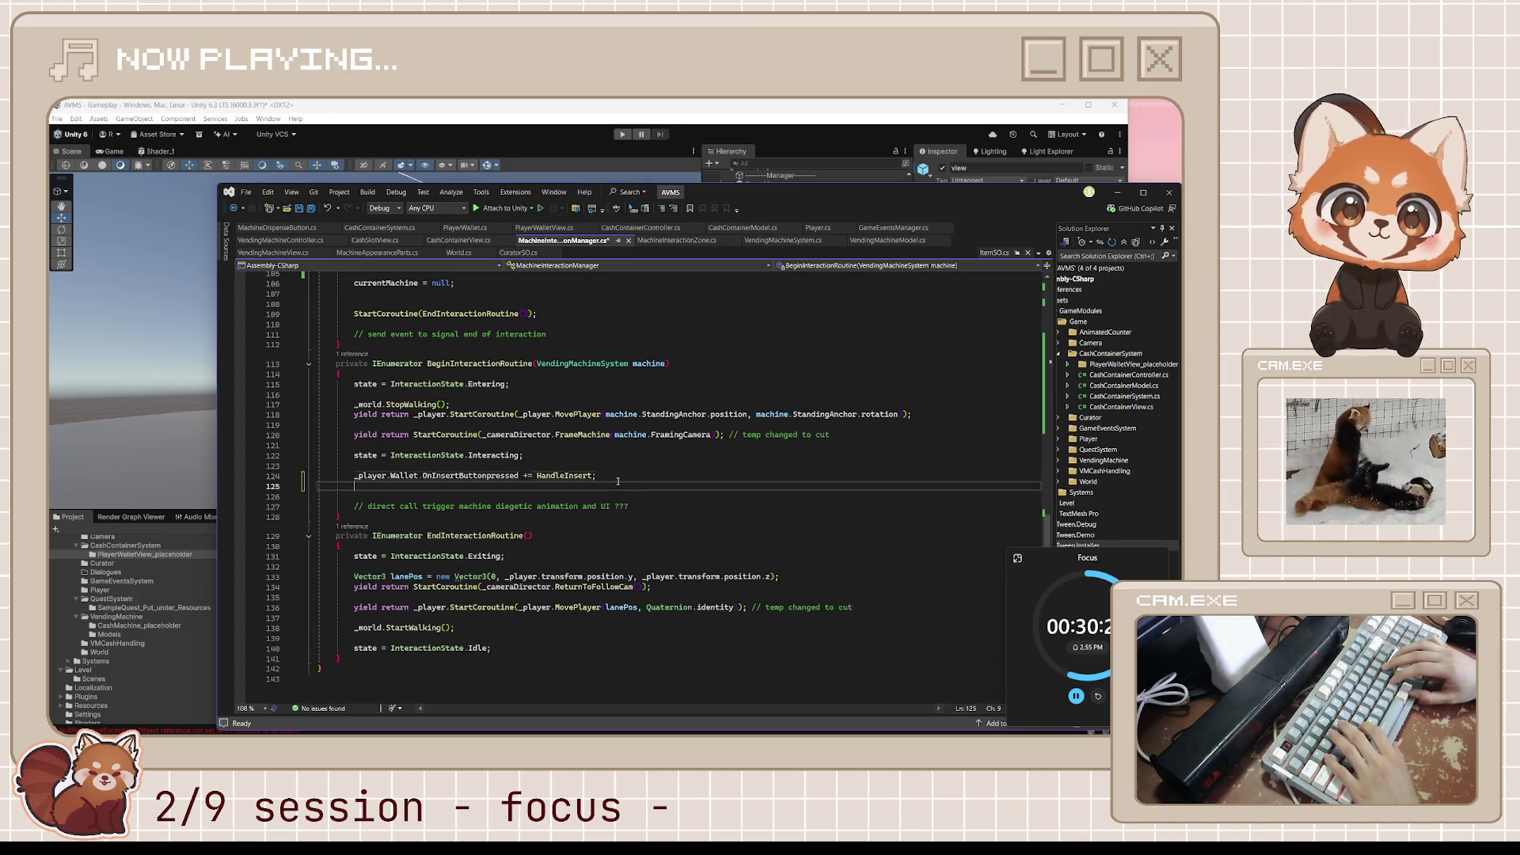
text(_player)
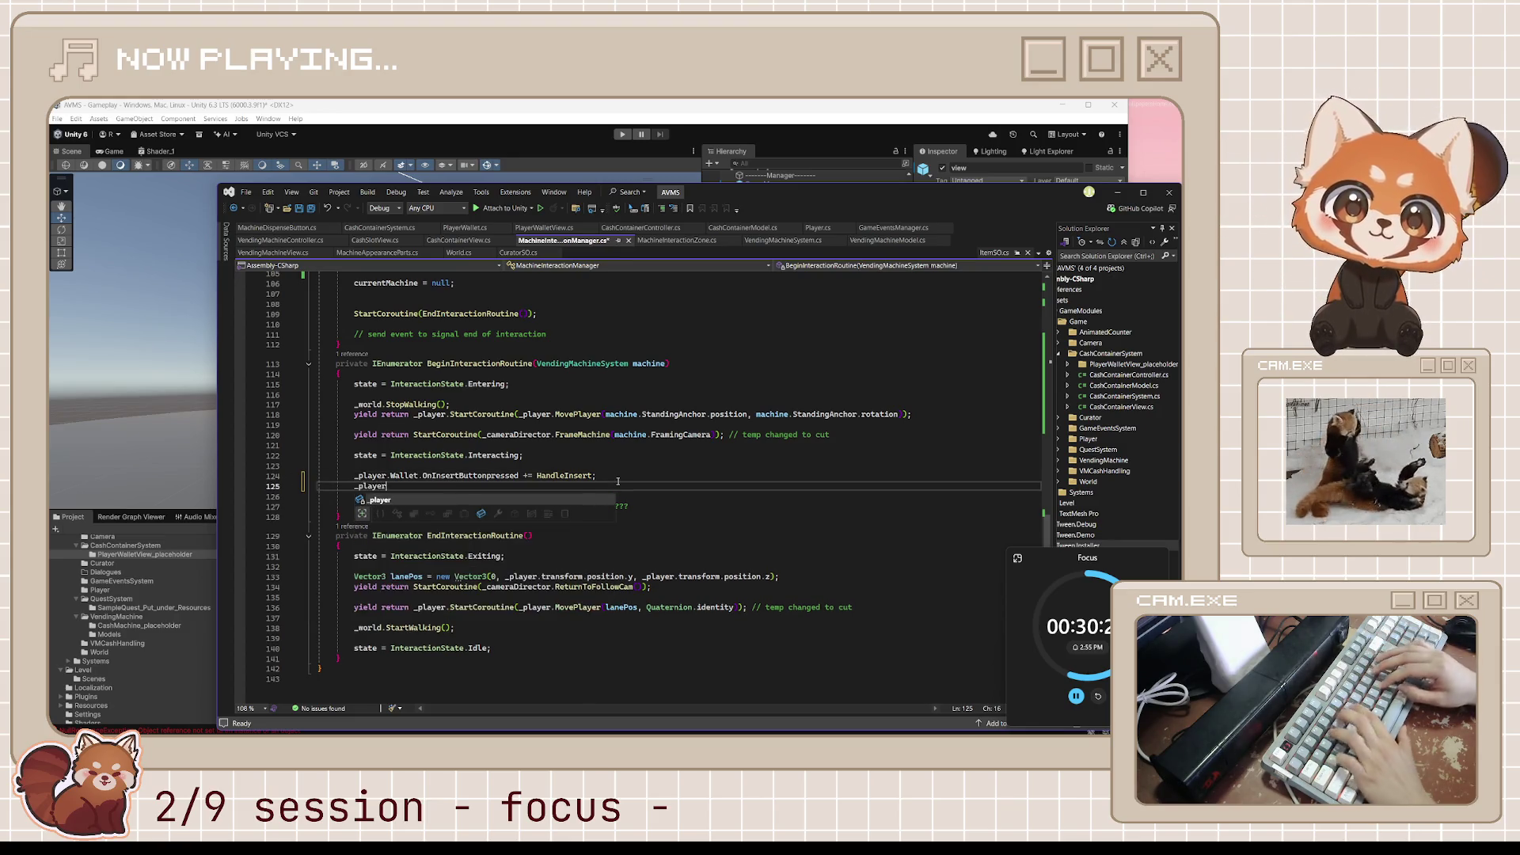
text(.Wal)
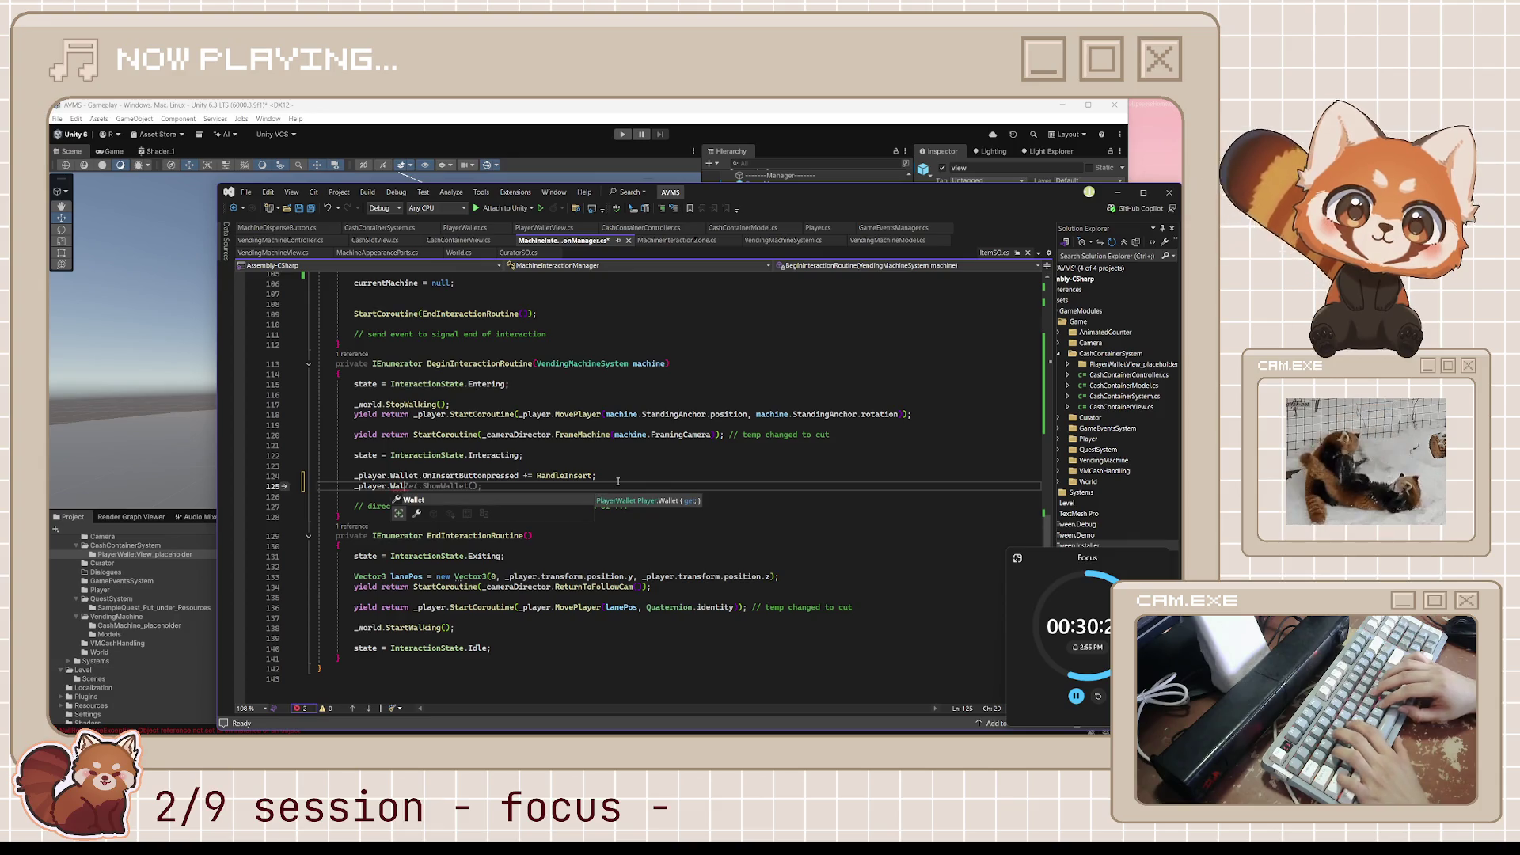
text(let.)
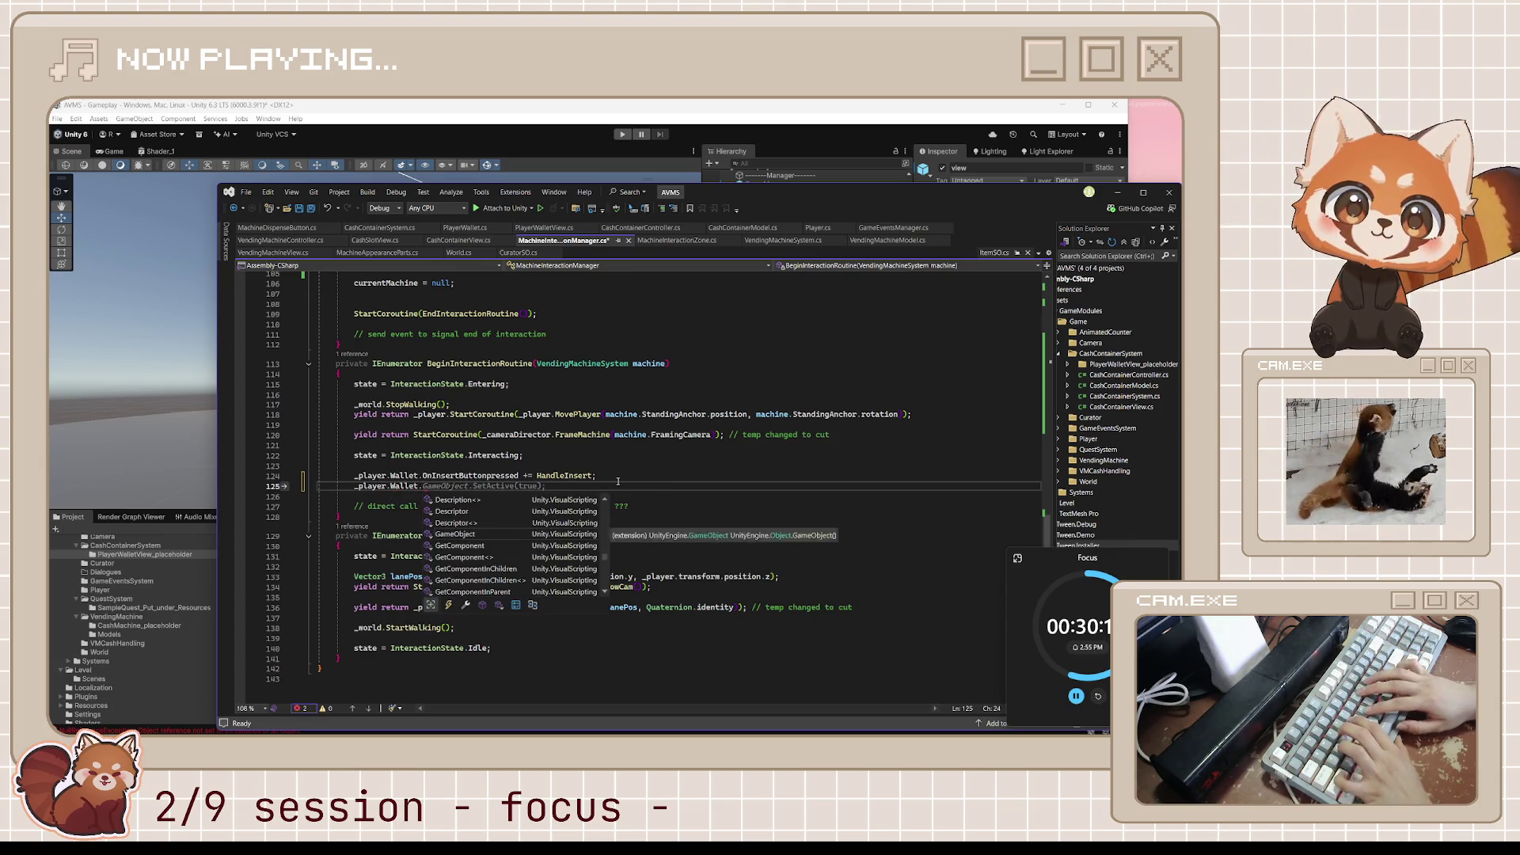
text(ShowView();)
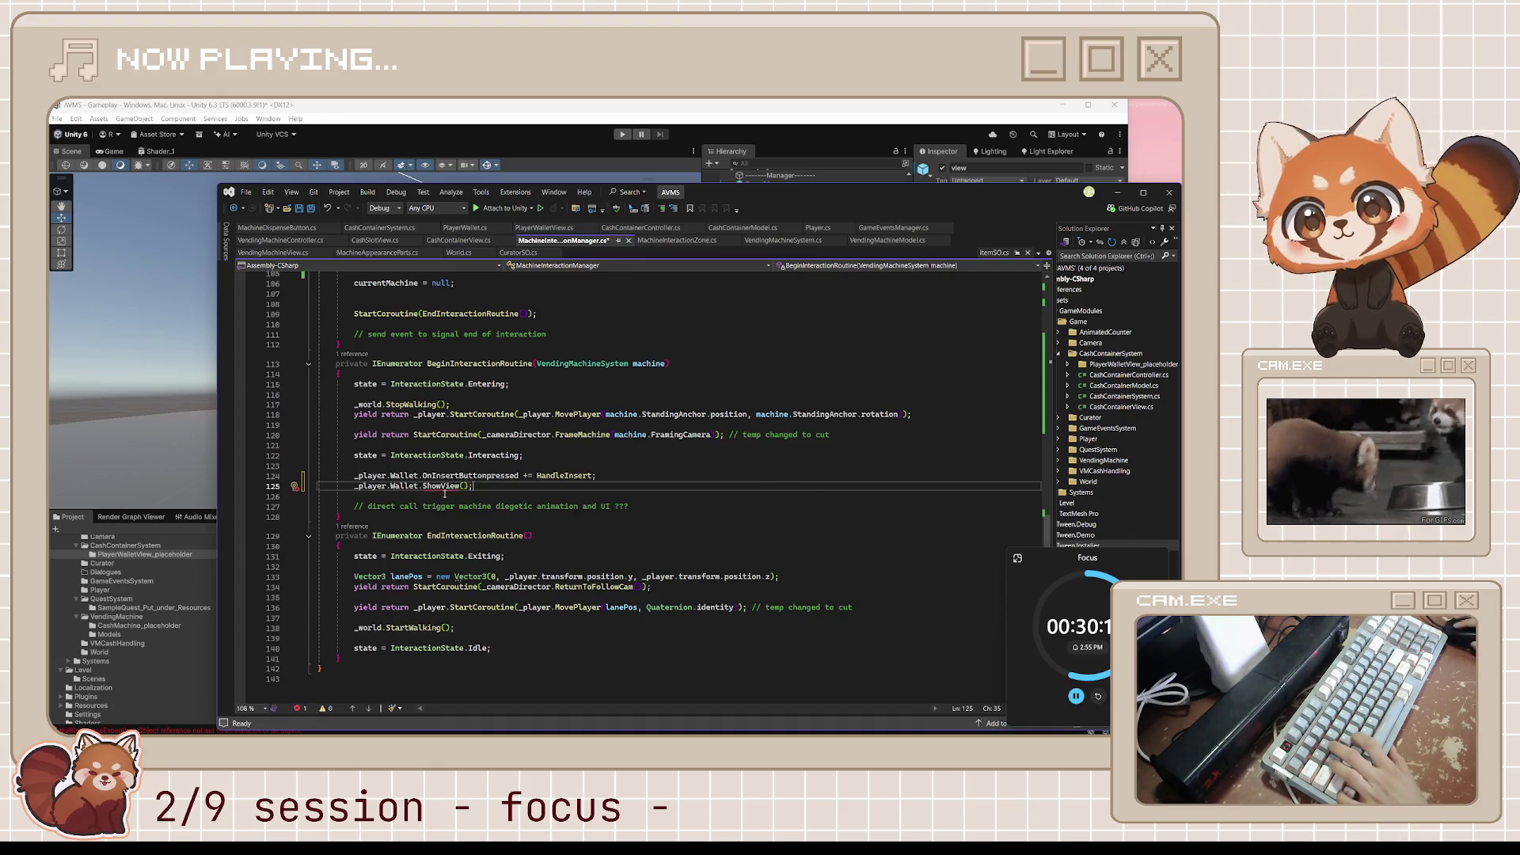
mouse_move(444, 490)
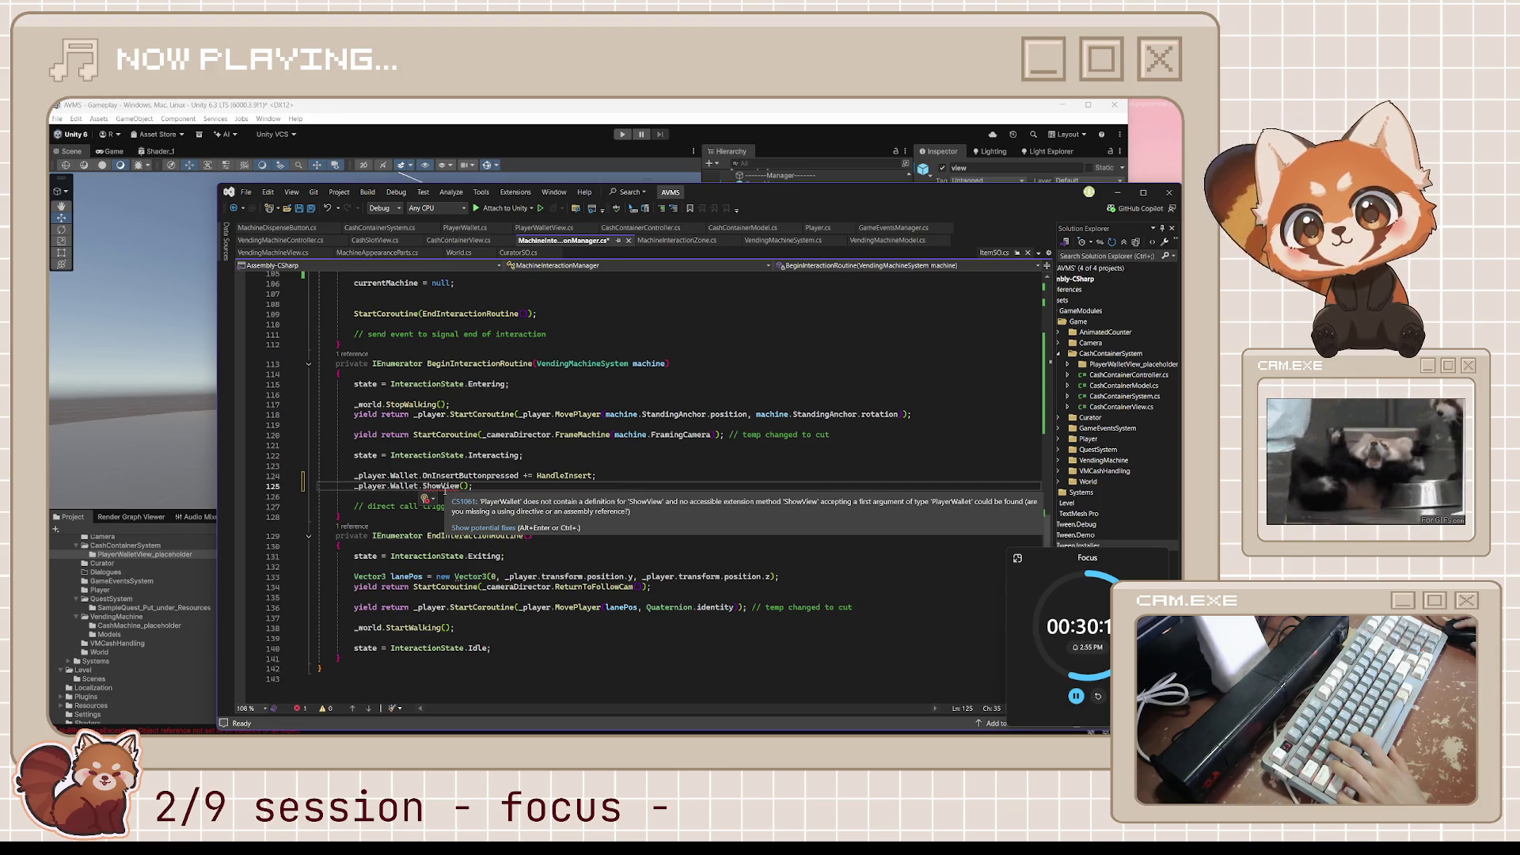
click(666, 229)
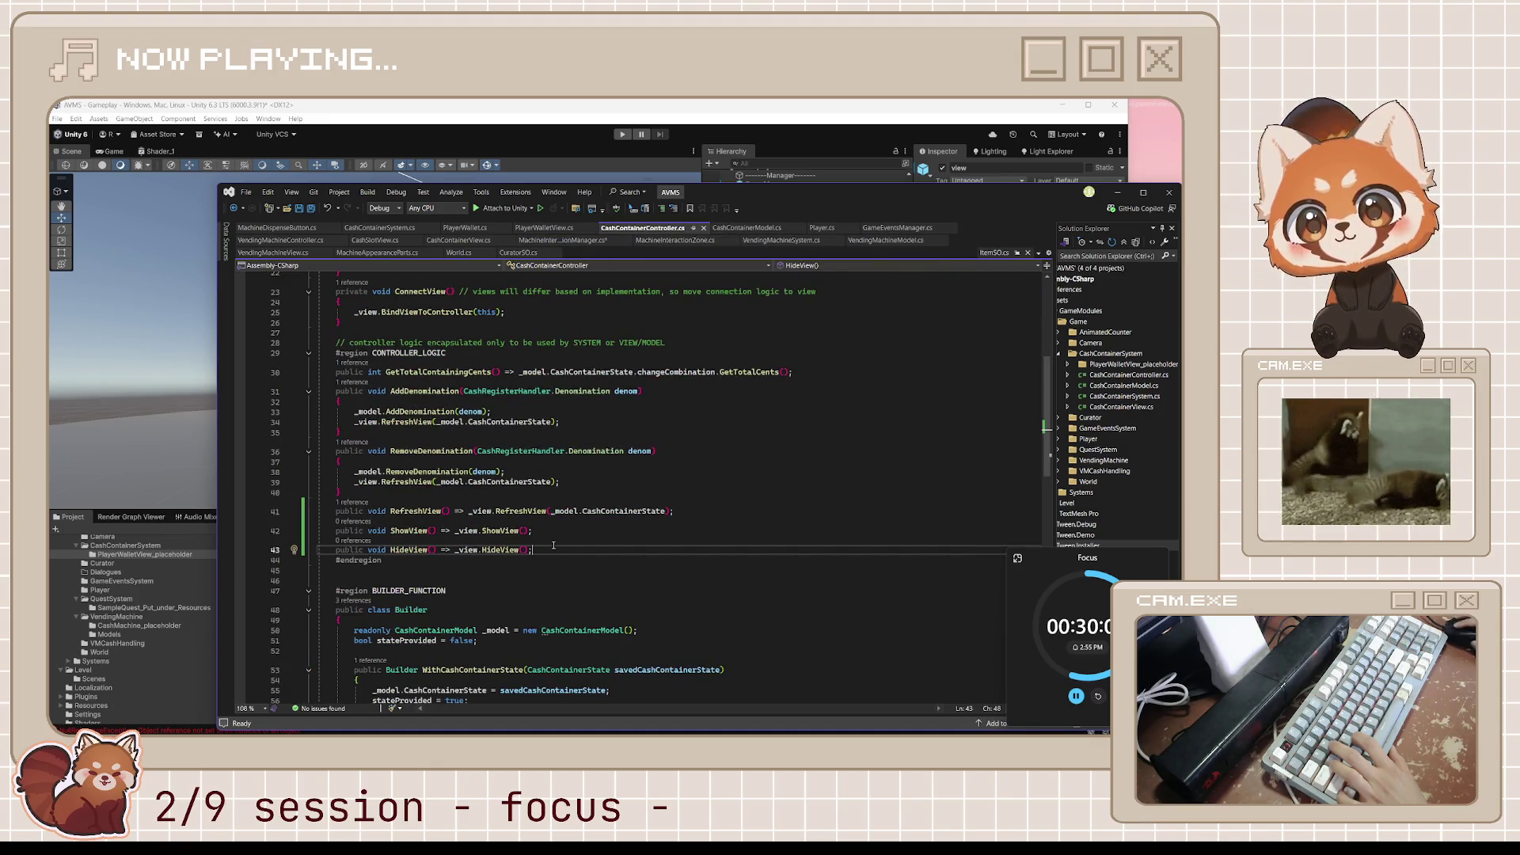
Check CashContainerController's ShowView, then delete ShowView from line 125, leaving _player.Wallet. unfinished.
click(419, 534)
key(End)
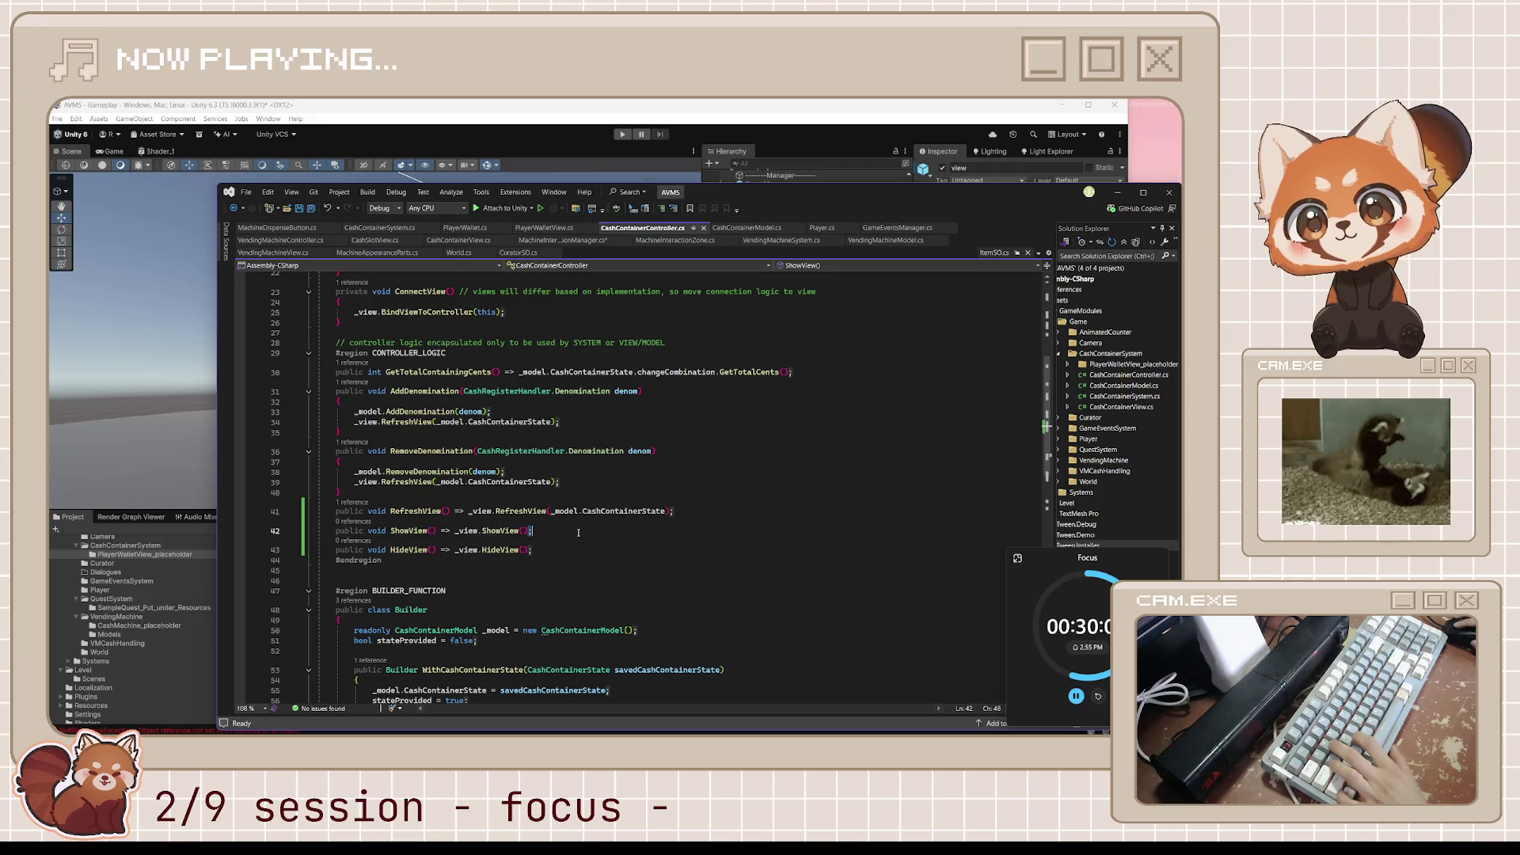
scroll(568, 496, up, 7)
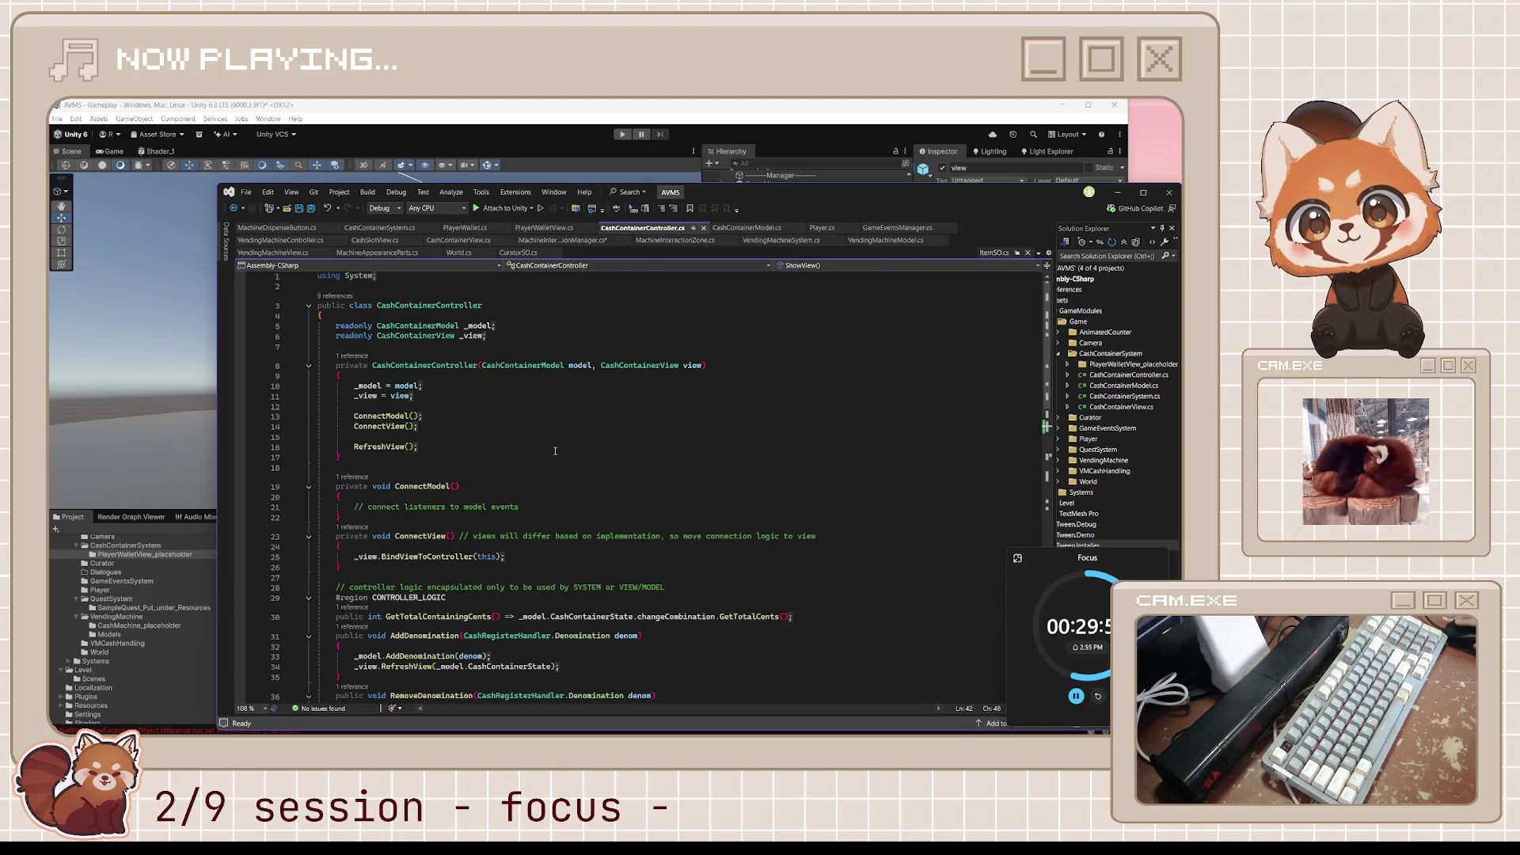
click(584, 240)
mouse_move(444, 486)
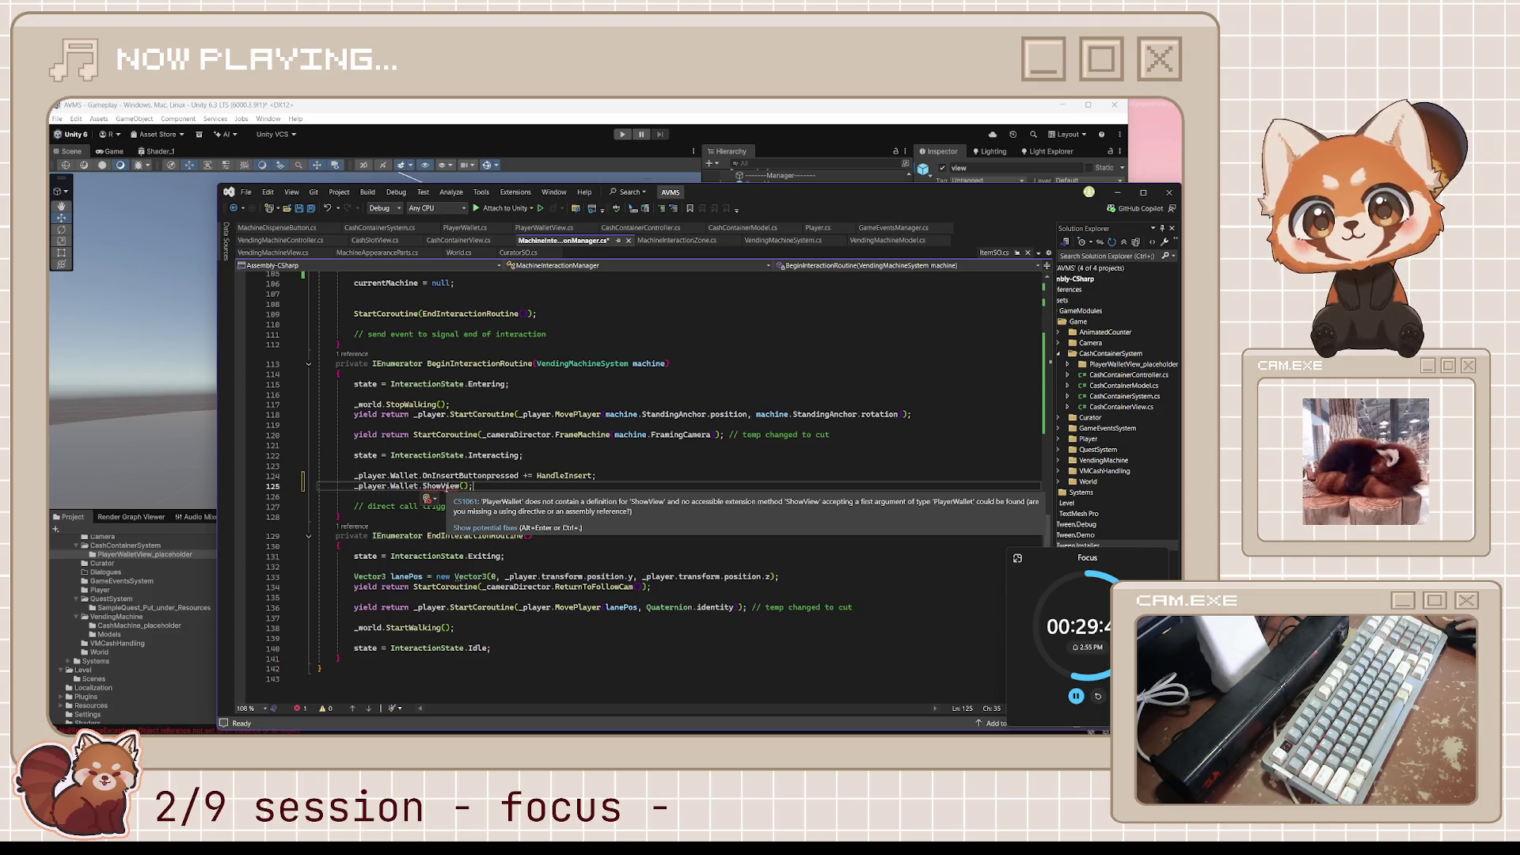
double_click(441, 486)
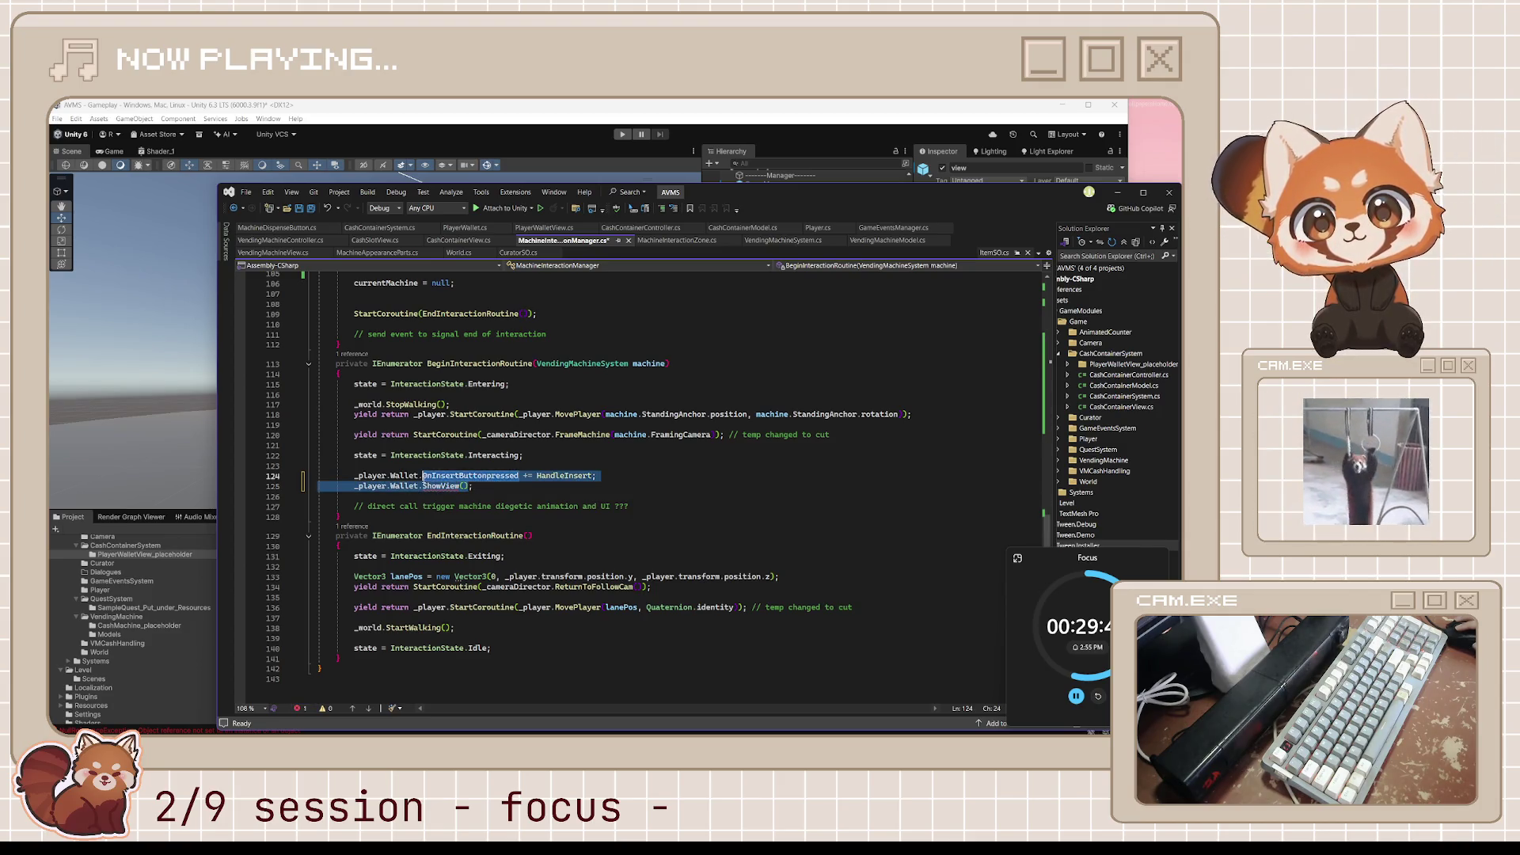
key(Delete)
key(Delete)
key(Delete)
key(ctrl+space)
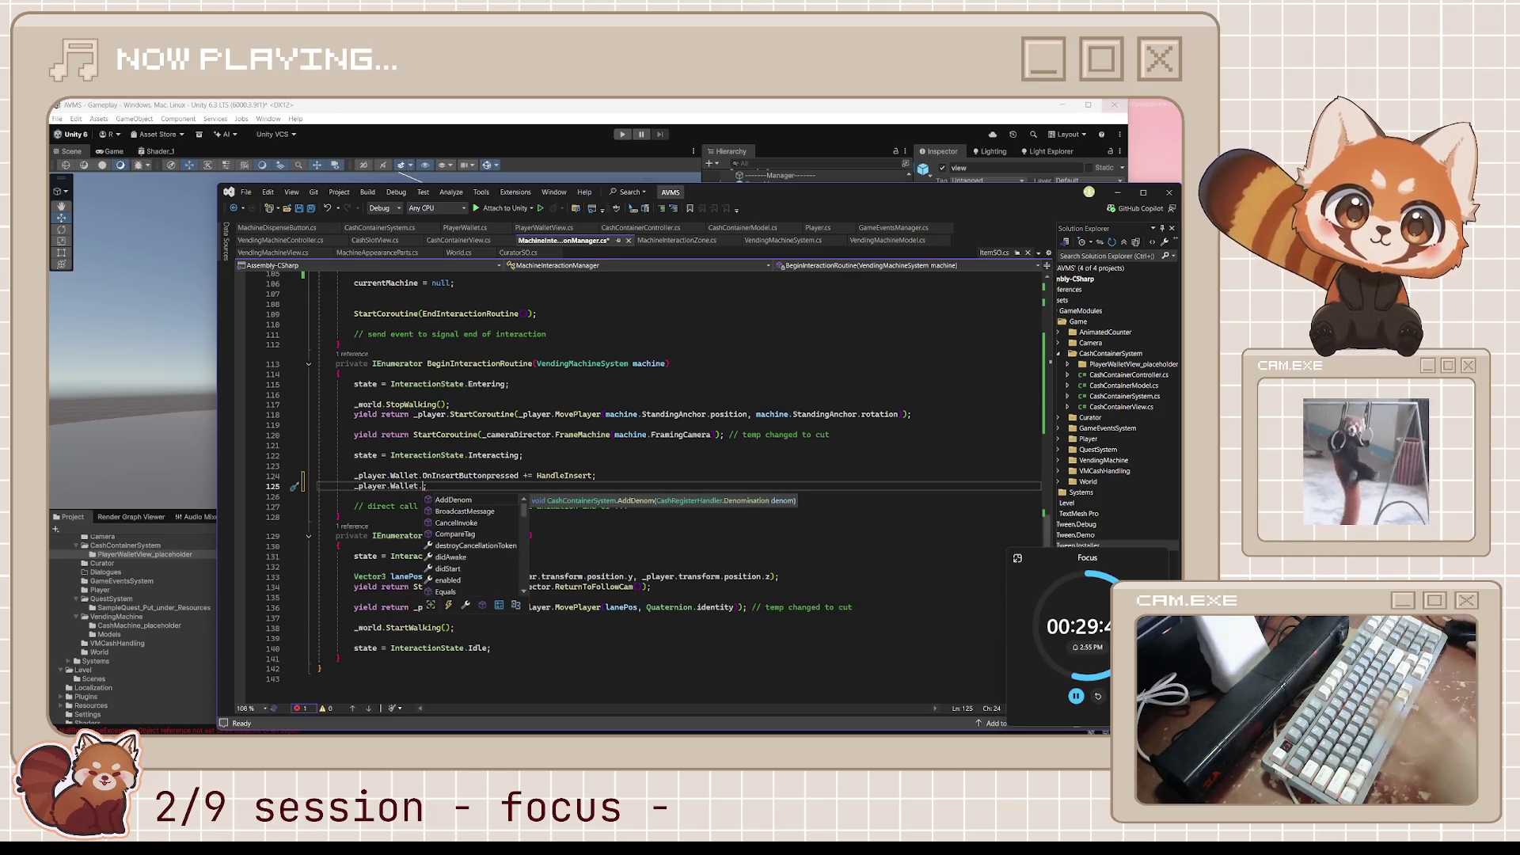
Compare CashContainerController.cs with MachineInteractionManager.cs, then bring up PlayerWallet.cs.
click(643, 227)
scroll(479, 516, down, 2)
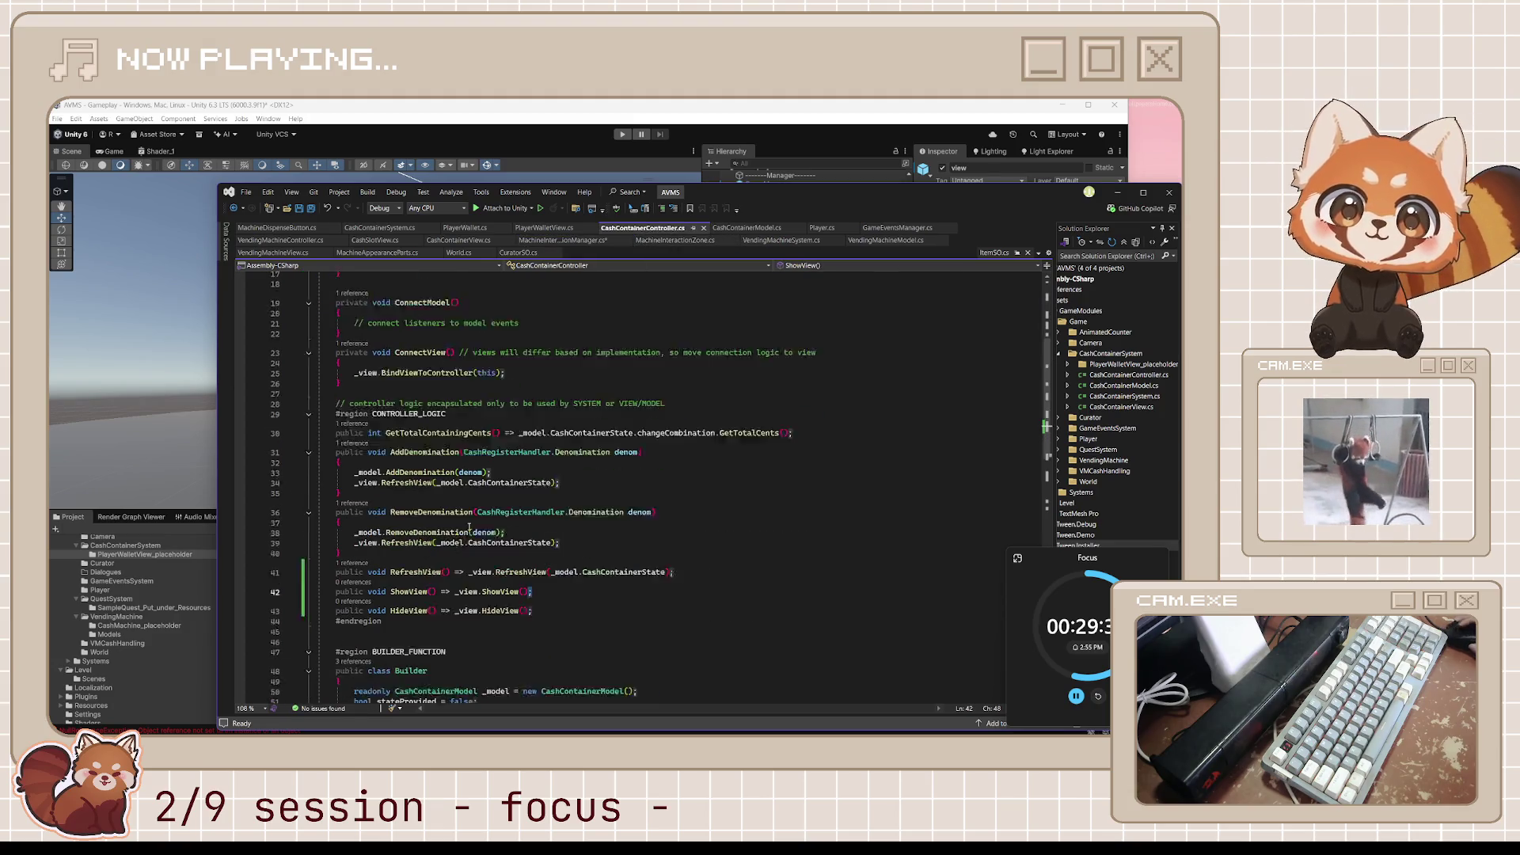
scroll(509, 501, down, 4)
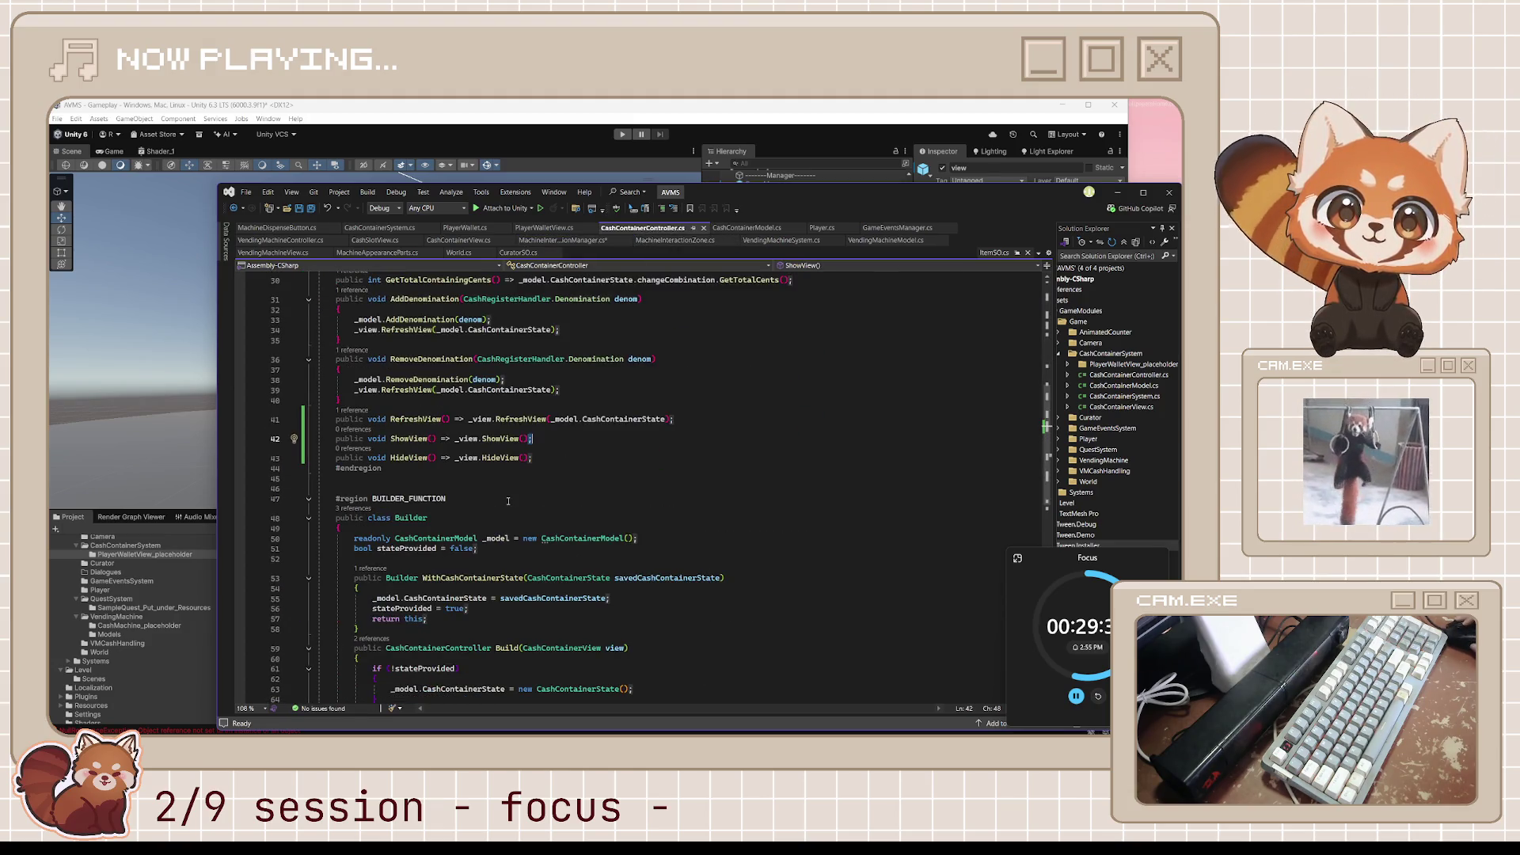
scroll(509, 502, up, 3)
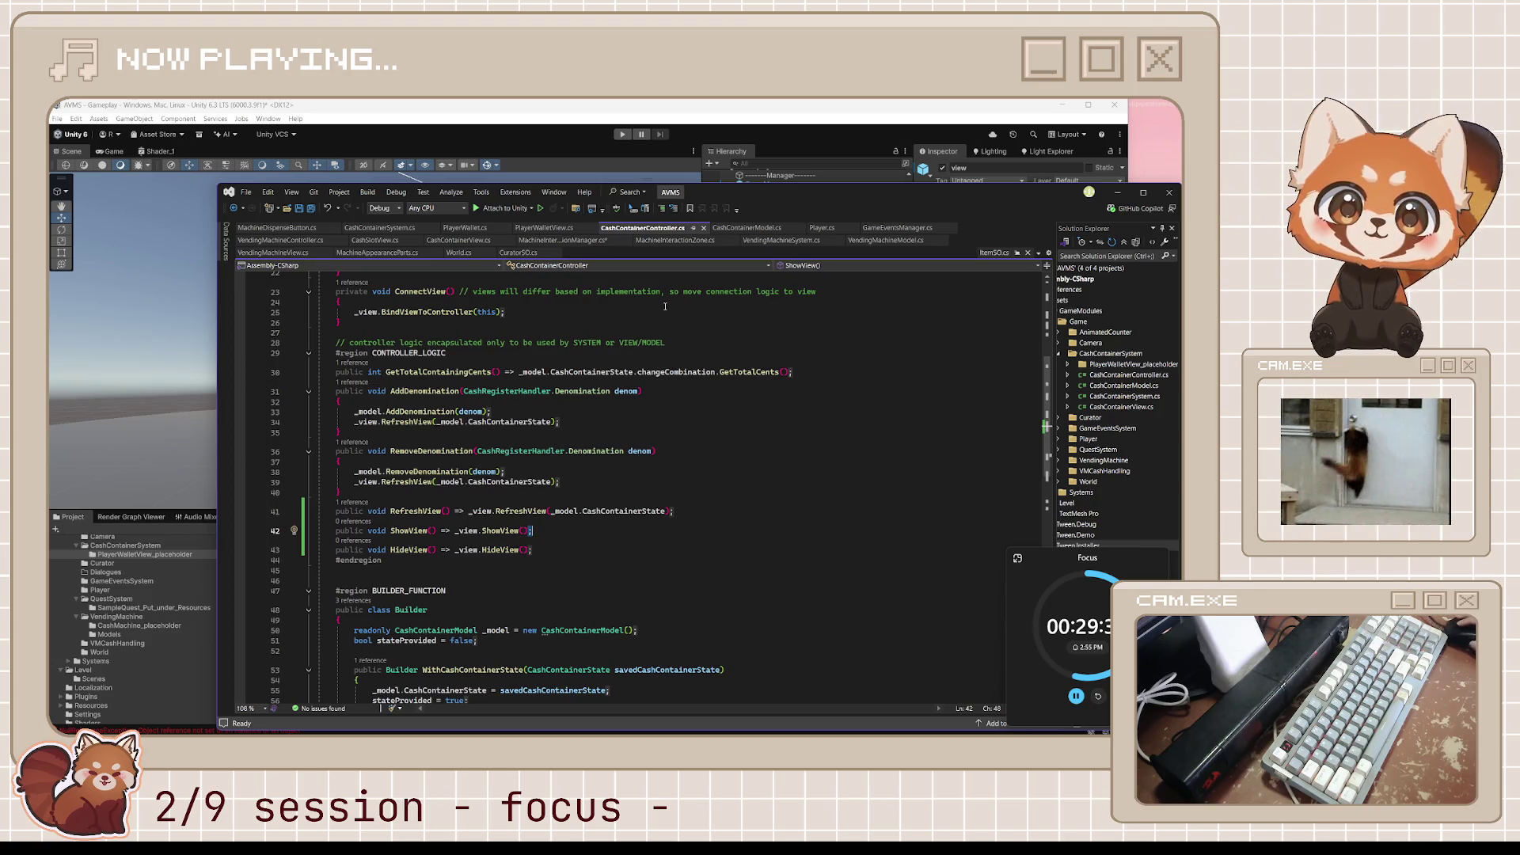
scroll(636, 324, up, 1)
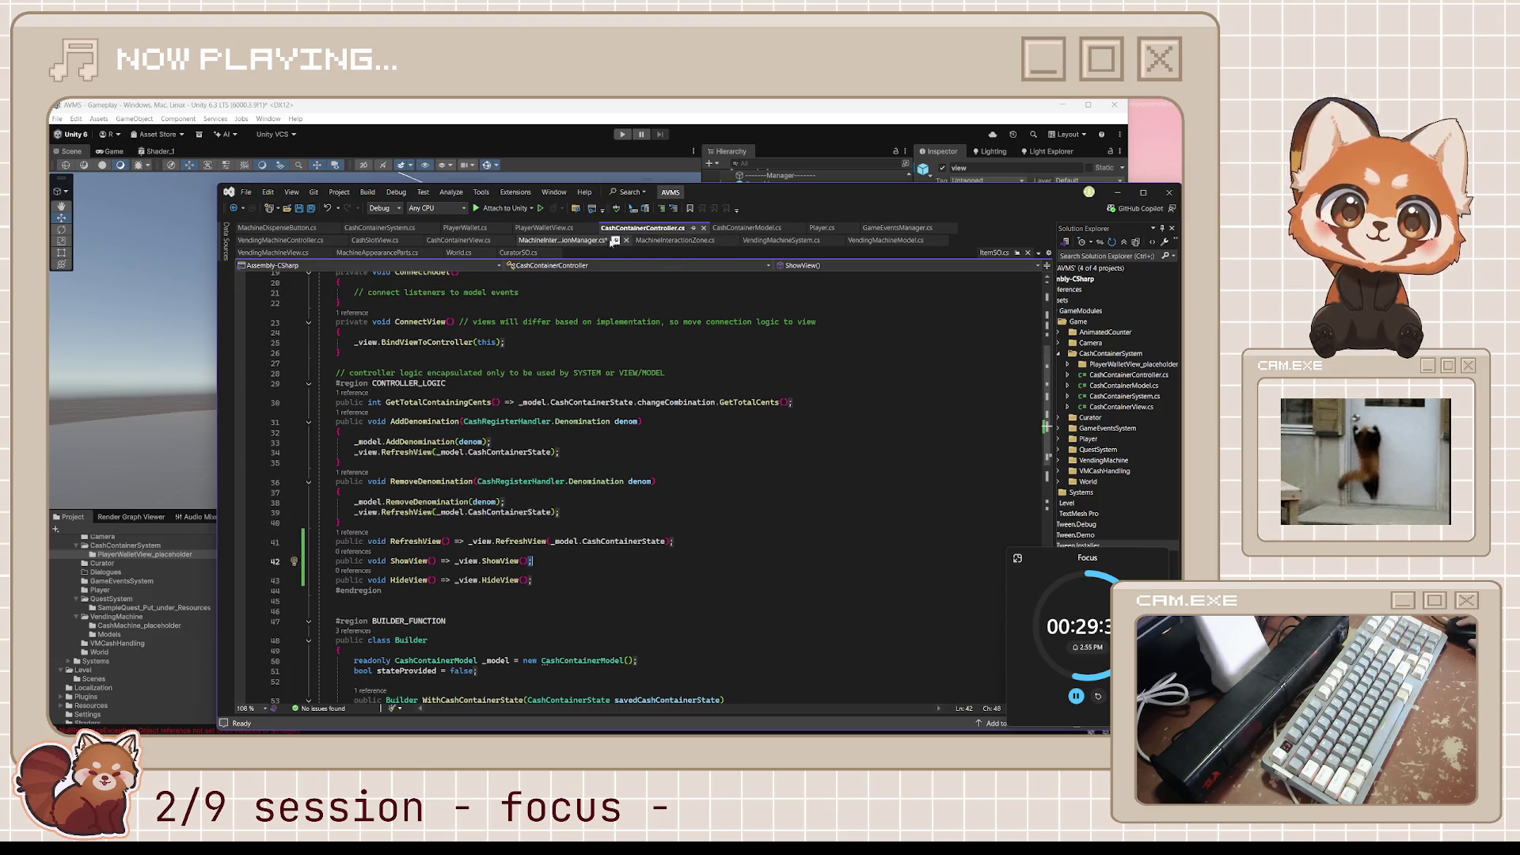
click(592, 245)
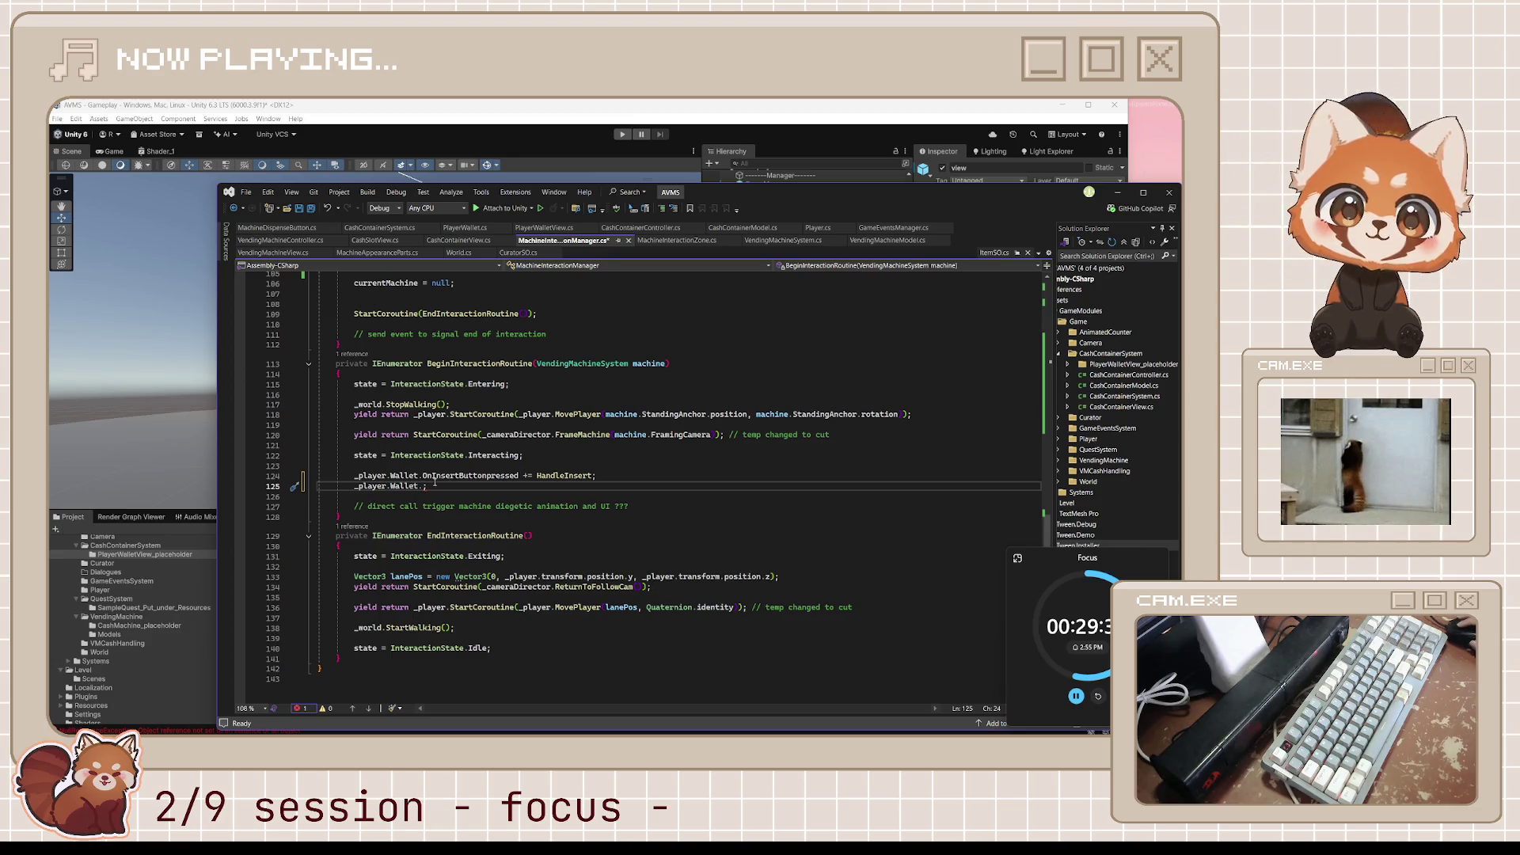
scroll(645, 459, up, 19)
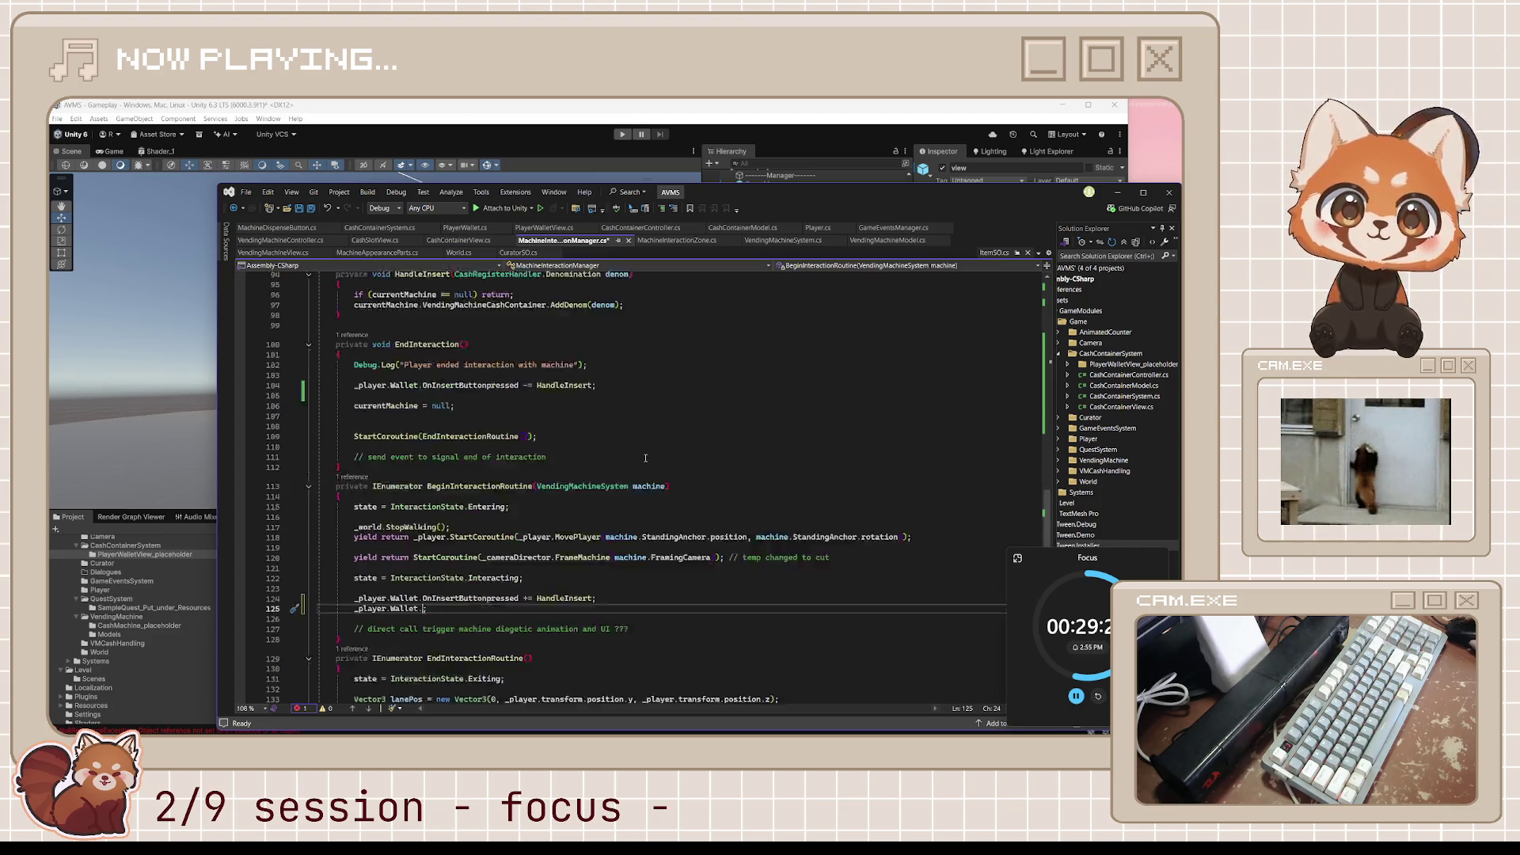
scroll(646, 458, up, 15)
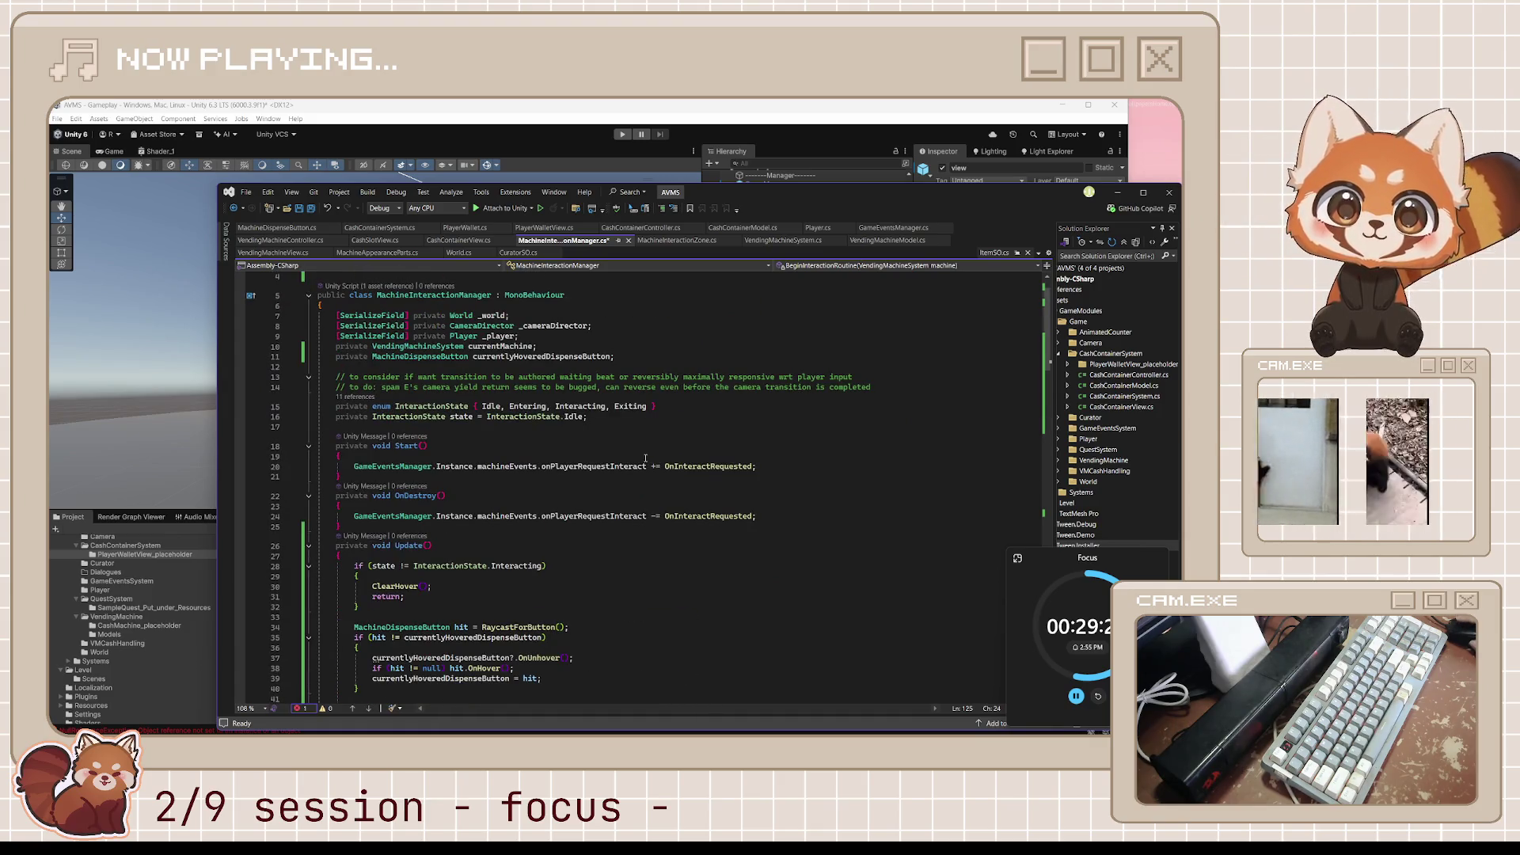
scroll(645, 459, down, 18)
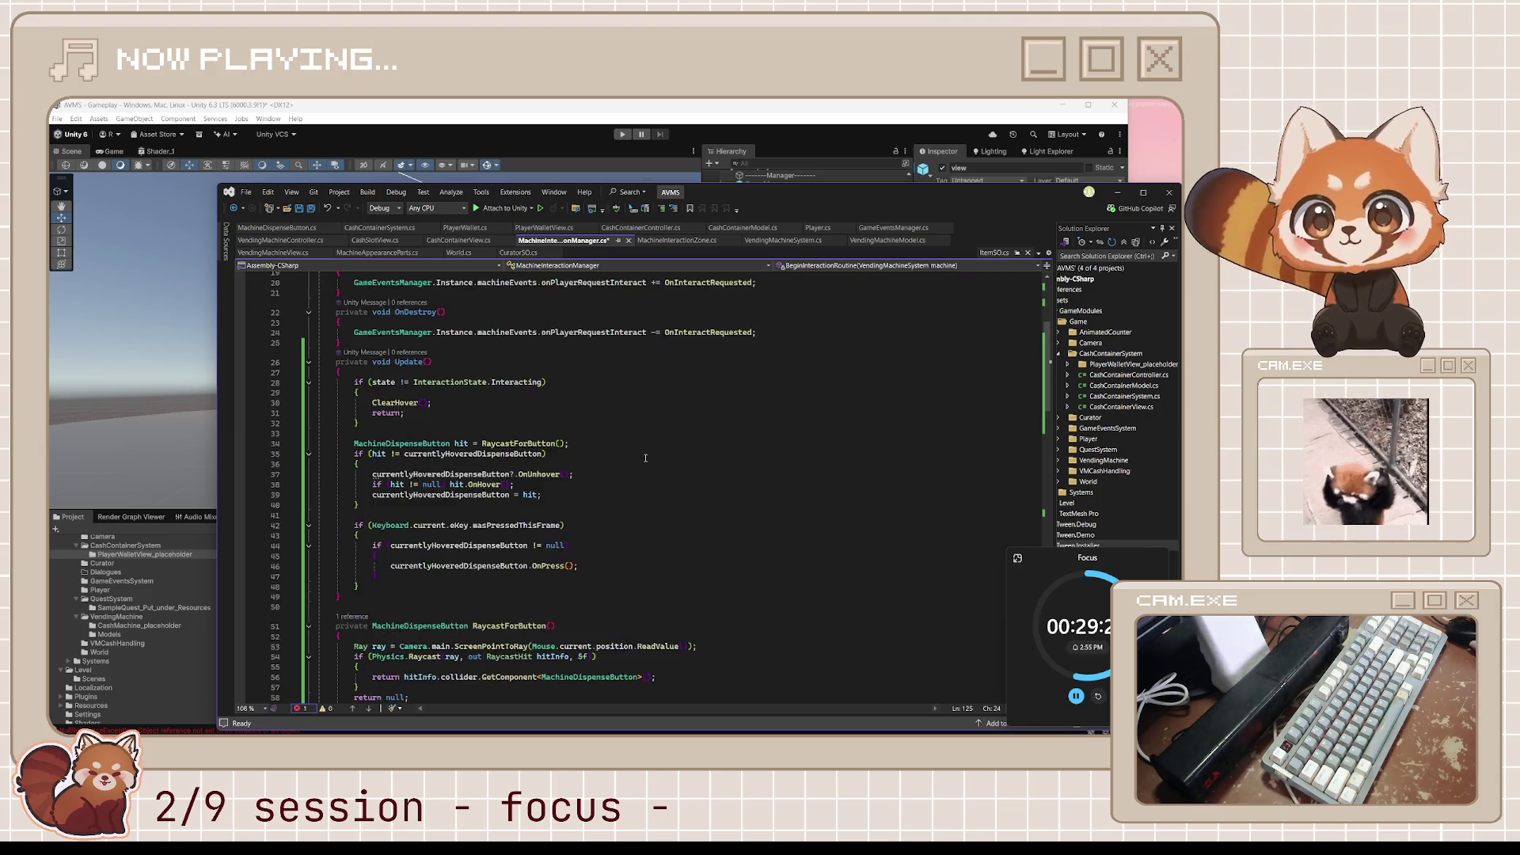
scroll(673, 360, down, 12)
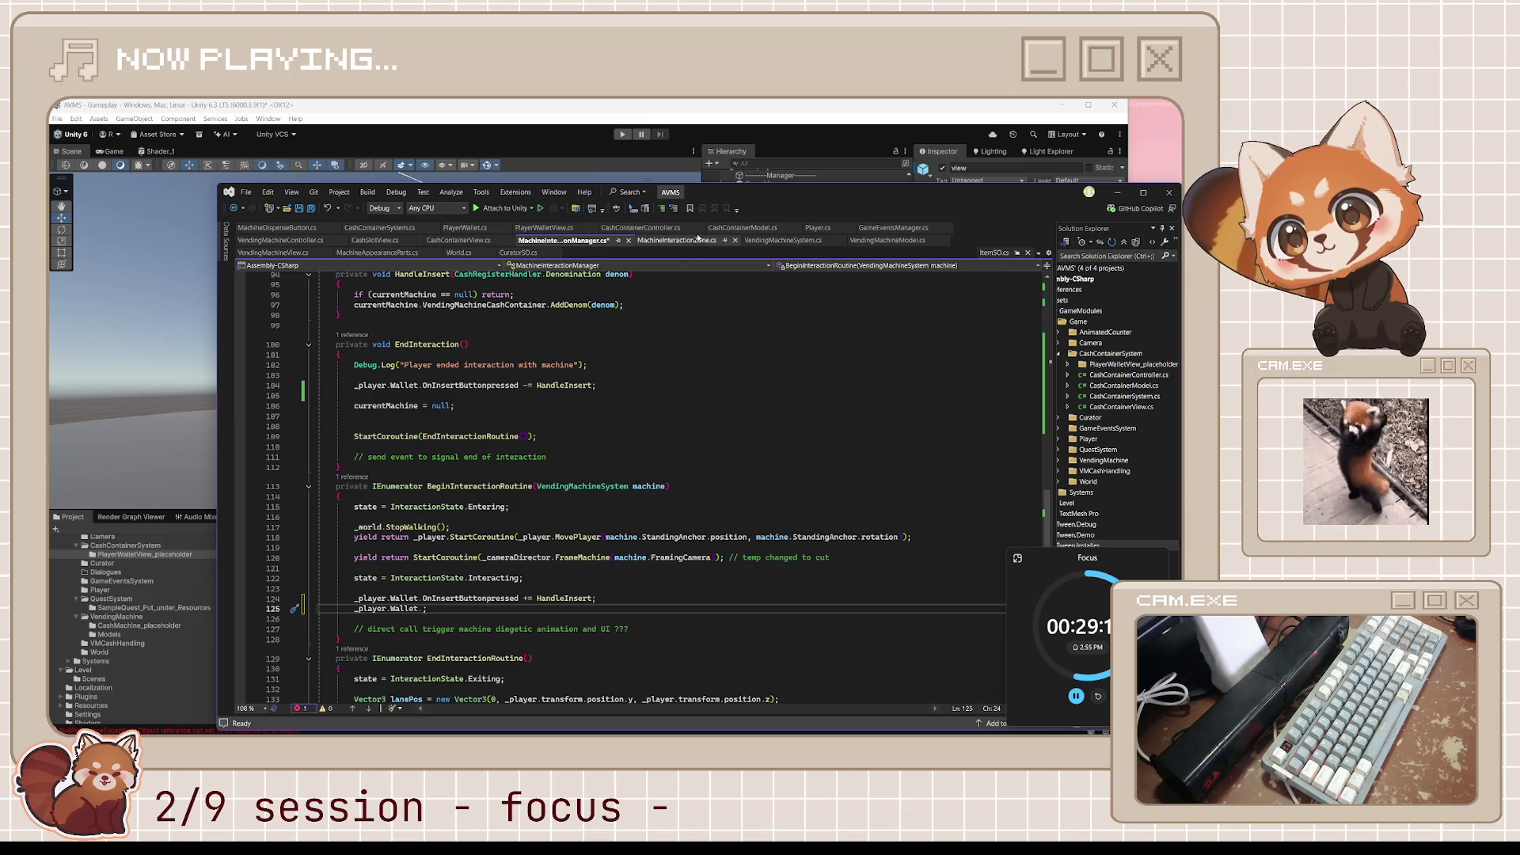
click(444, 229)
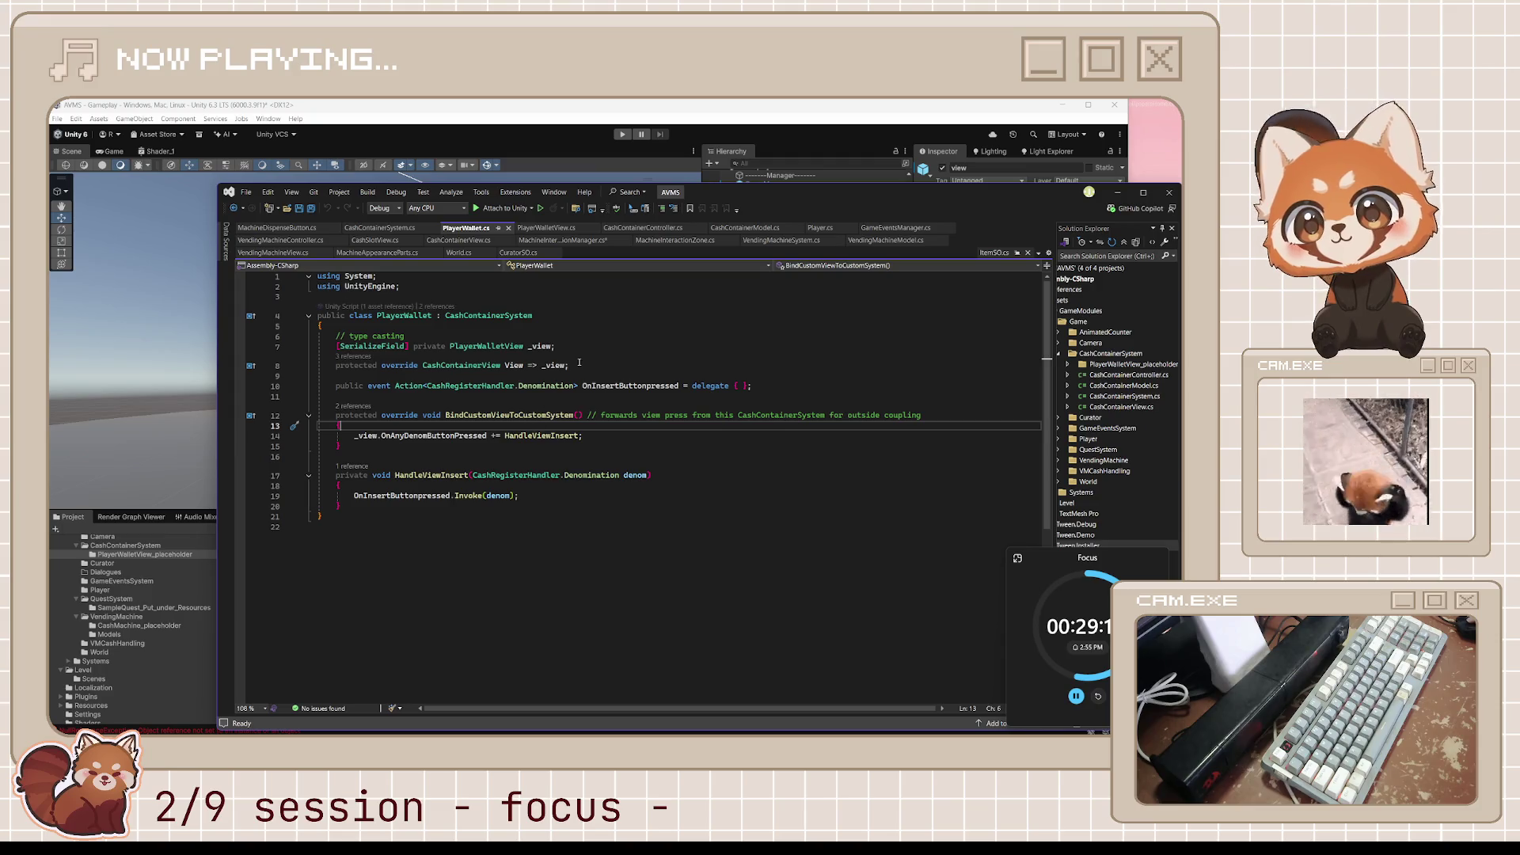
Trace how PlayerWallet's BindCustomViewToCustomSystem routes the view's presses to HandleViewInsert.
click(679, 386)
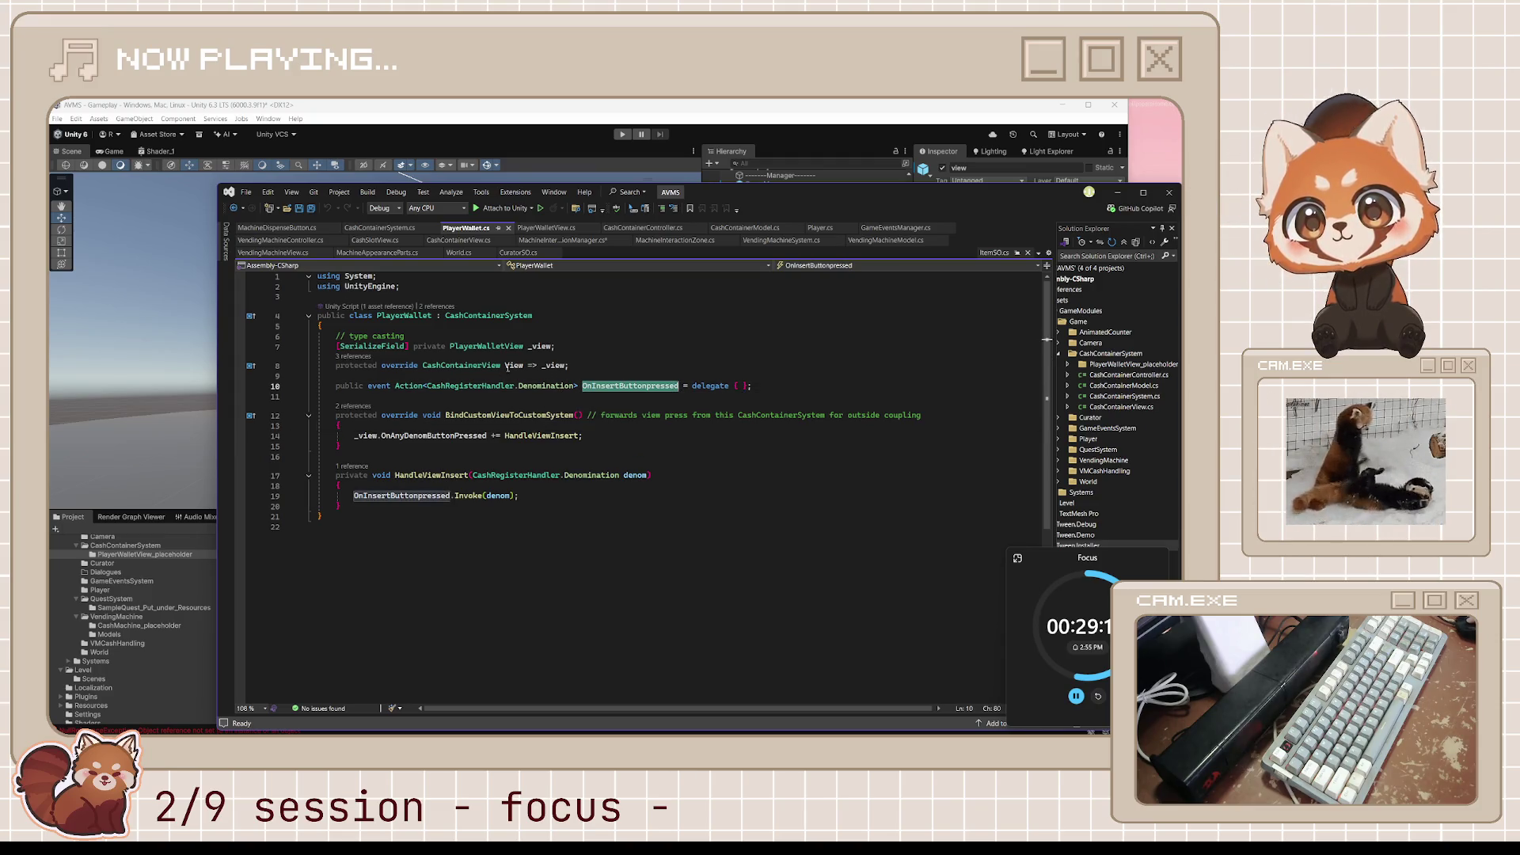
click(552, 346)
click(516, 365)
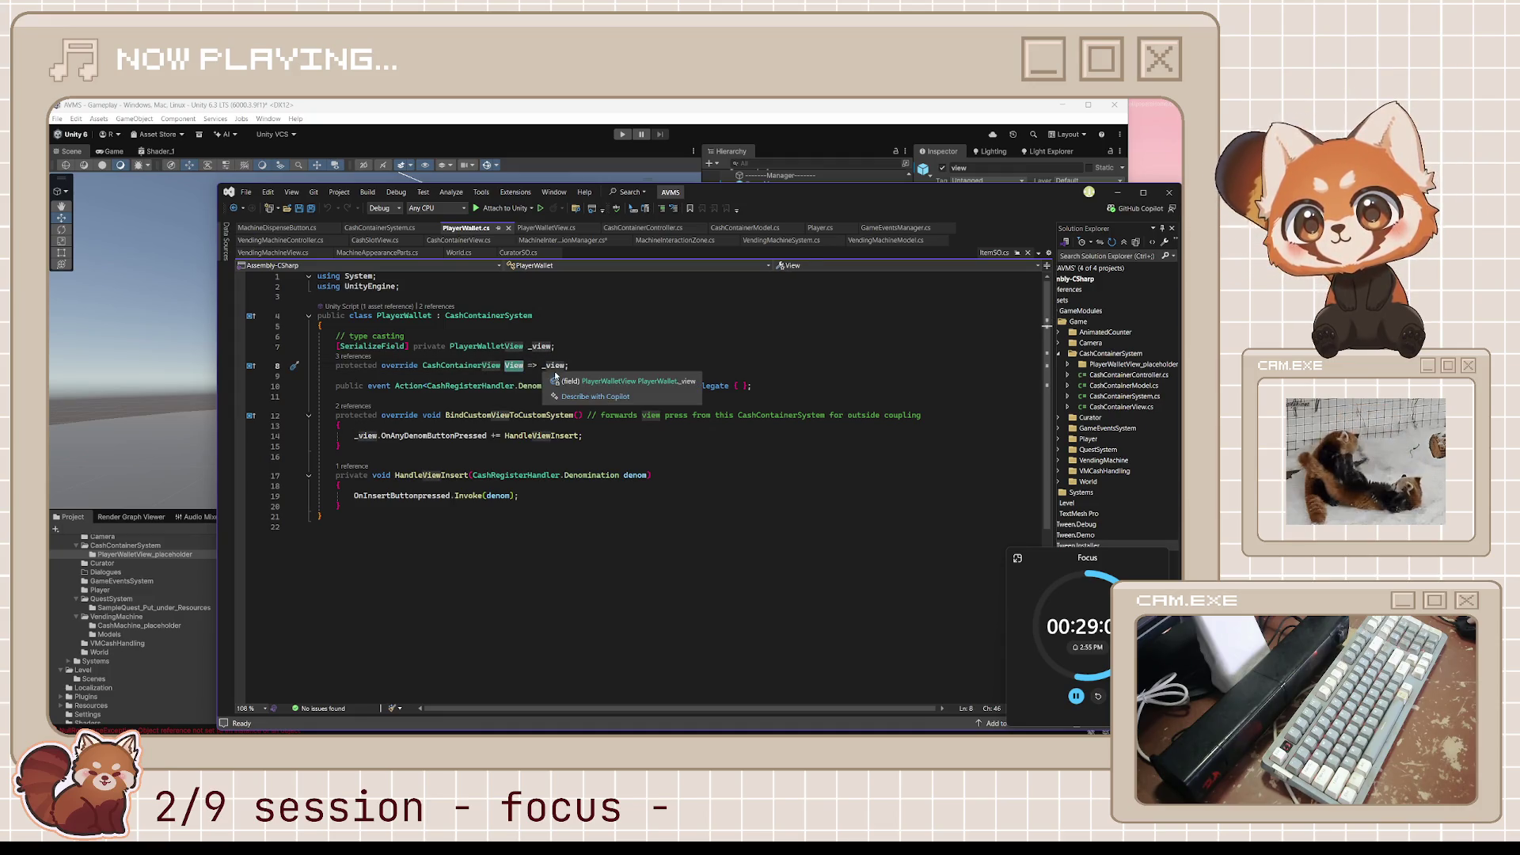
click(525, 374)
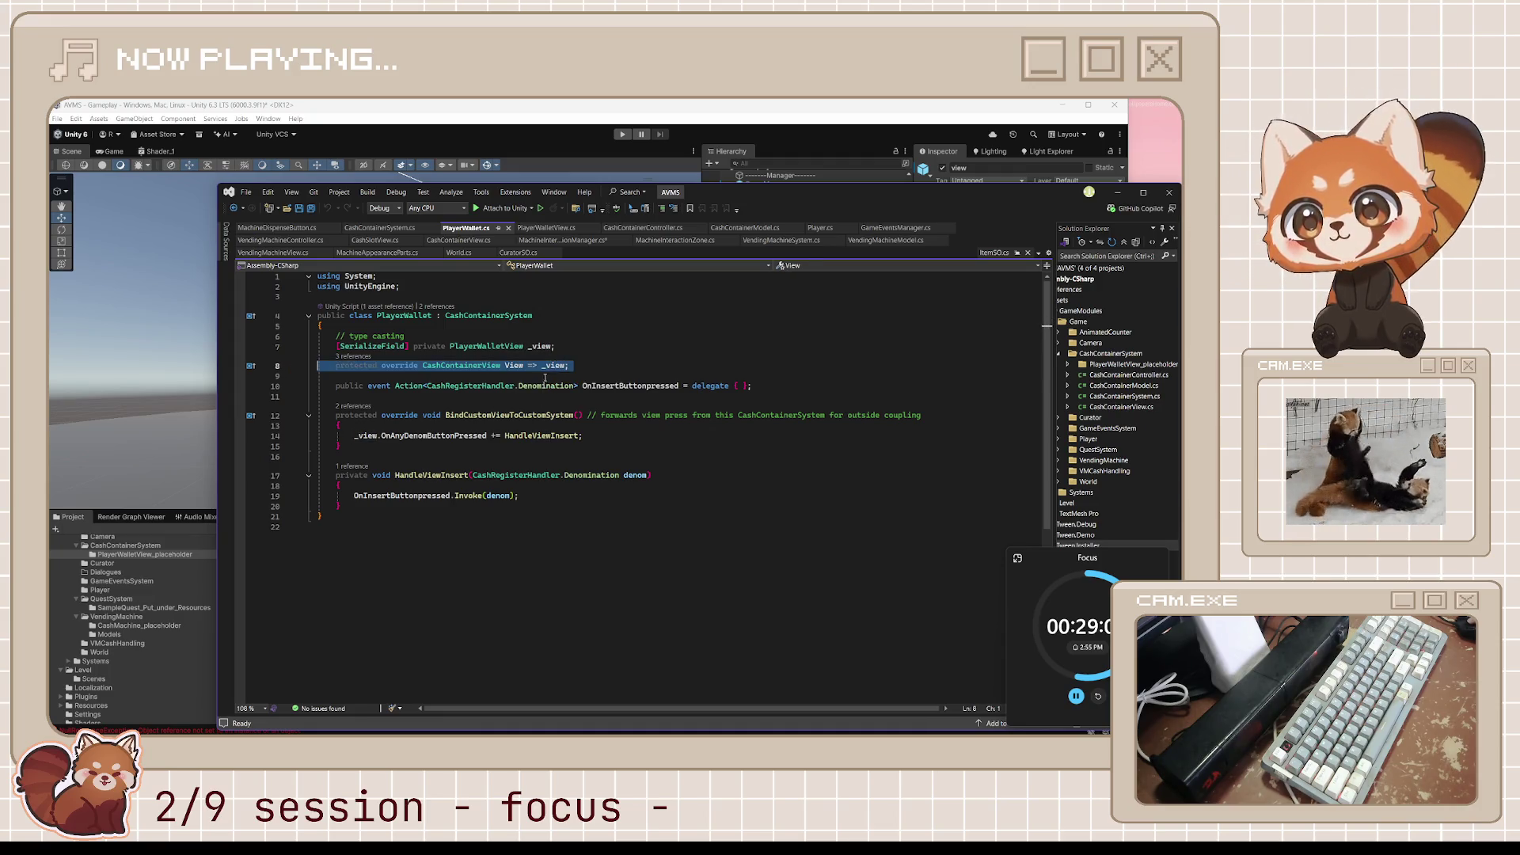
click(527, 385)
click(535, 427)
click(508, 475)
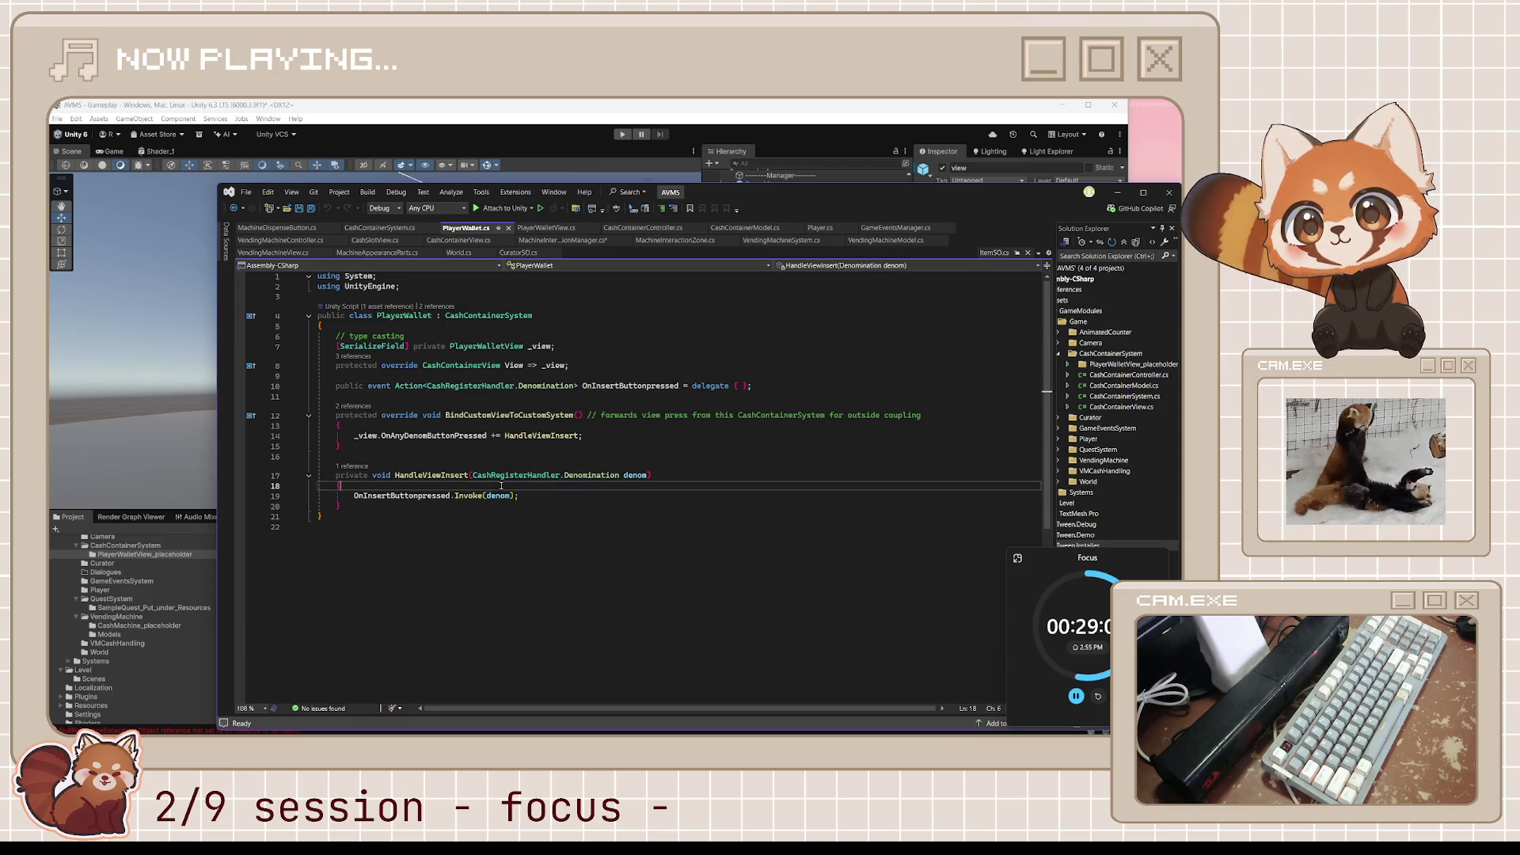
click(515, 496)
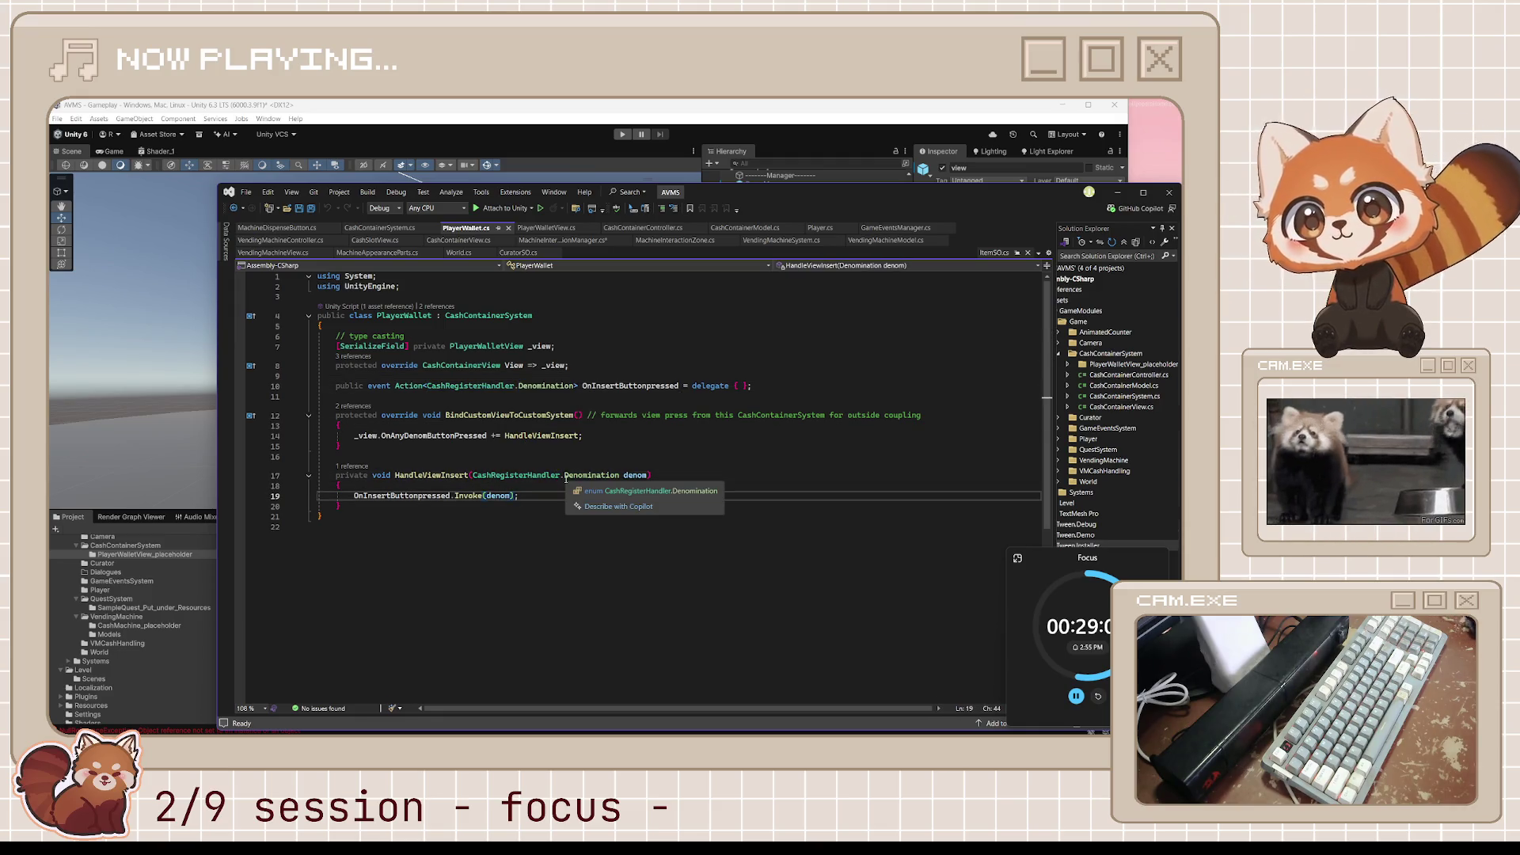
Make line 125 call _player.Wallet.AddDenom() and jump to AddDenom's definition.
click(569, 240)
text(_player.Wallet;)
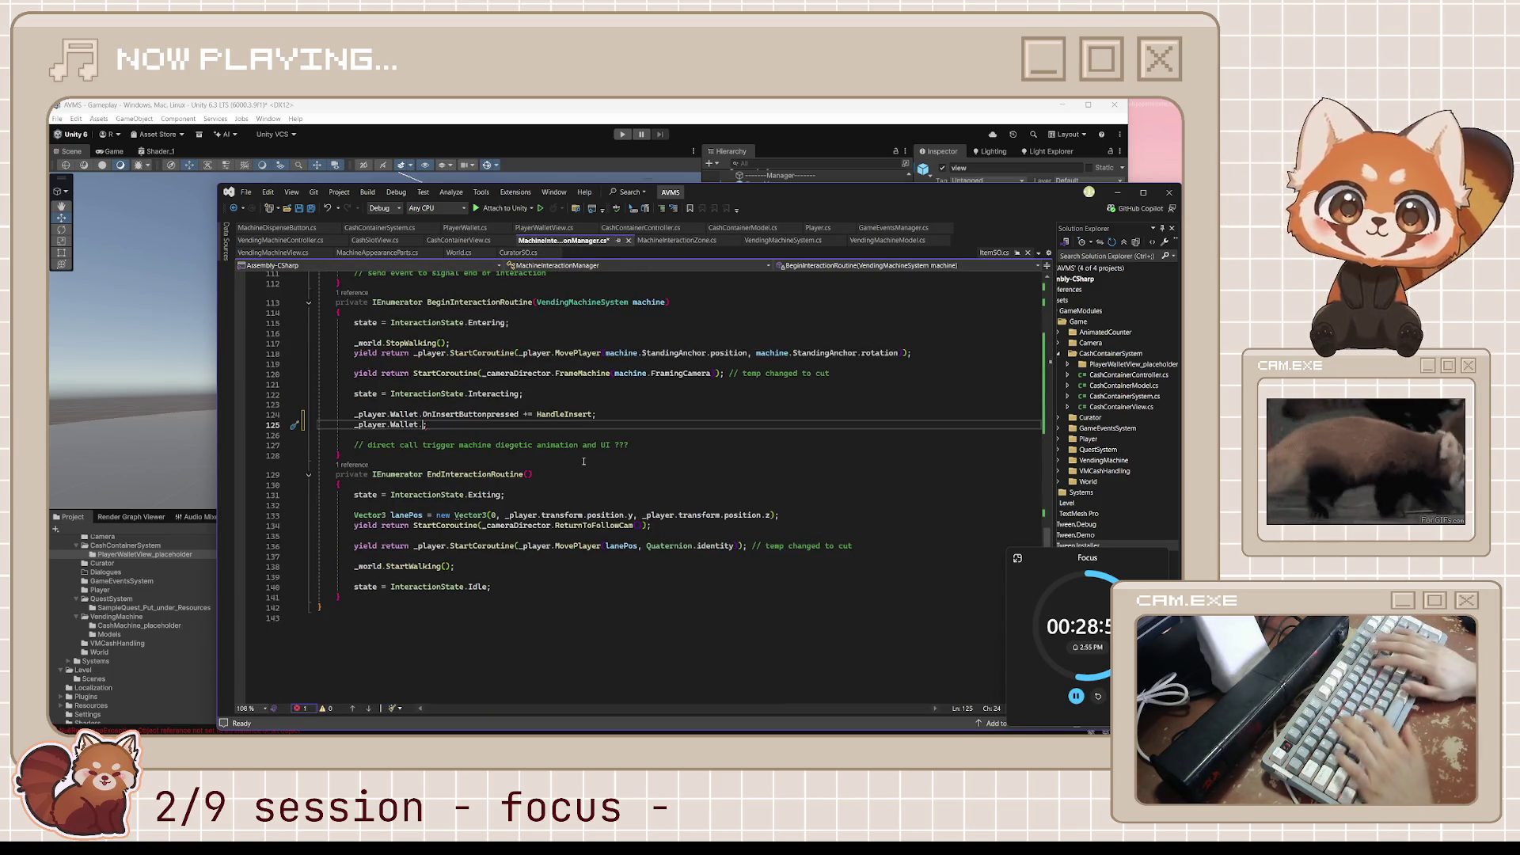
key(BackSpace)
text(.A)
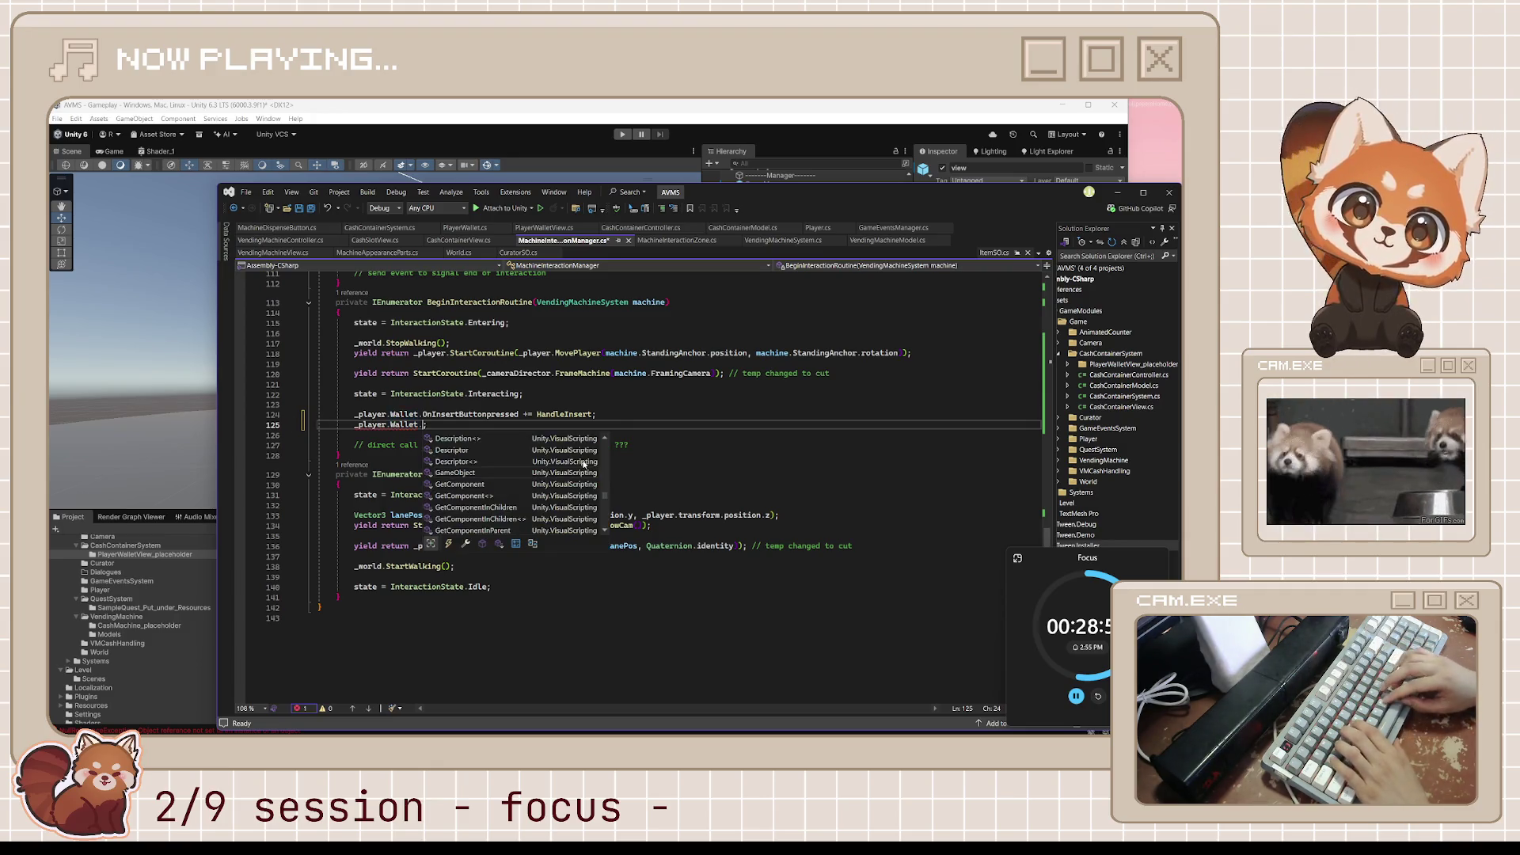
text(dd)
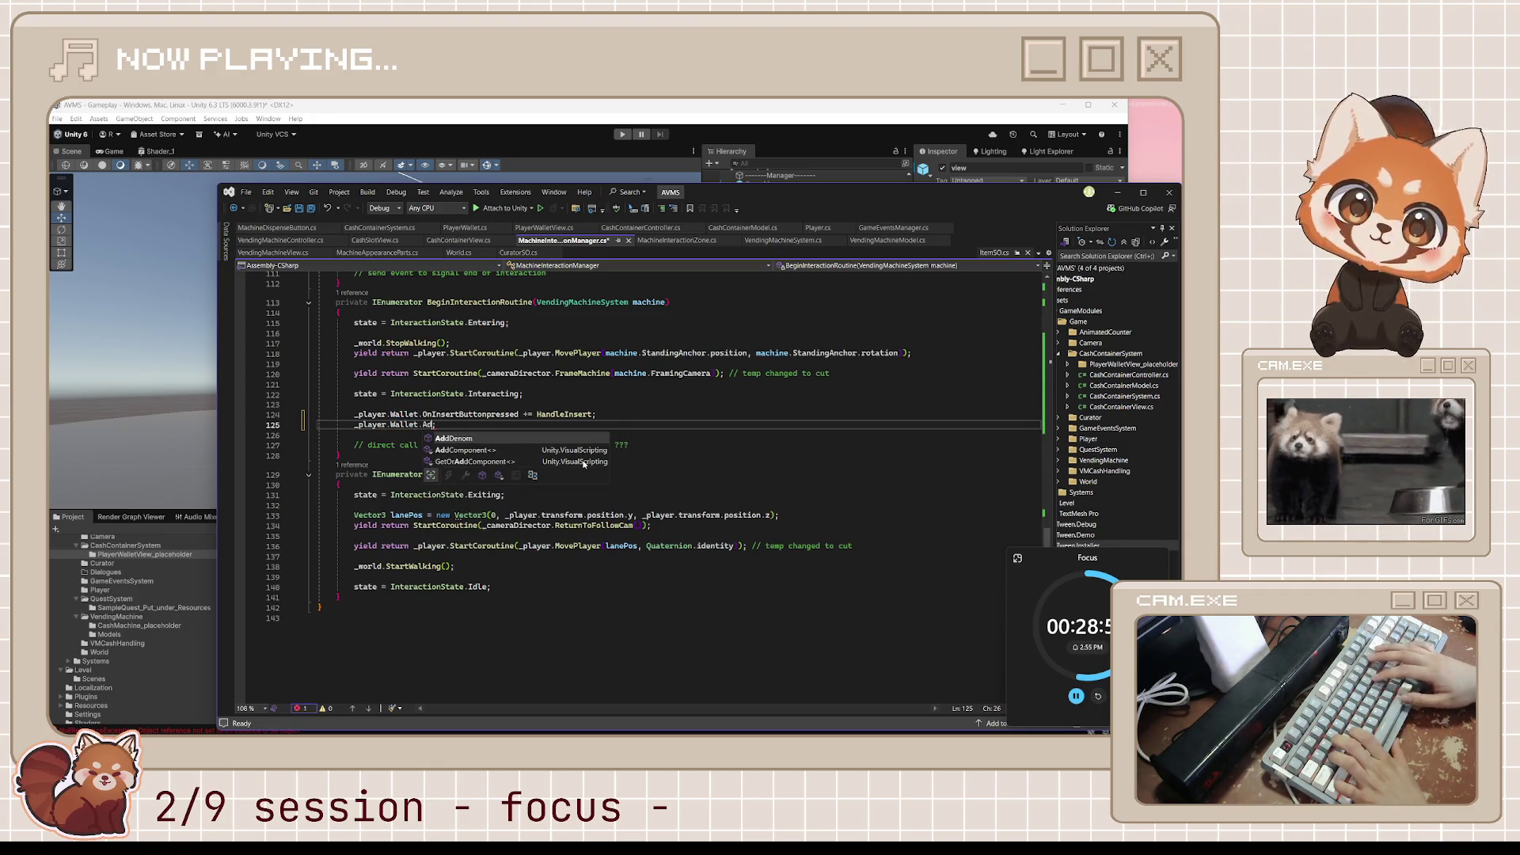
key(Tab)
text(())
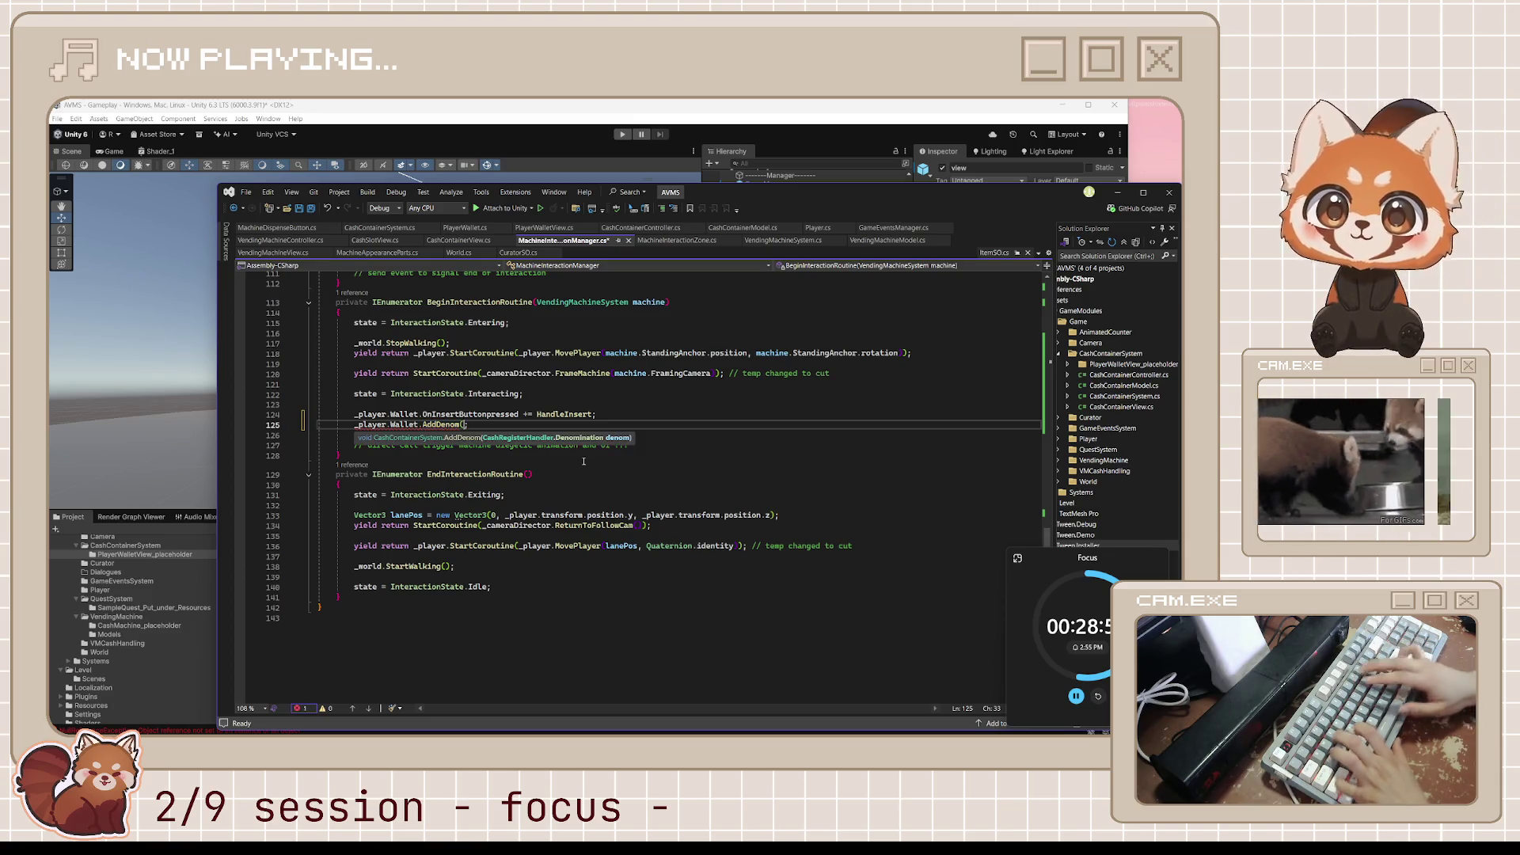
mouse_move(441, 428)
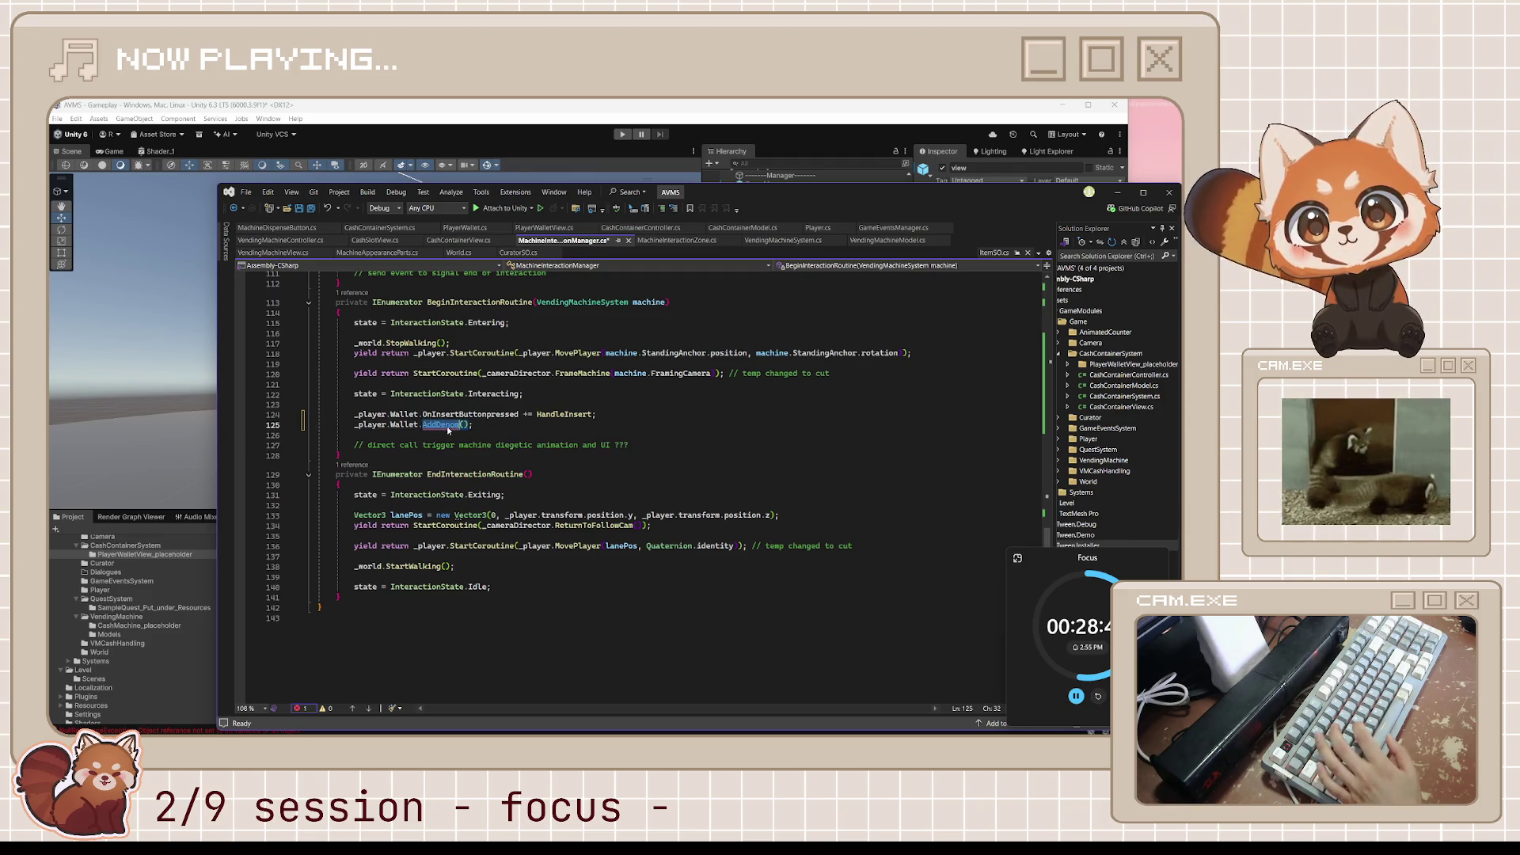
ctrl+click(448, 426)
scroll(602, 561, up, 12)
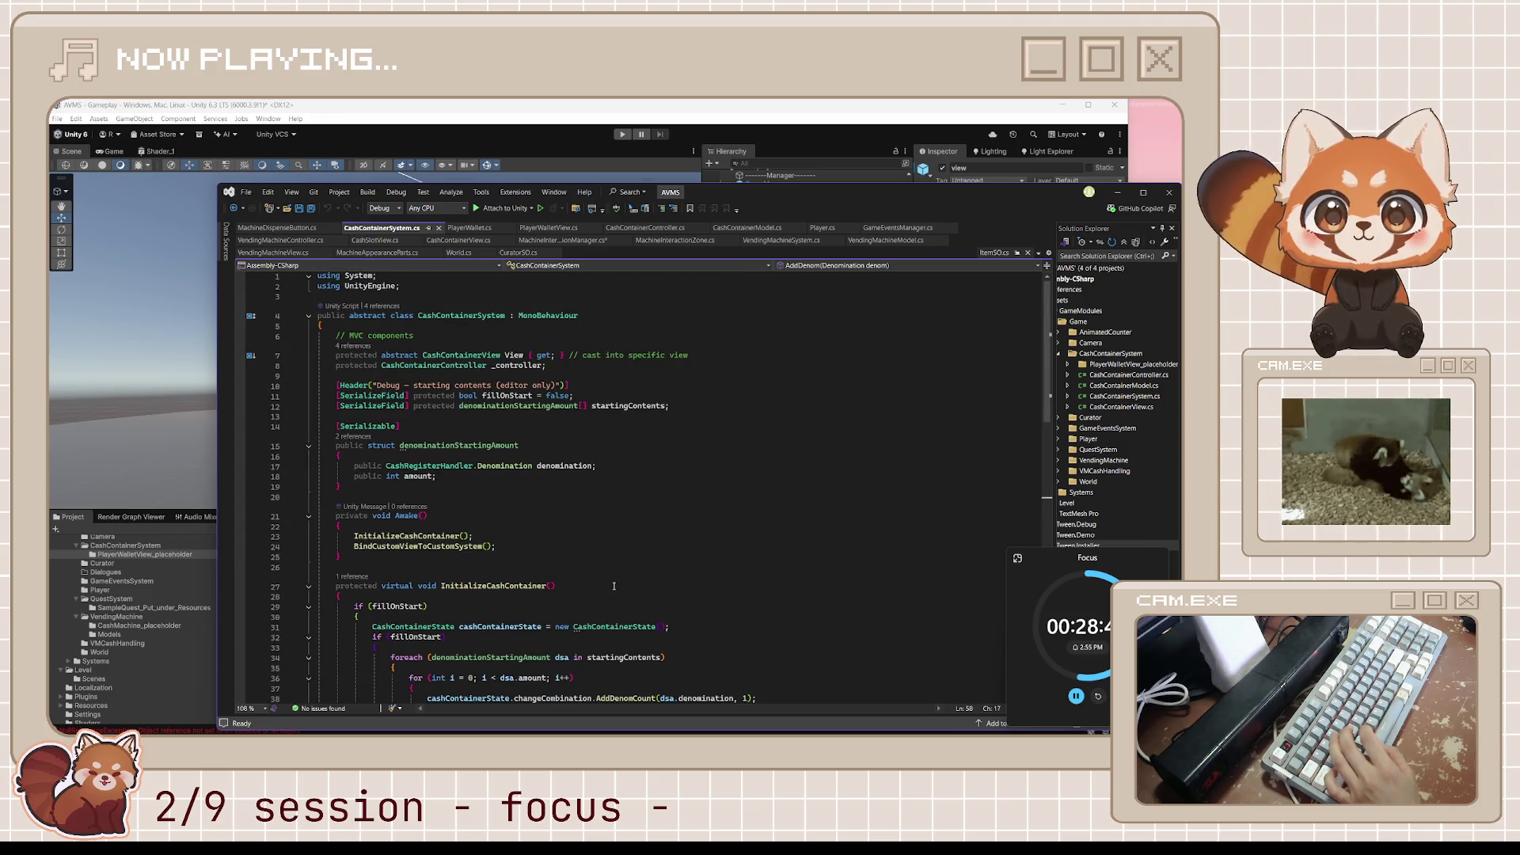
Copy the ShowView and HideView methods from CashContainerController into CashContainerSystem.
scroll(614, 586, down, 11)
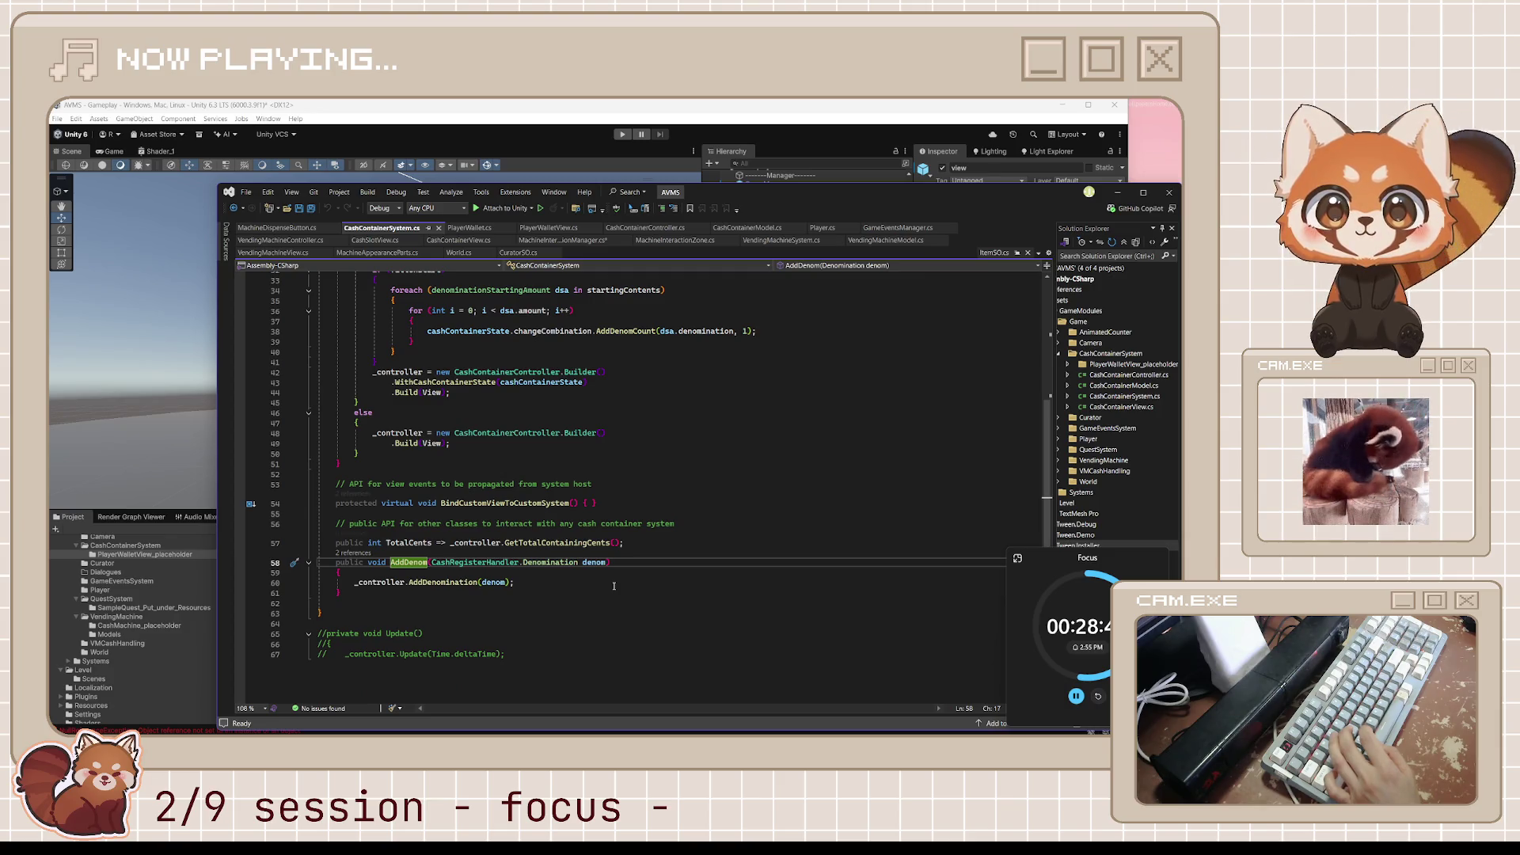
click(500, 594)
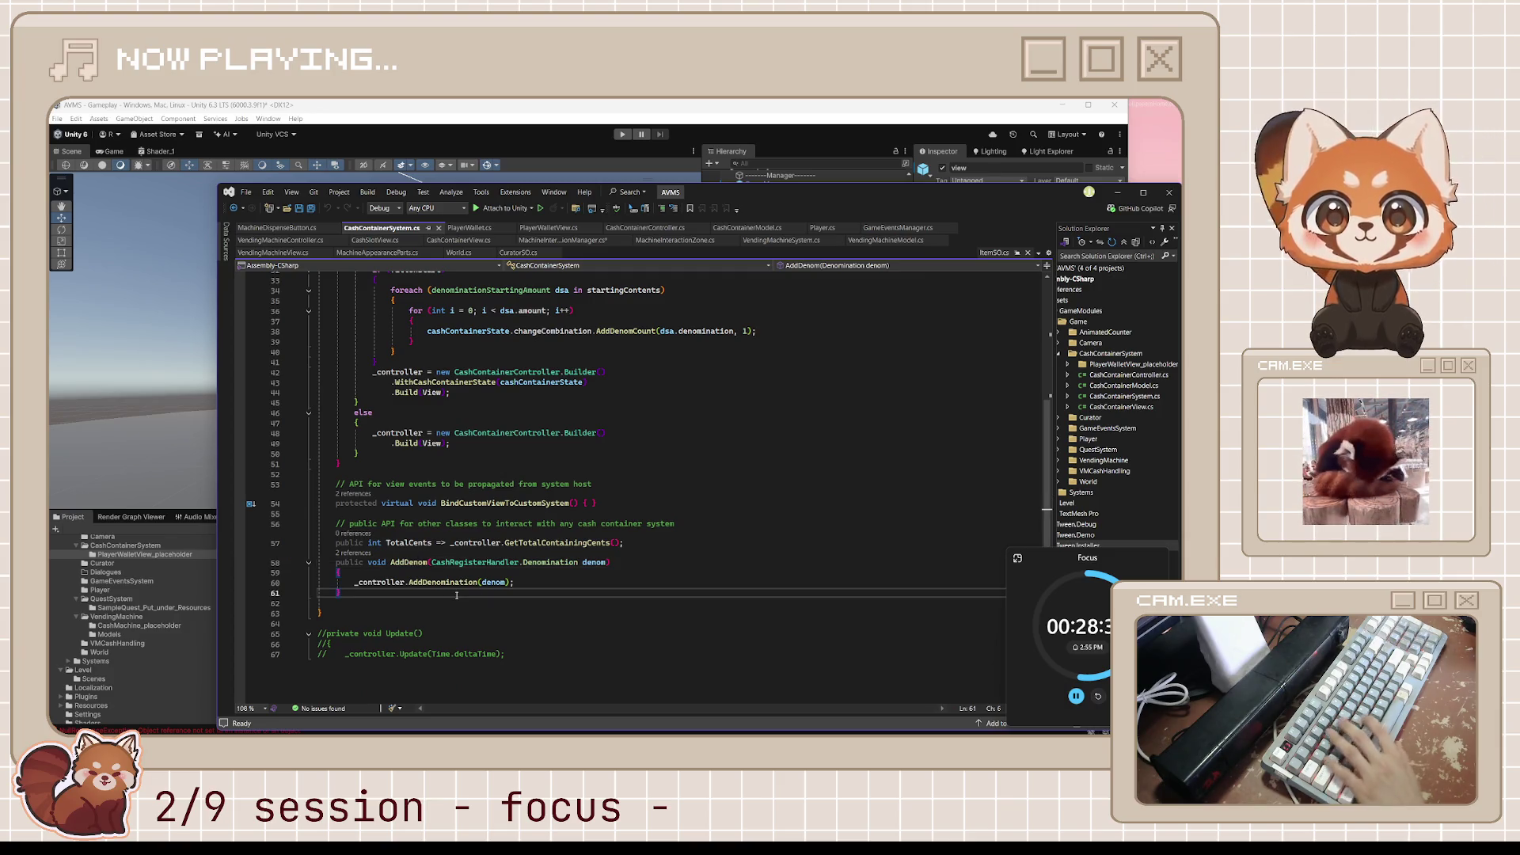
click(643, 229)
click(569, 584)
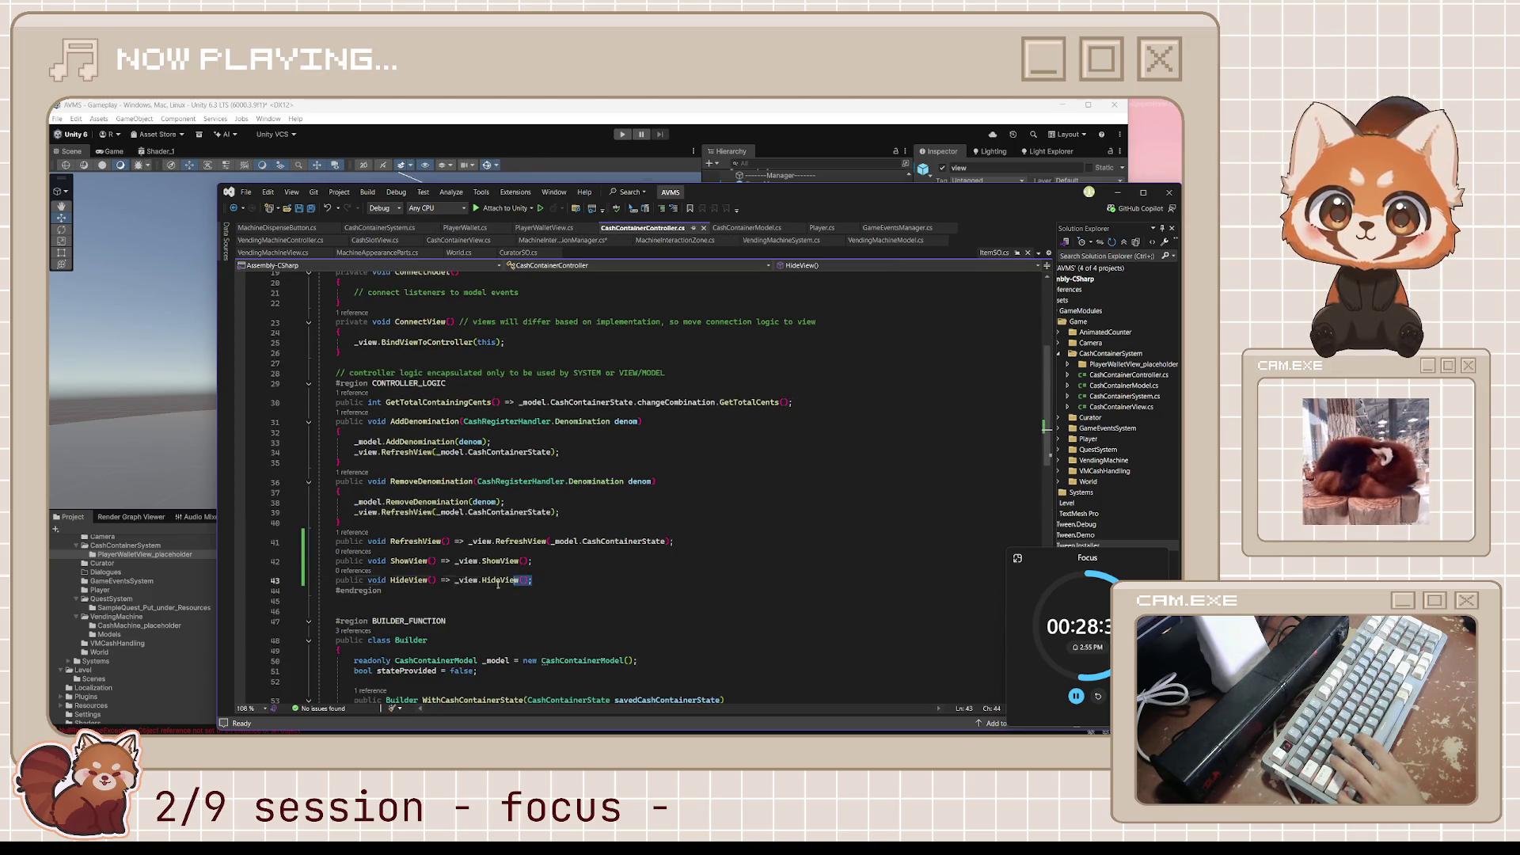
key(Home)
key(Home)
key(shift+Up)
key(shift+Up)
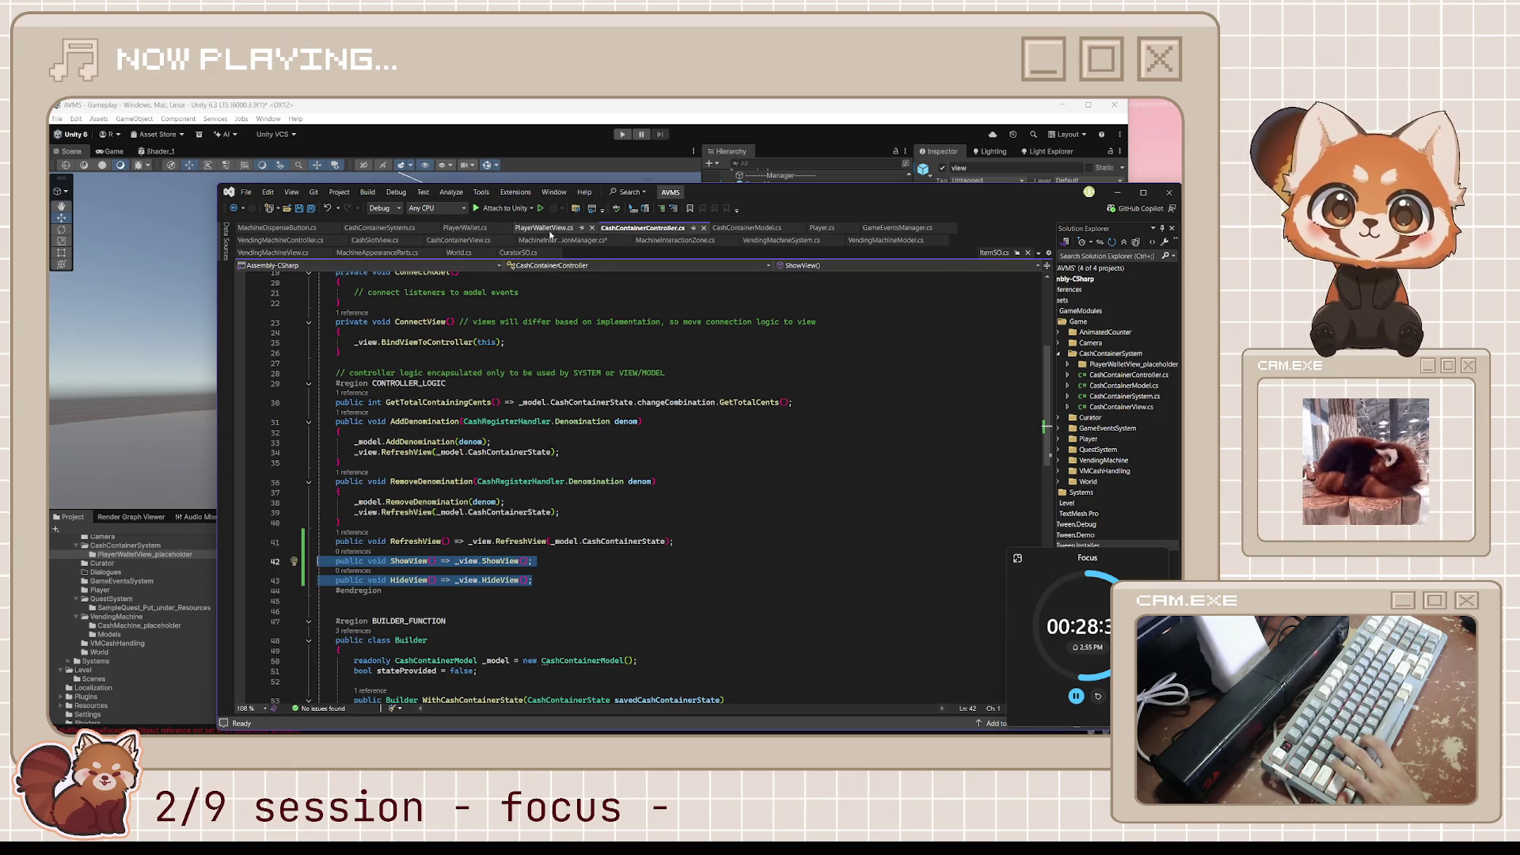
click(396, 231)
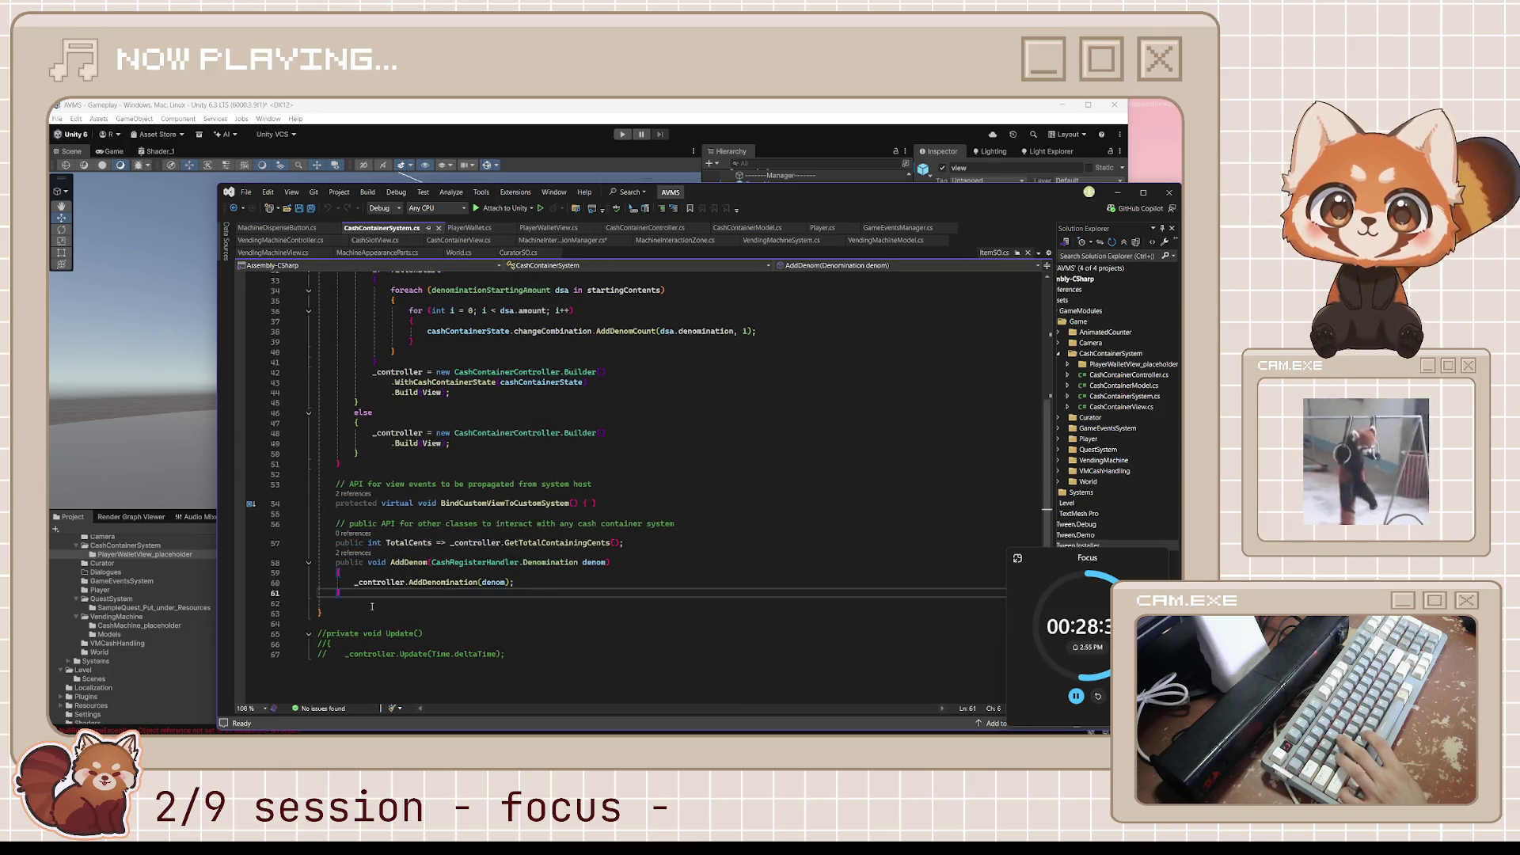
key(Down)
text(public void ShowView() => _view.ShowView();     public void HideView() => _view.HideView();)
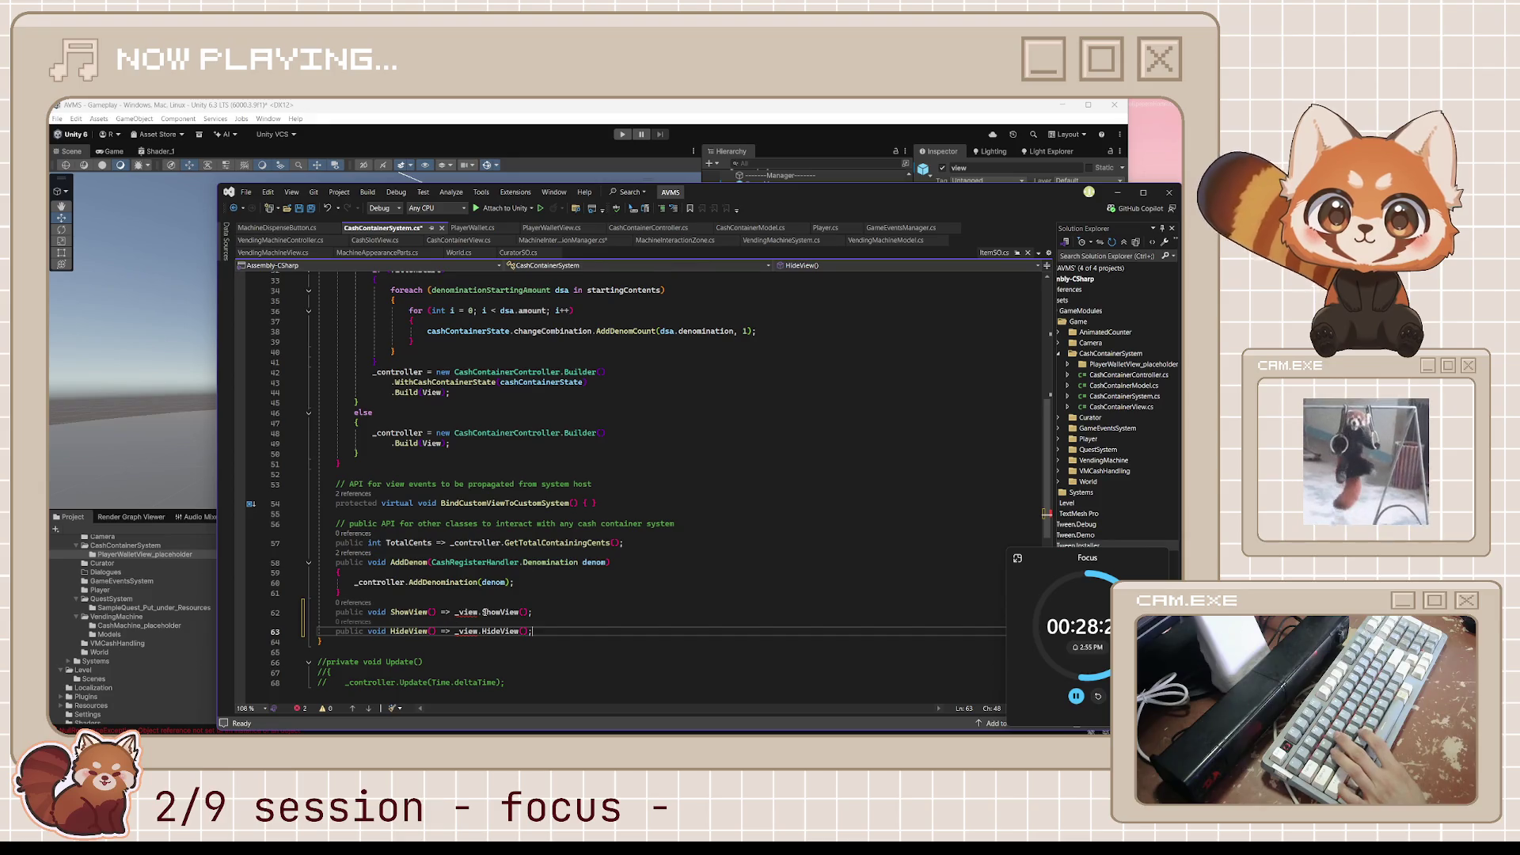
Replace _view with View in both pasted methods so they forward to the View property.
scroll(491, 598, up, 5)
scroll(491, 598, up, 6)
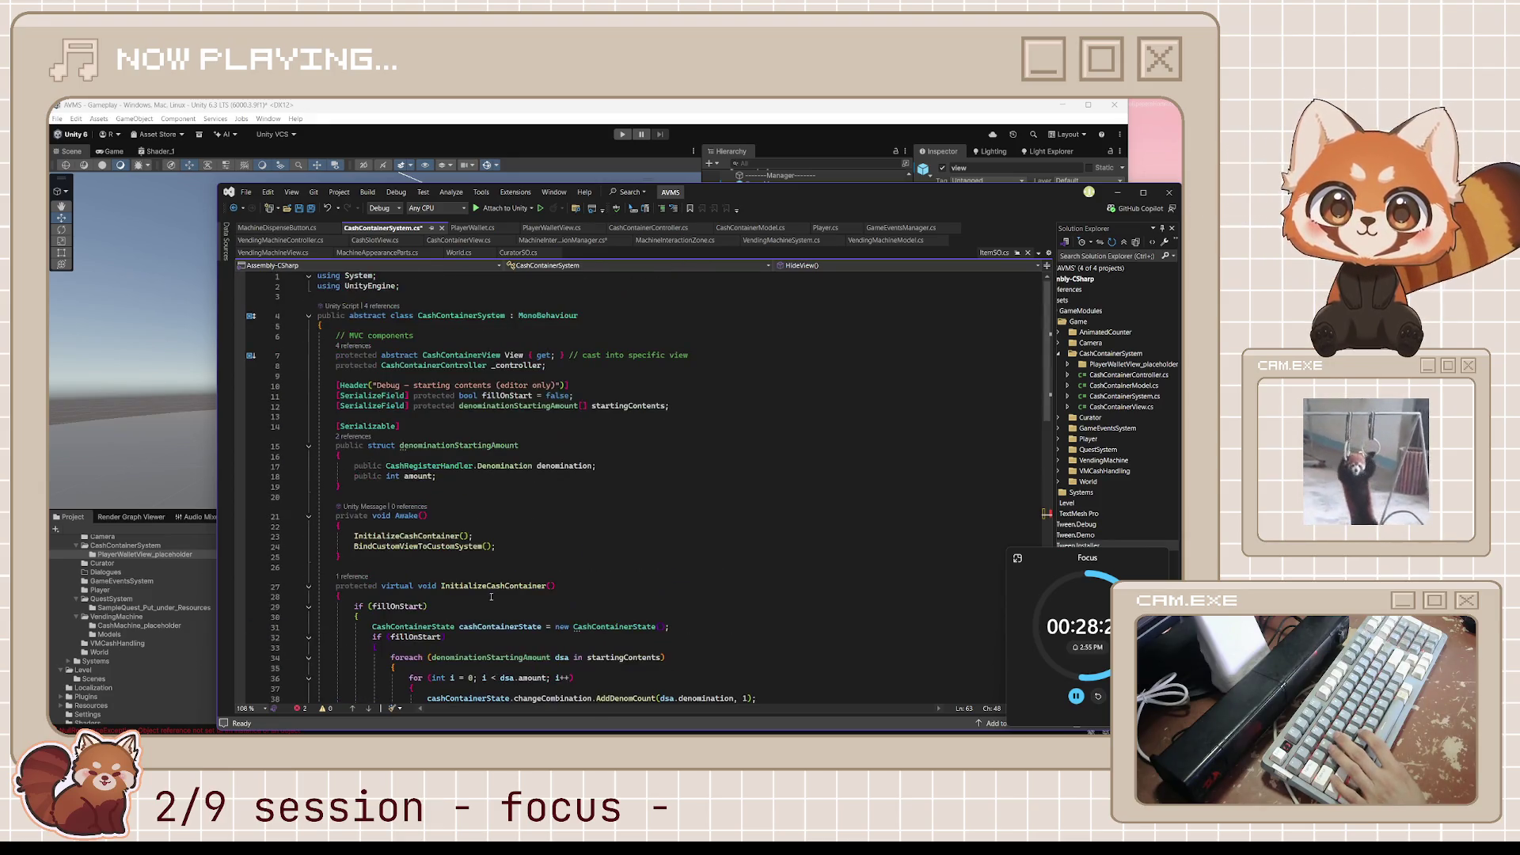
double_click(512, 356)
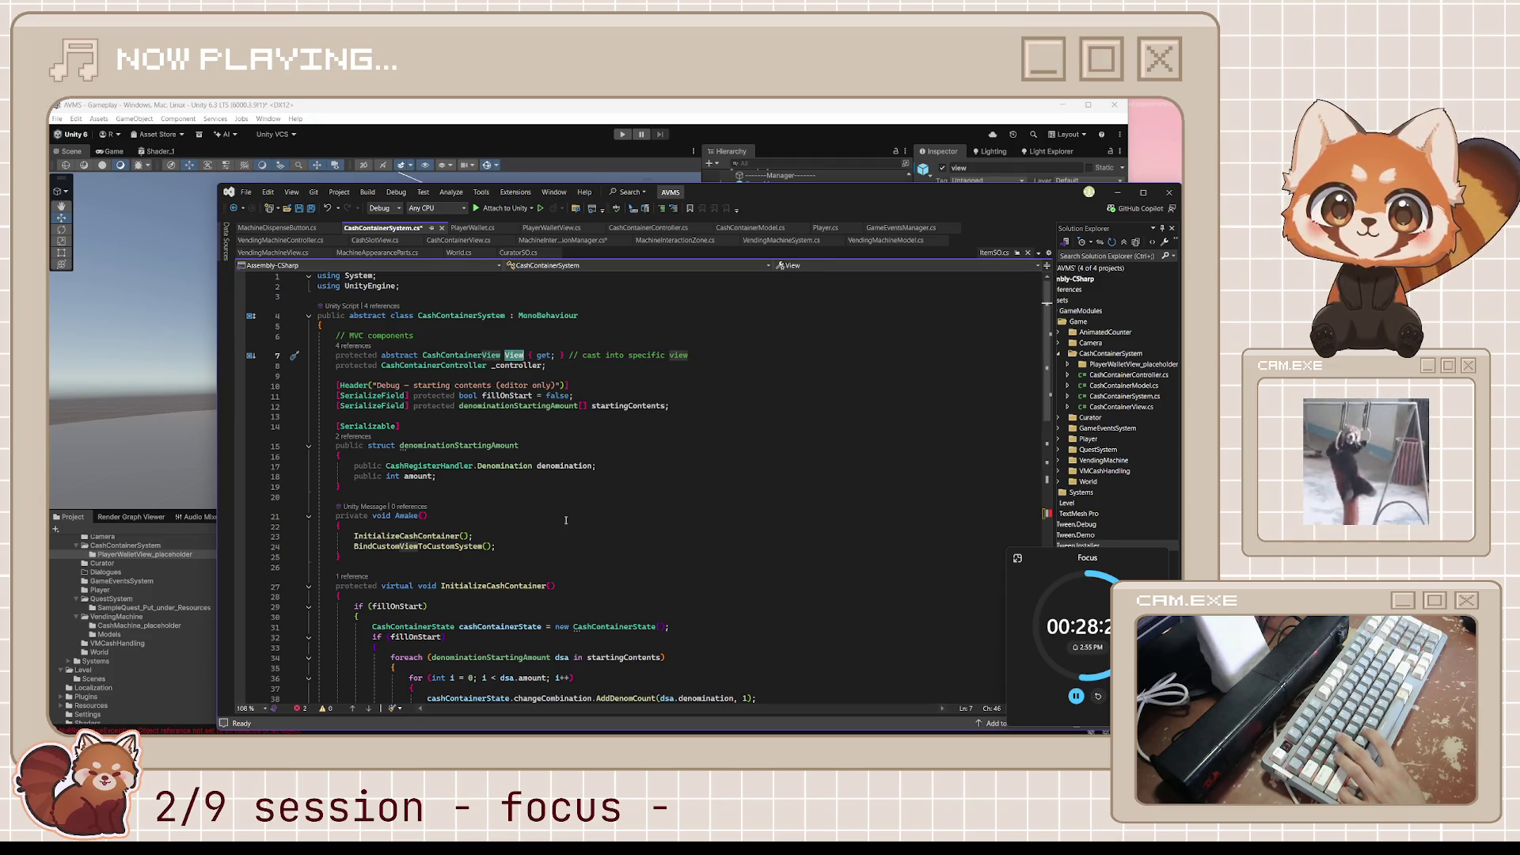
scroll(565, 521, down, 12)
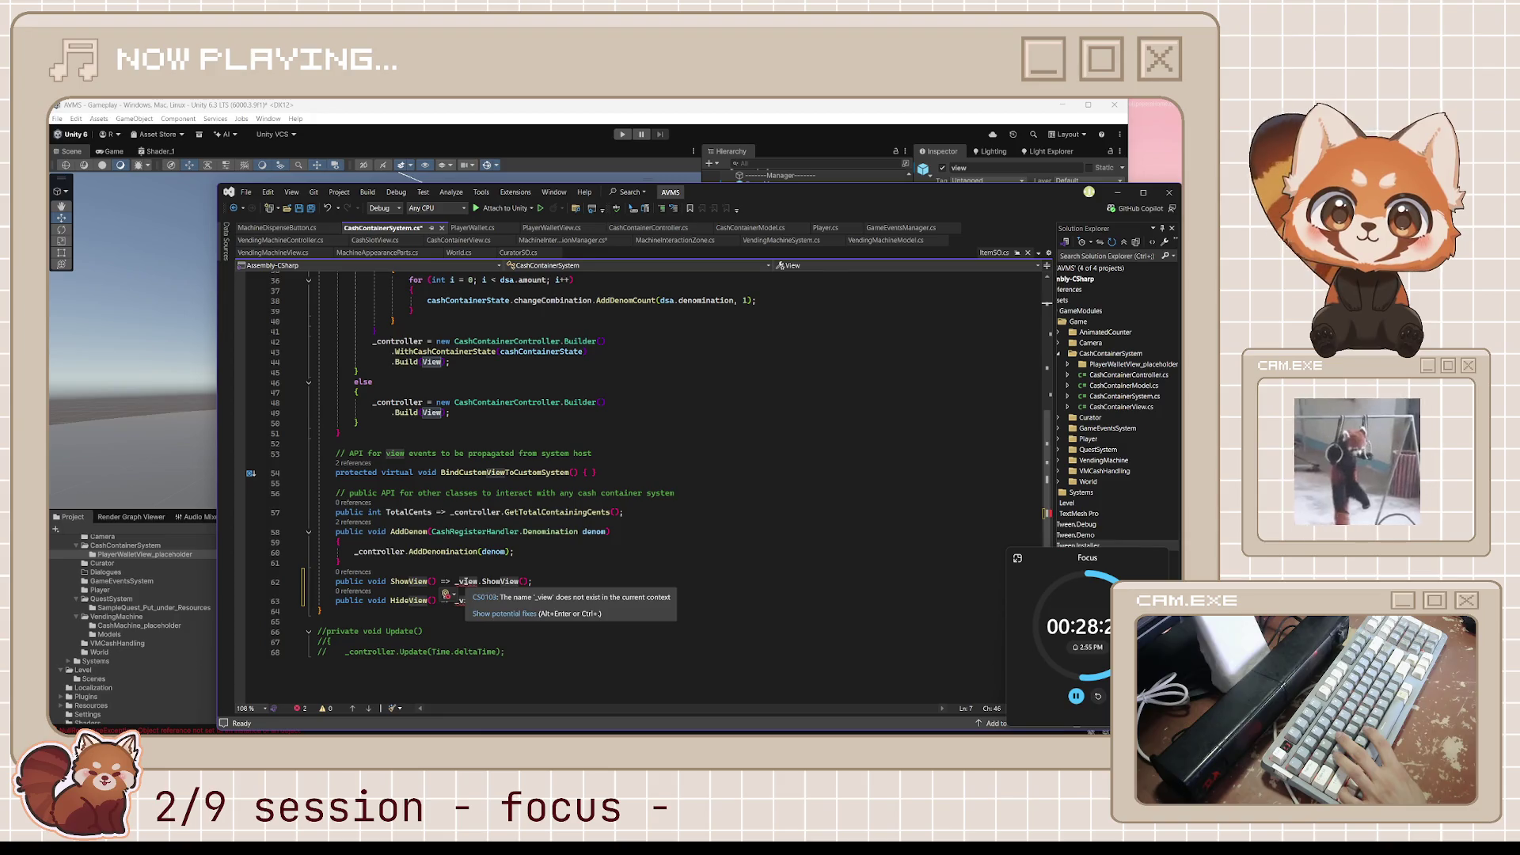
double_click(466, 581)
text(View)
key(Tab)
key(Tab)
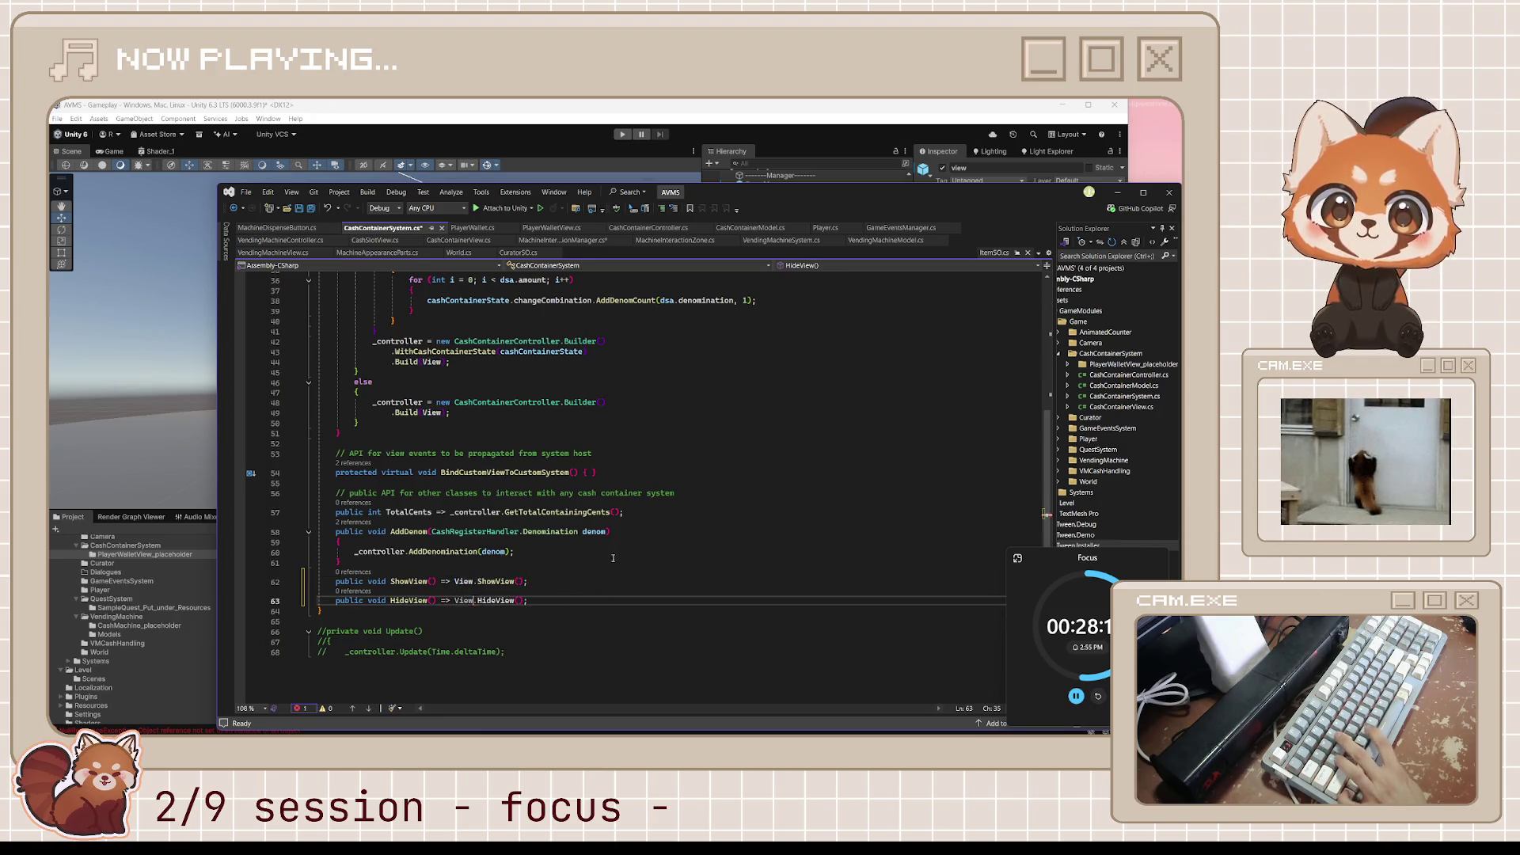
click(621, 555)
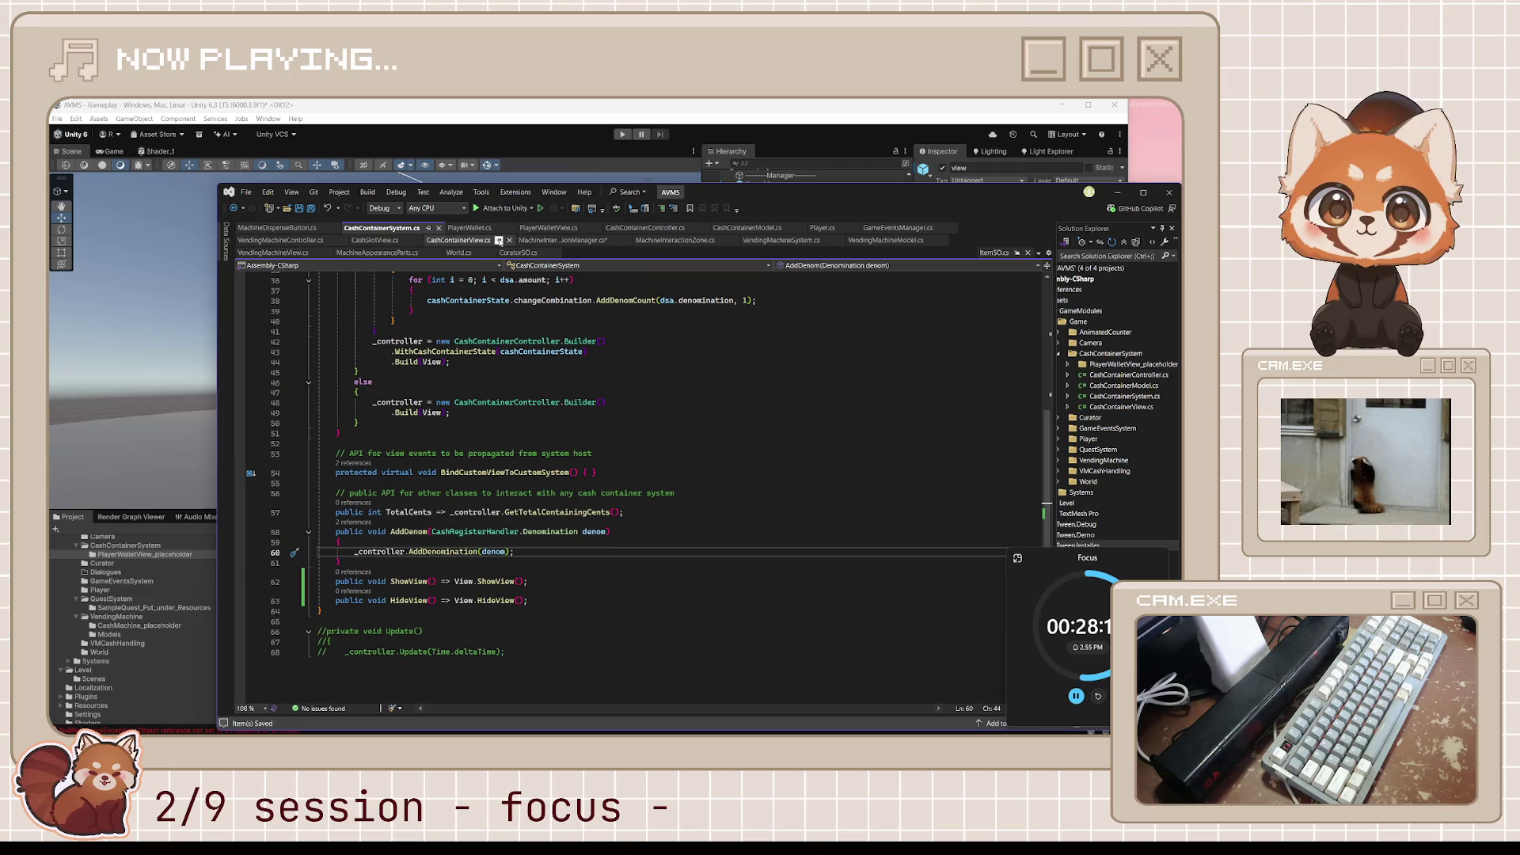
Change AddDenom to ShowView on line 125 of MachineInteractionManager and save.
click(552, 241)
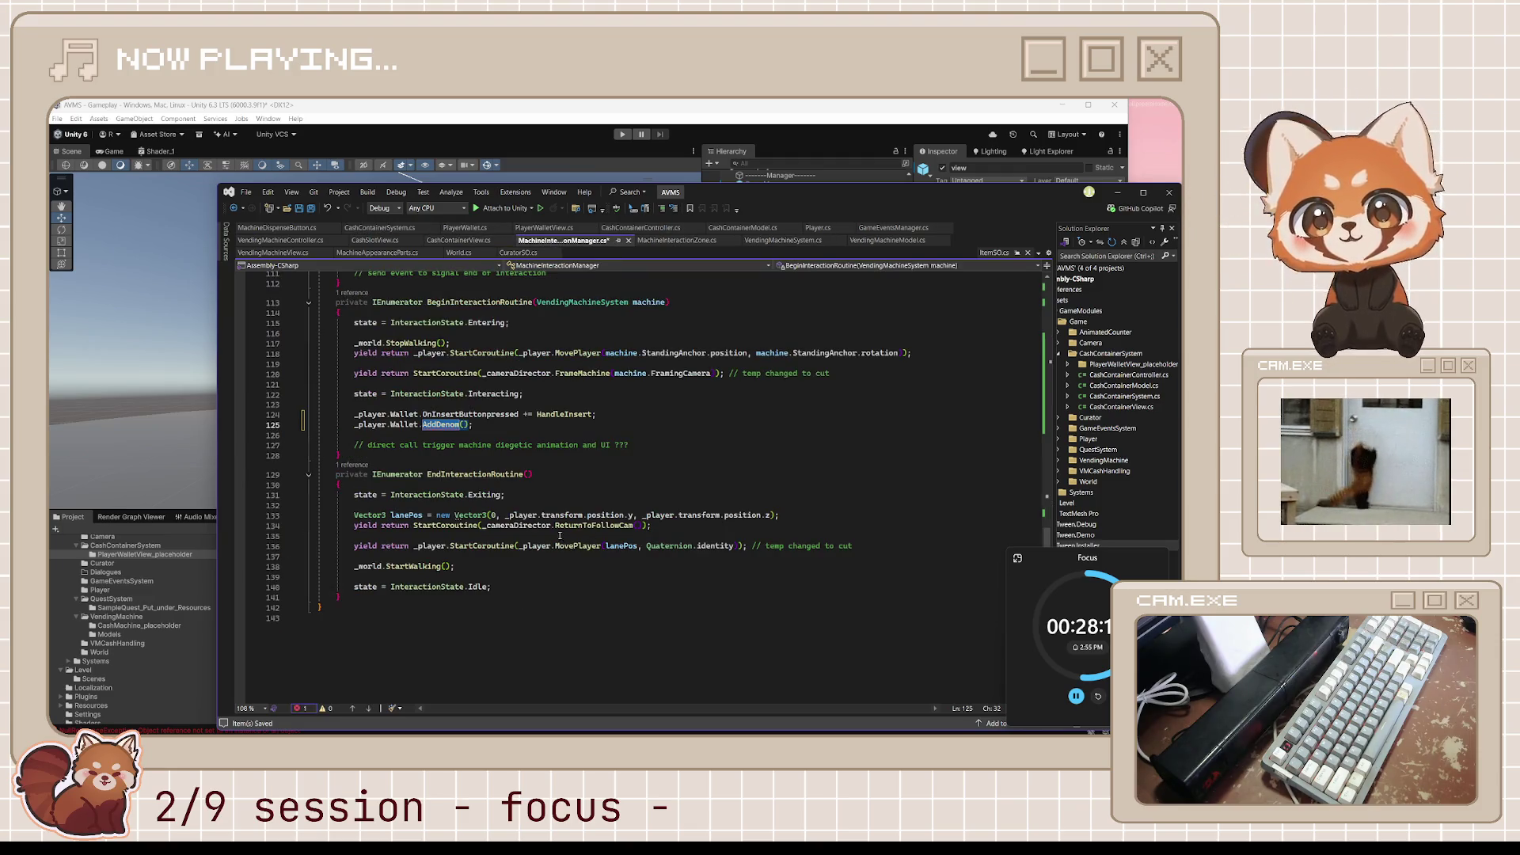
double_click(443, 425)
text(ShowView)
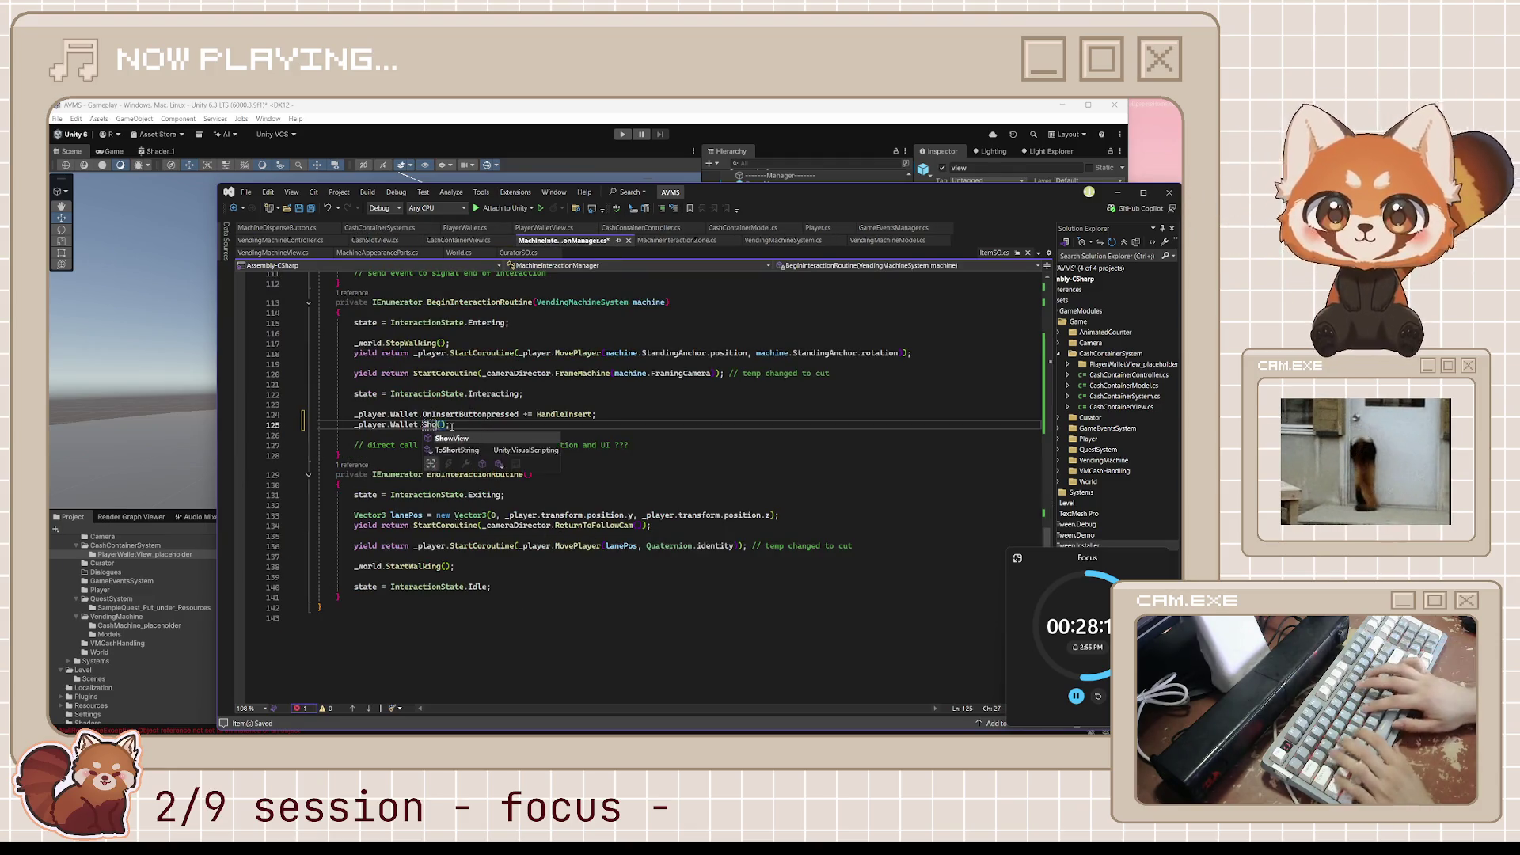
click(500, 425)
key(ctrl+s)
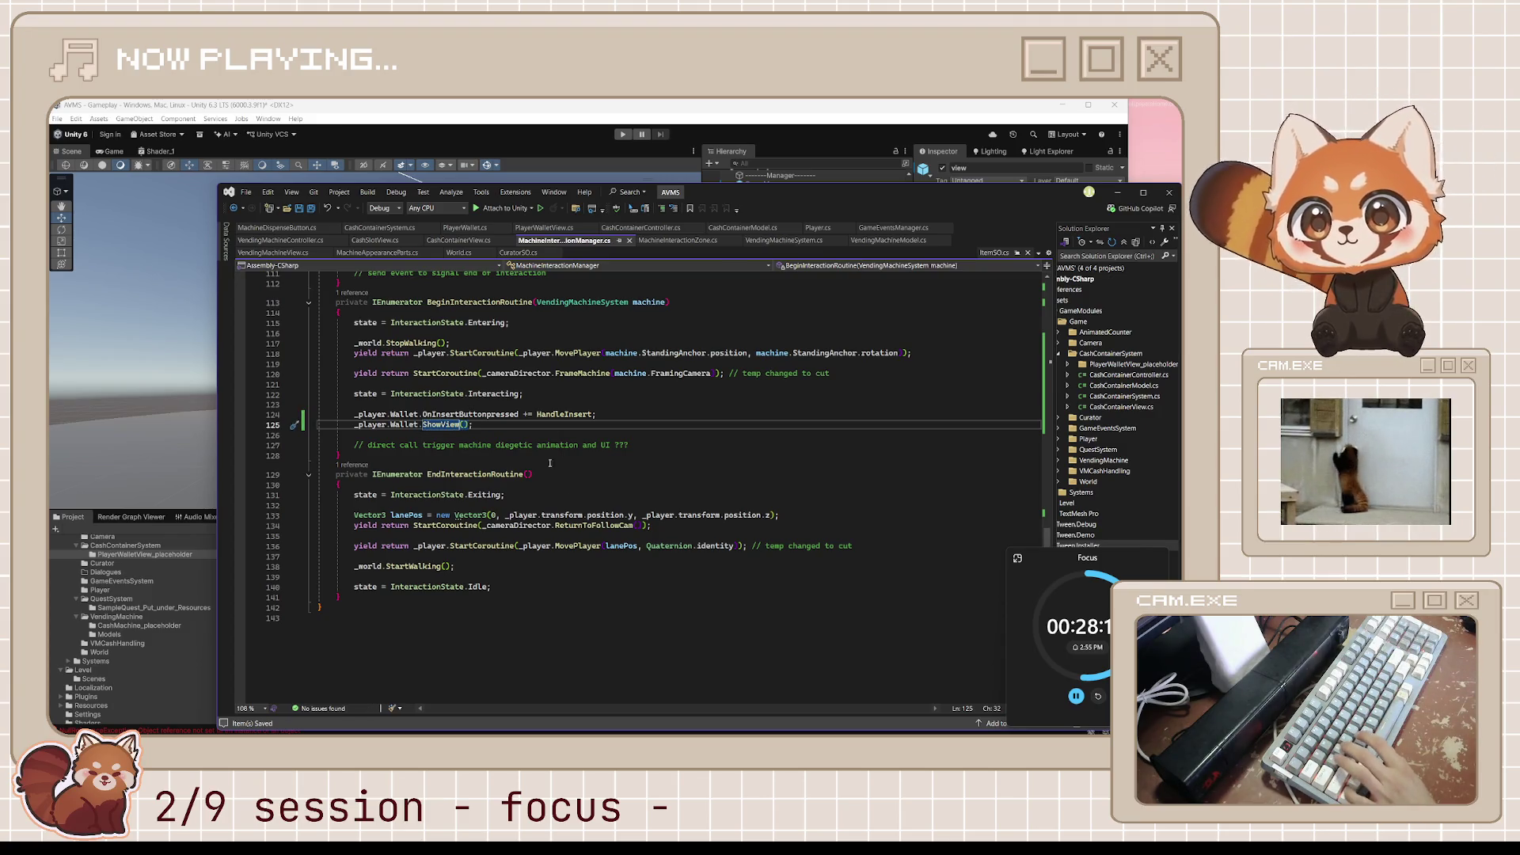
Add a _player.Wallet.HideView() call after the unsubscribe line in EndInteraction.
key(shift+Home)
scroll(626, 347, up, 5)
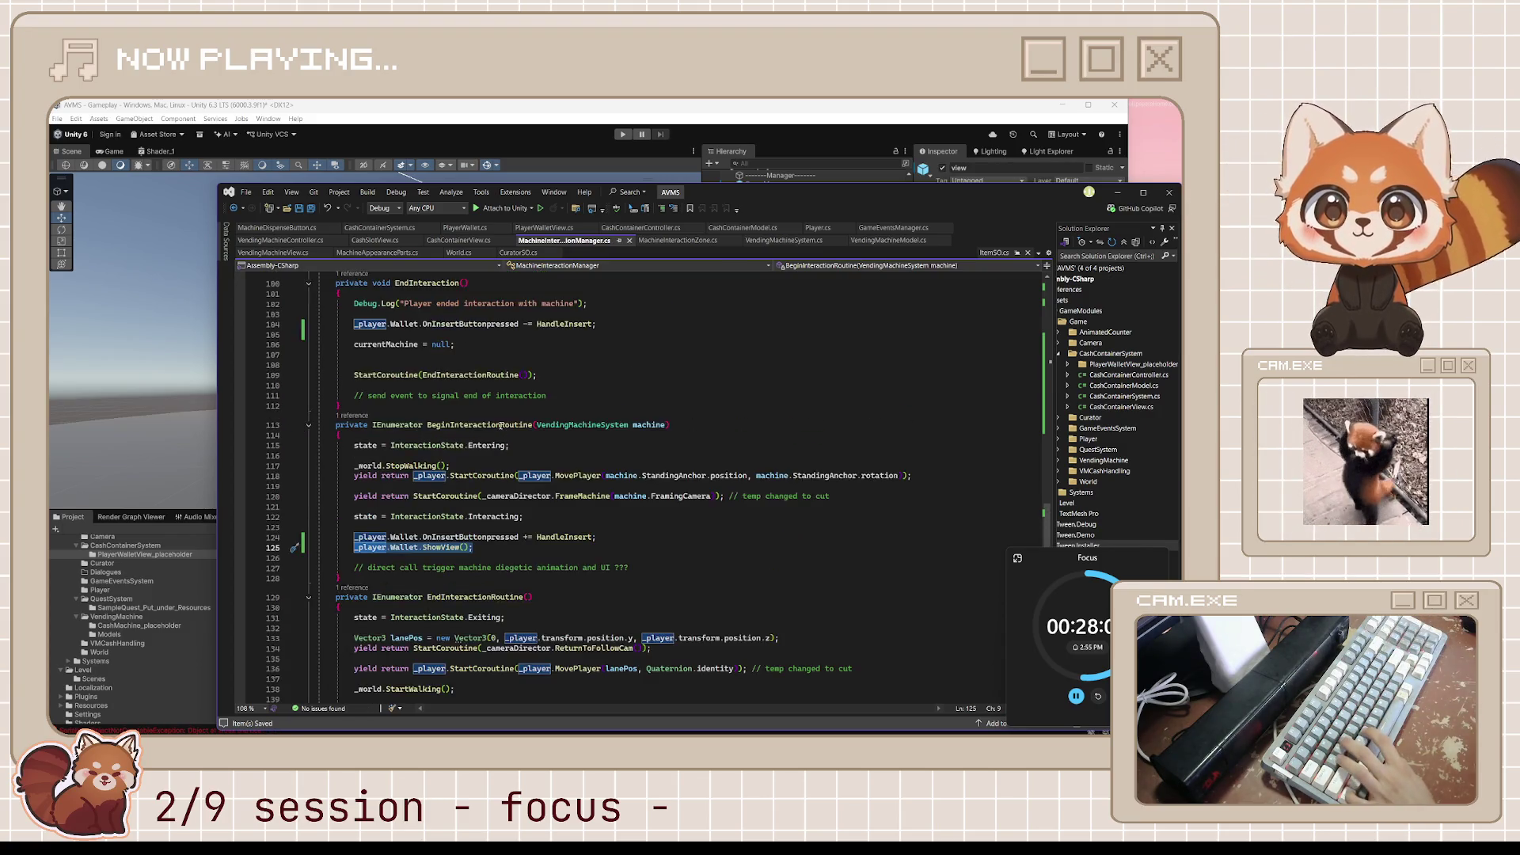
key(ctrl+c)
click(623, 357)
key(Return)
key(ctrl+v)
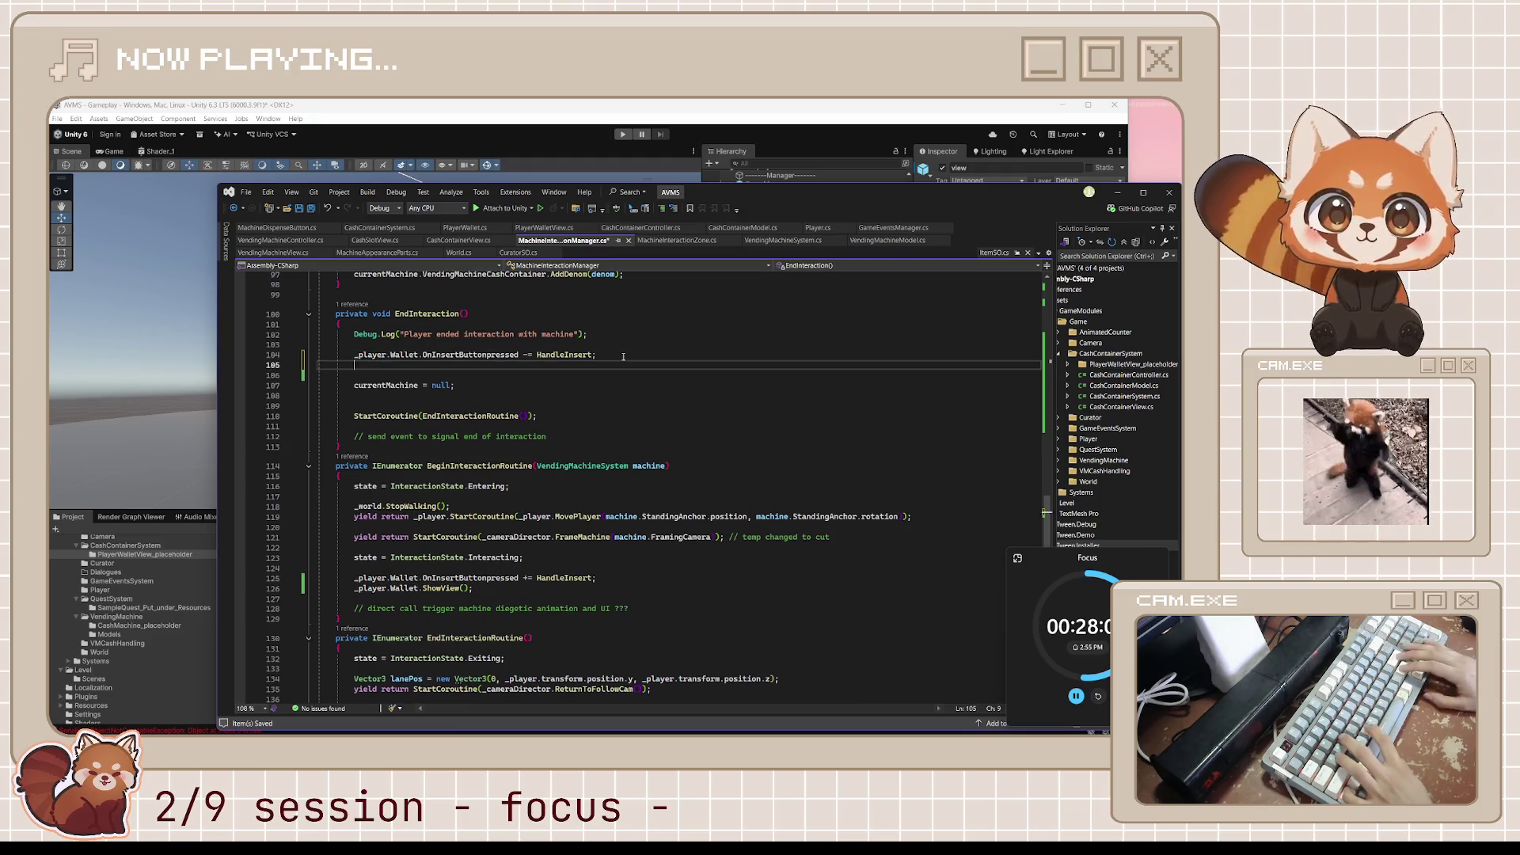
key(ctrl+shift+Left)
text(HideView)
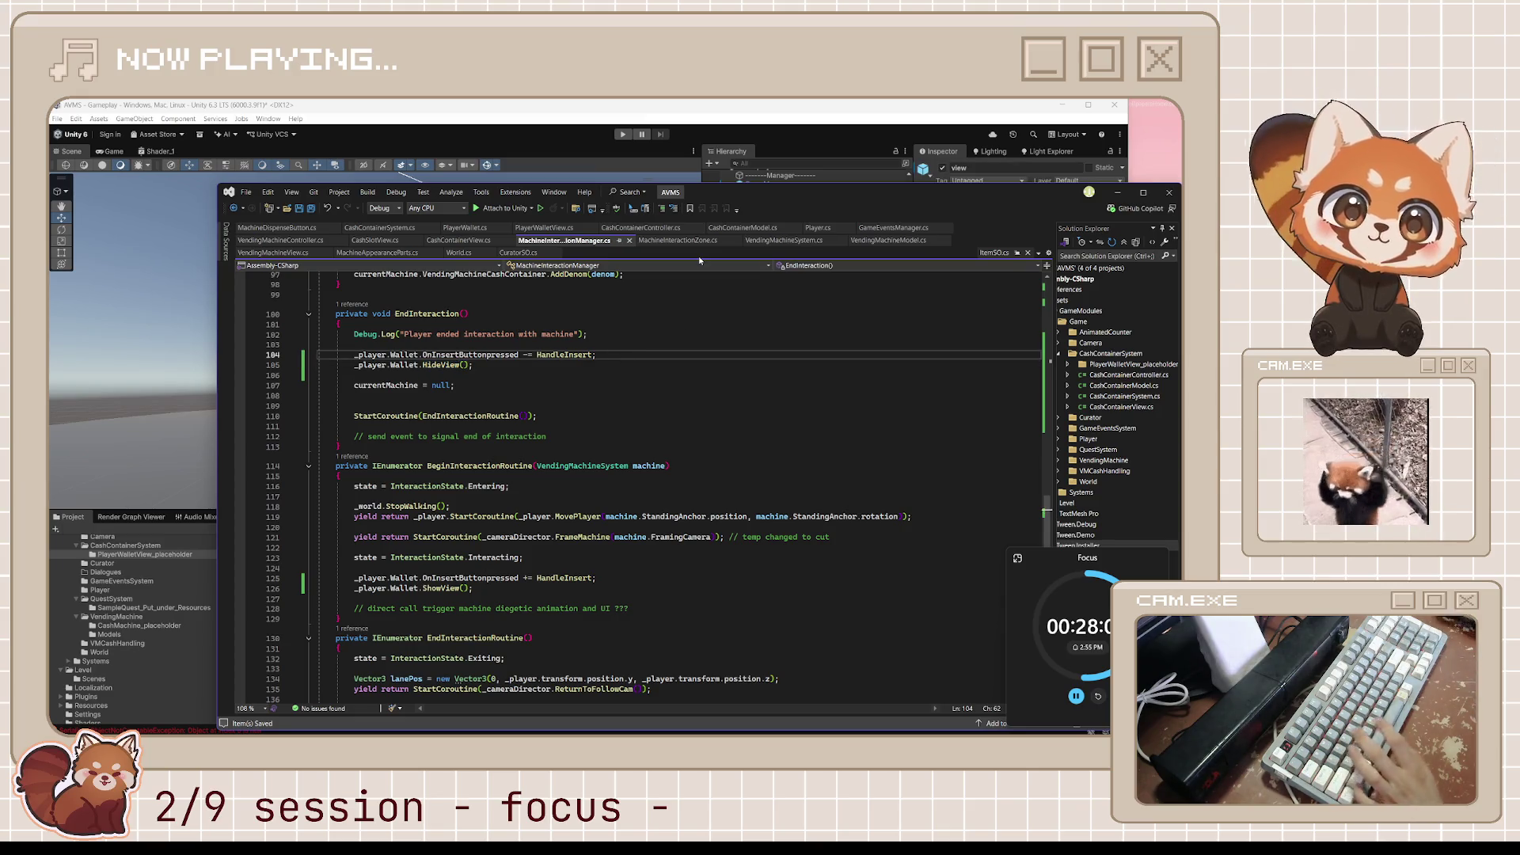
click(747, 103)
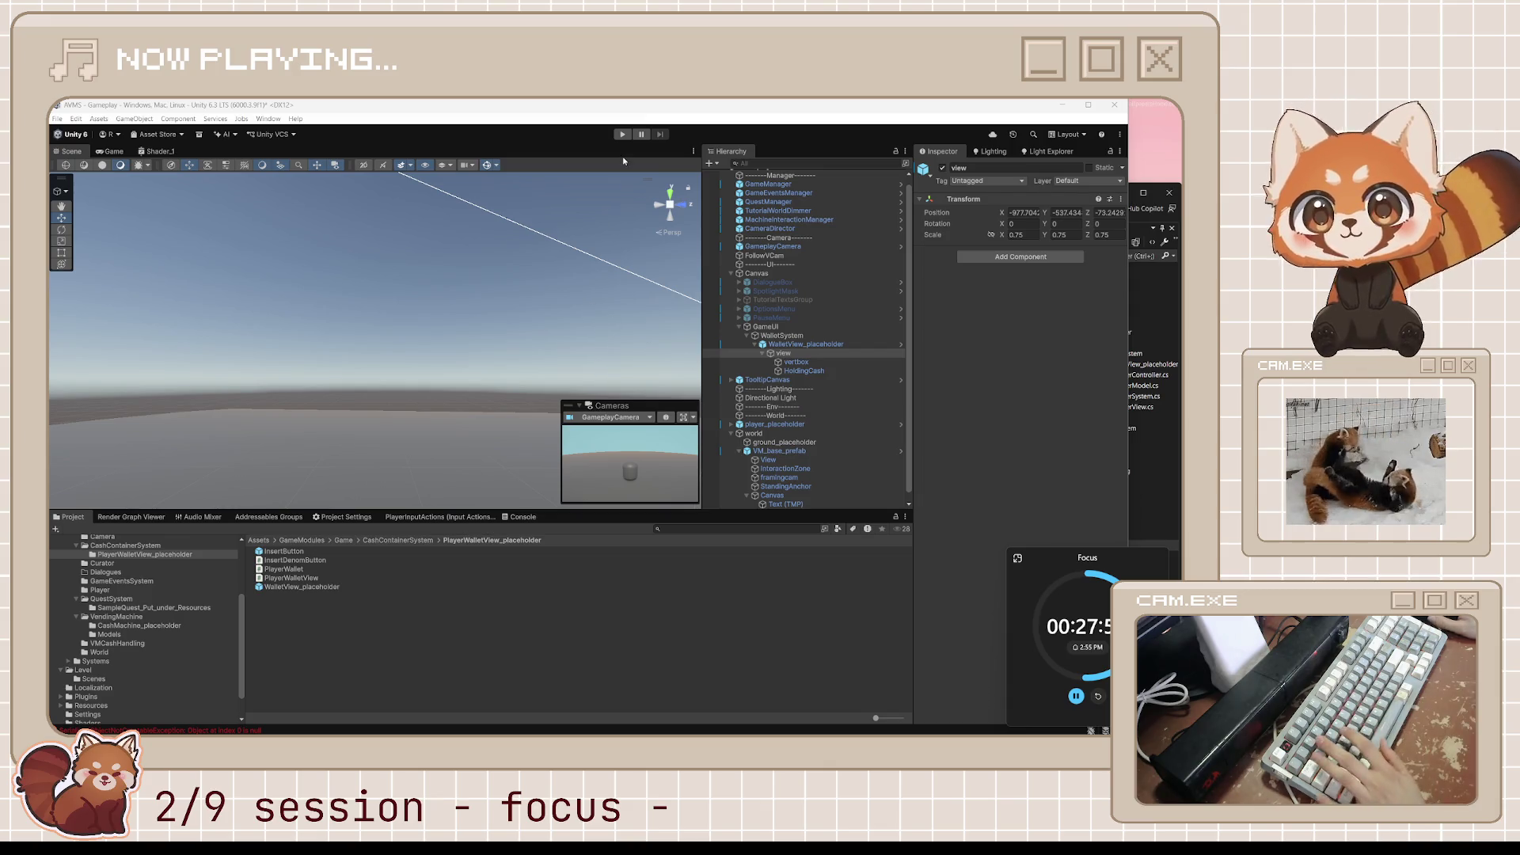
Enter play mode to test the wallet panel at the vending machine.
click(623, 135)
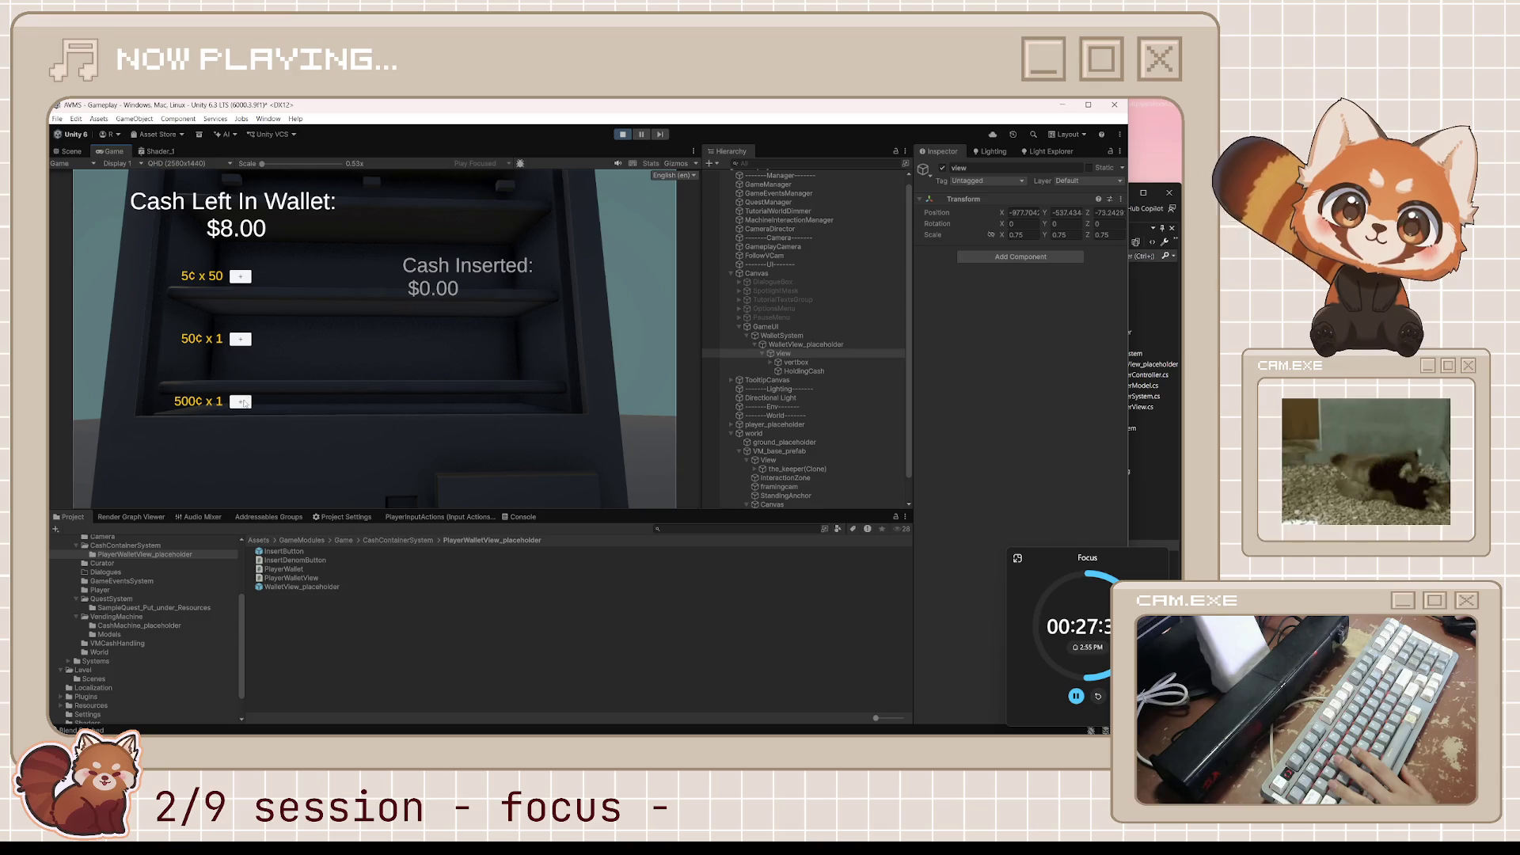
Leave the machine, restart play mode, interact again and expand vertbox to reach the insert buttons.
key(Escape)
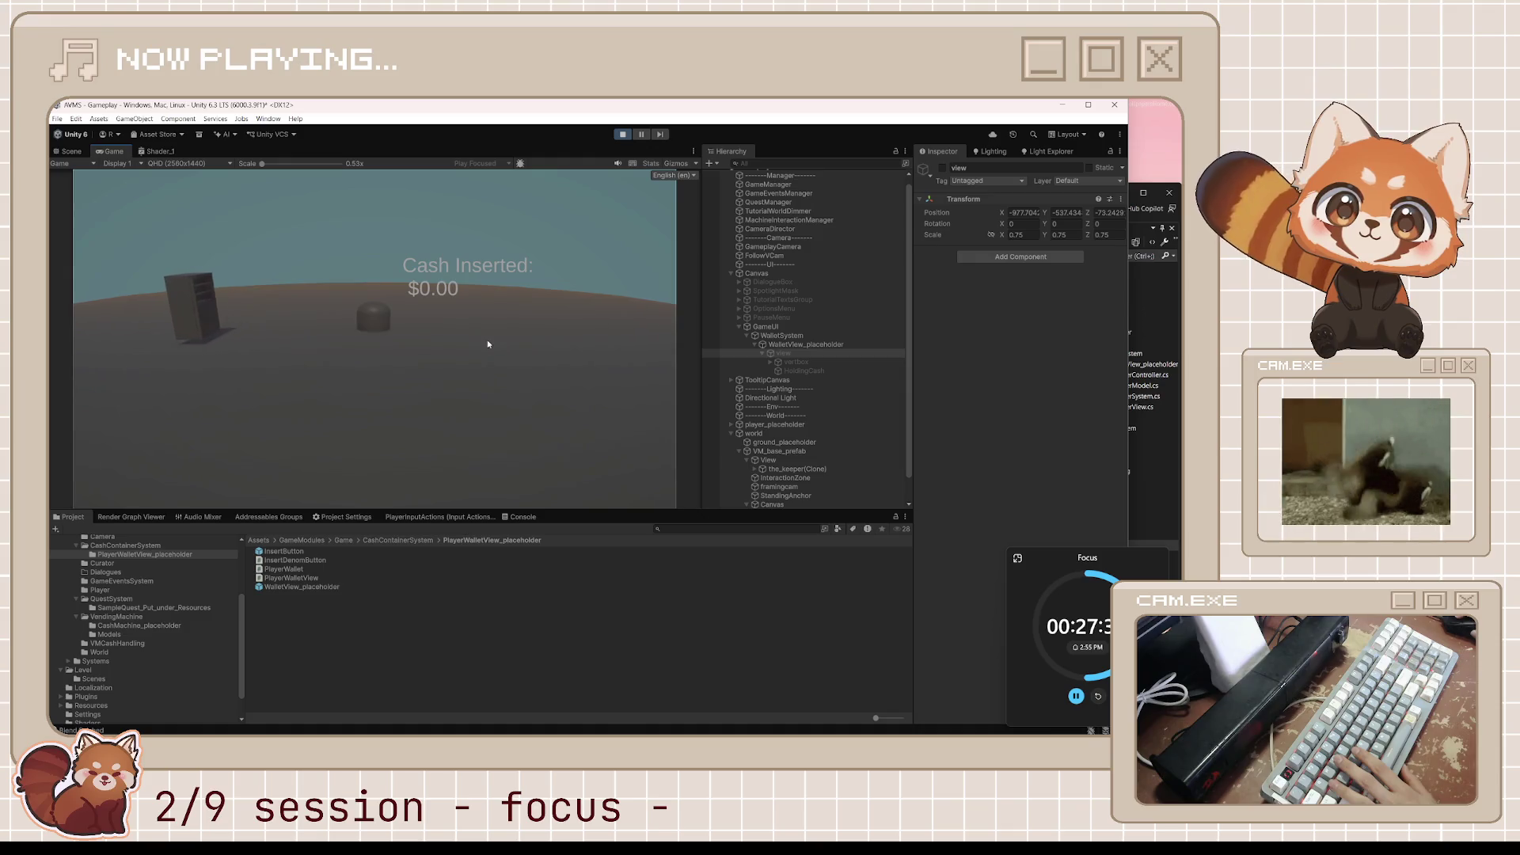
click(625, 133)
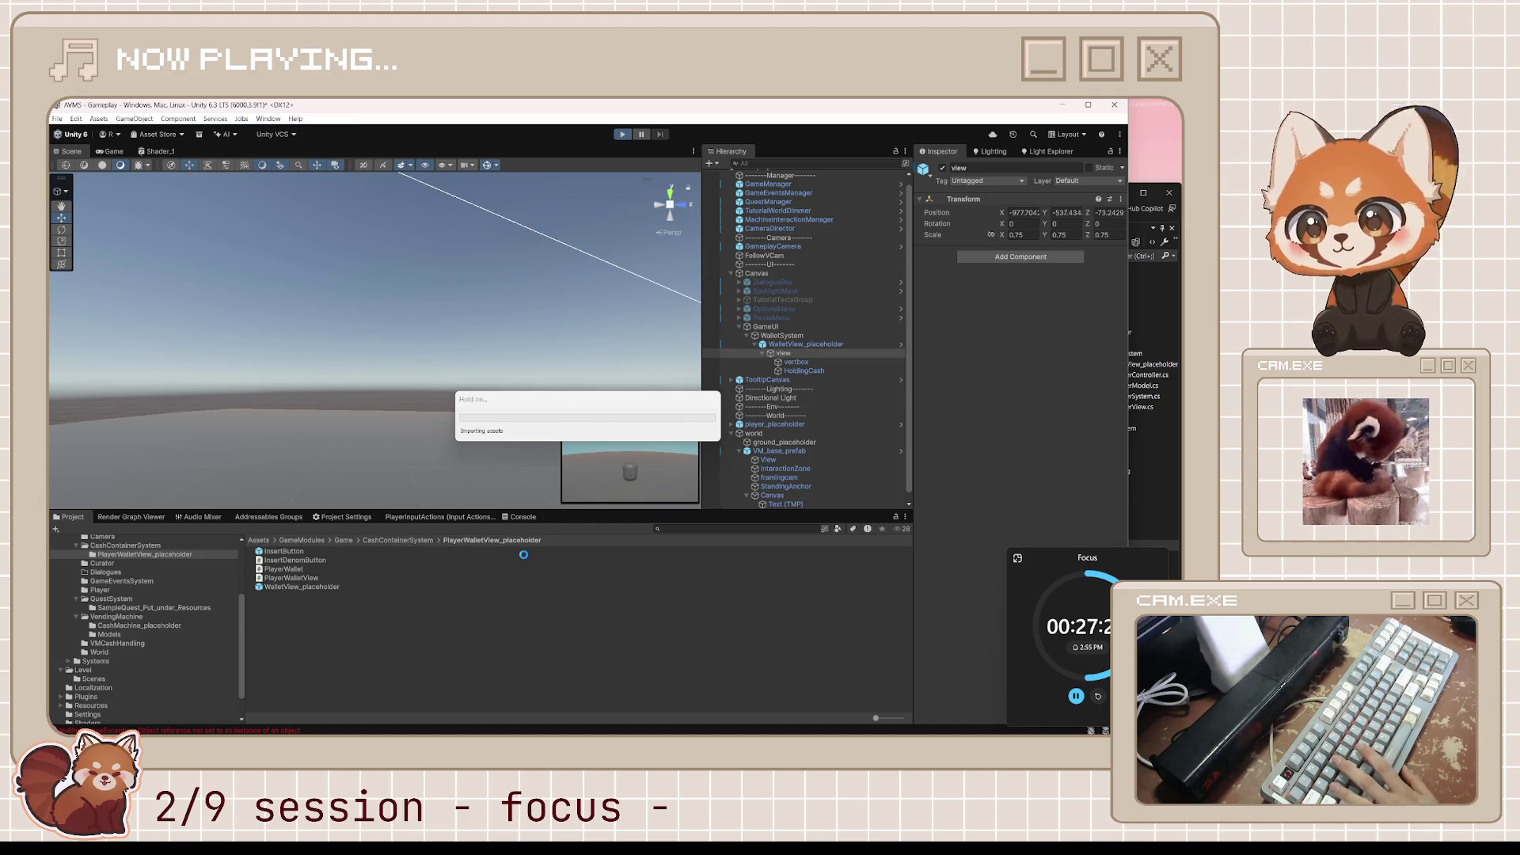
key(ctrl+p)
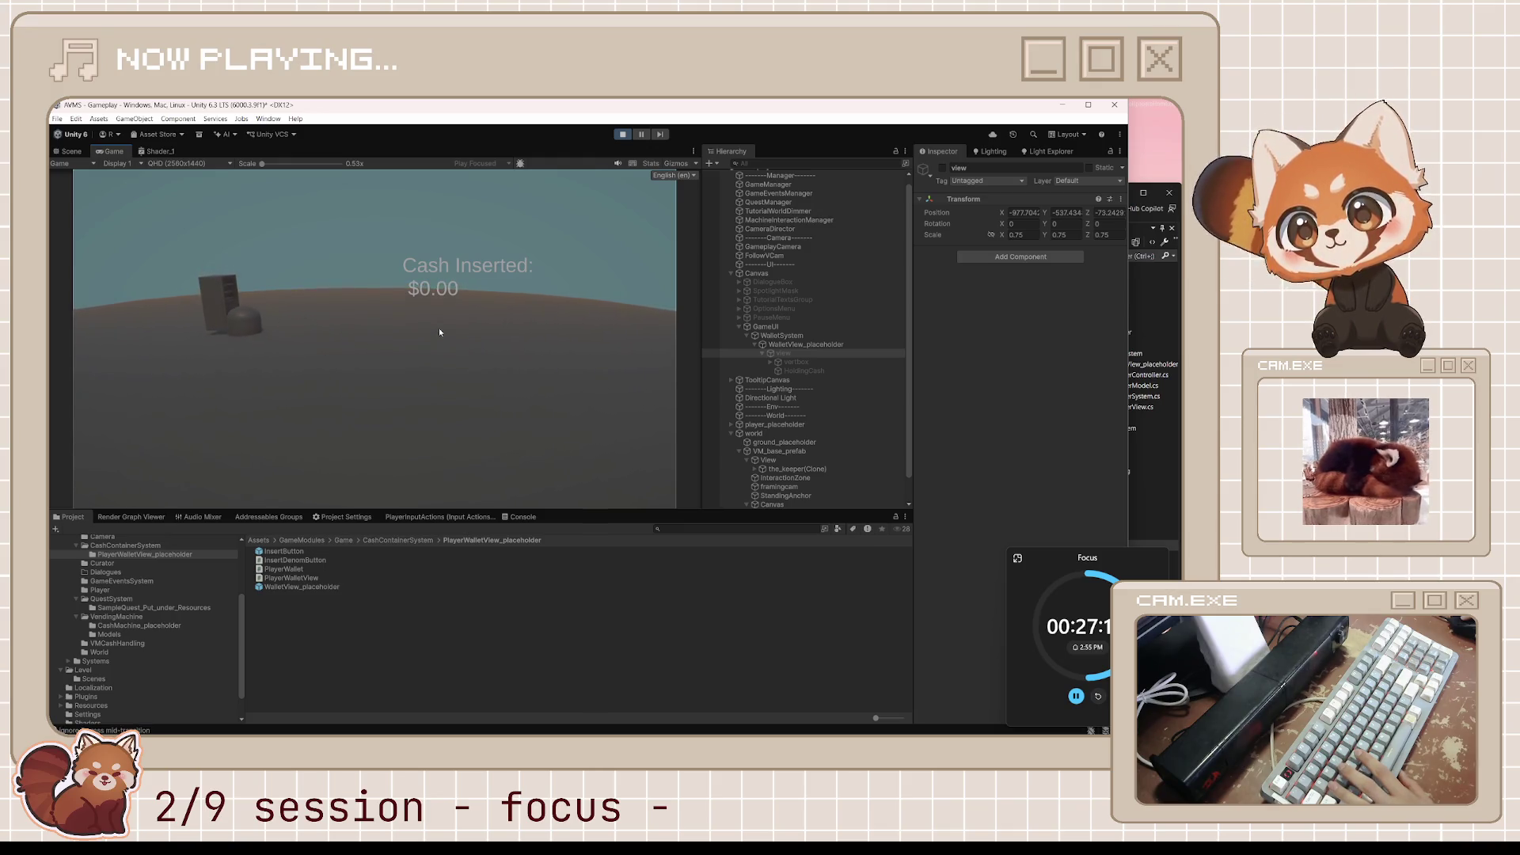
key(e)
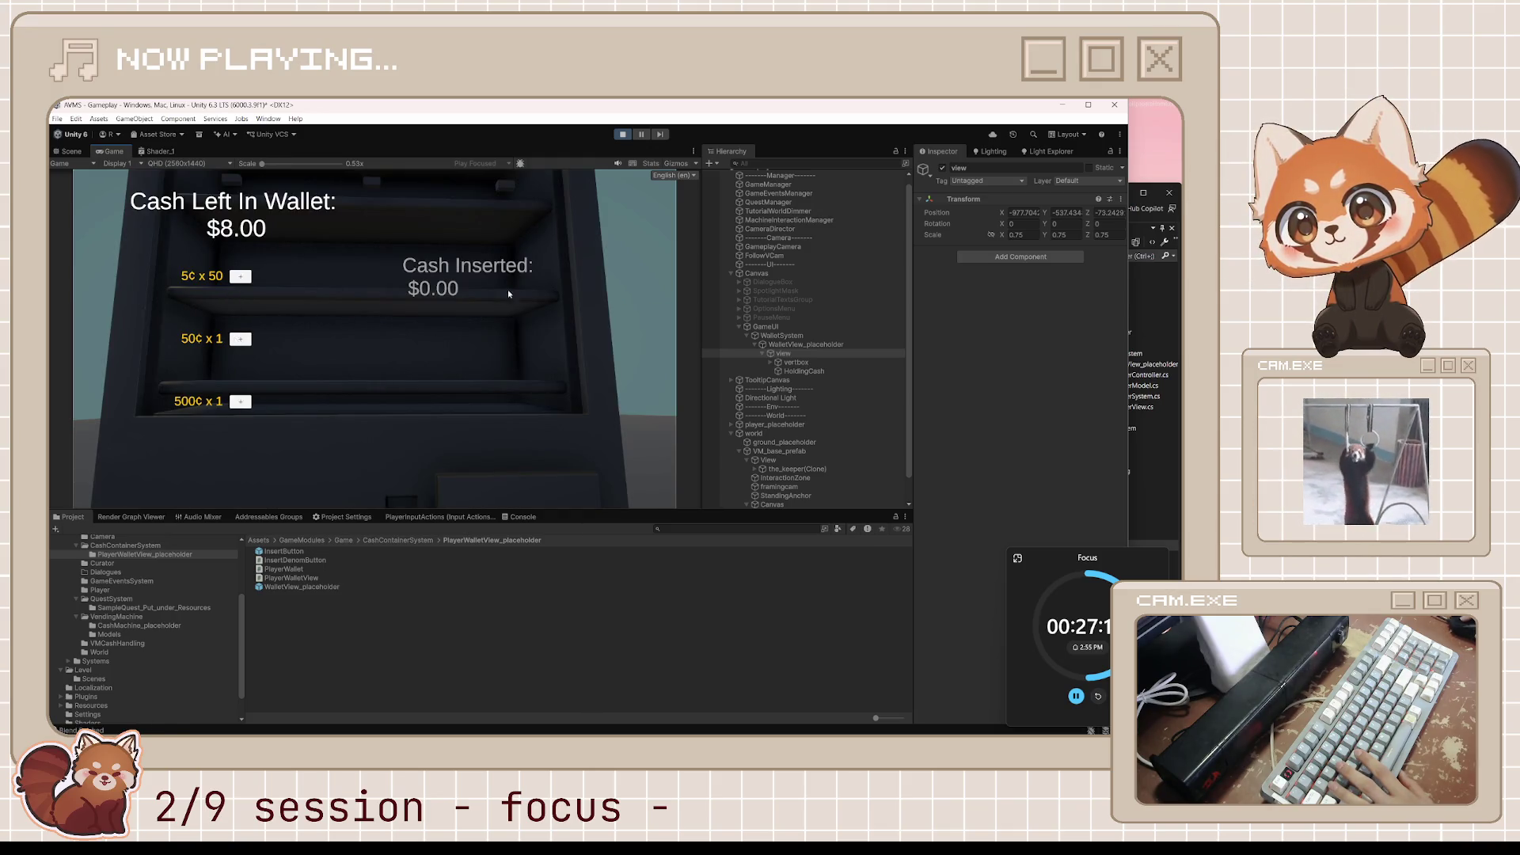
click(771, 362)
click(789, 371)
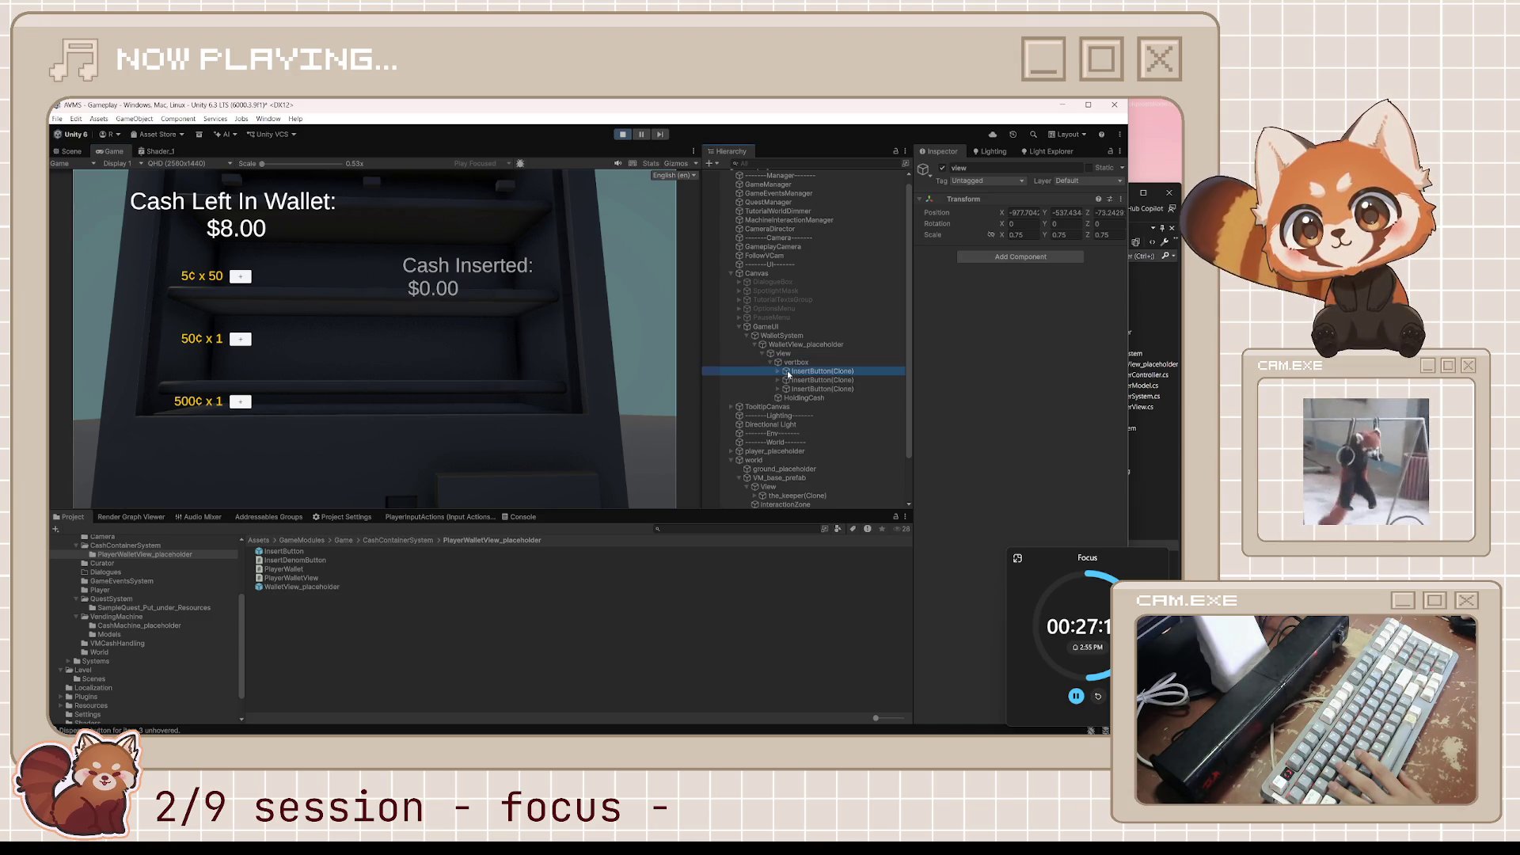
Inspect the InsertButton(Clone) objects and their + child in the Hierarchy.
key(Right)
click(812, 389)
click(787, 381)
click(802, 380)
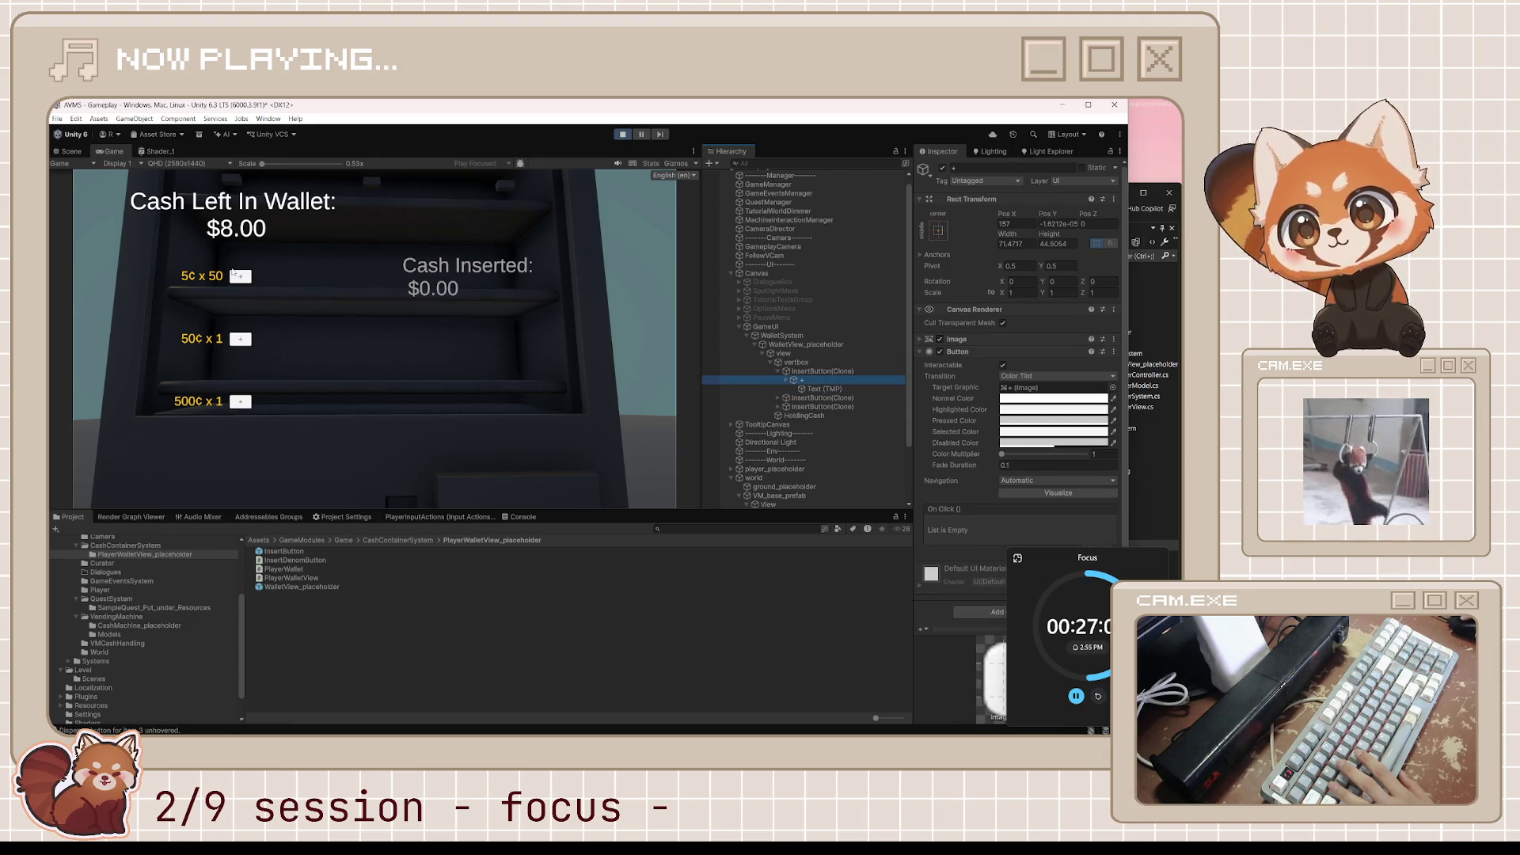
Scroll through the Console log messages, then stop play mode.
click(522, 516)
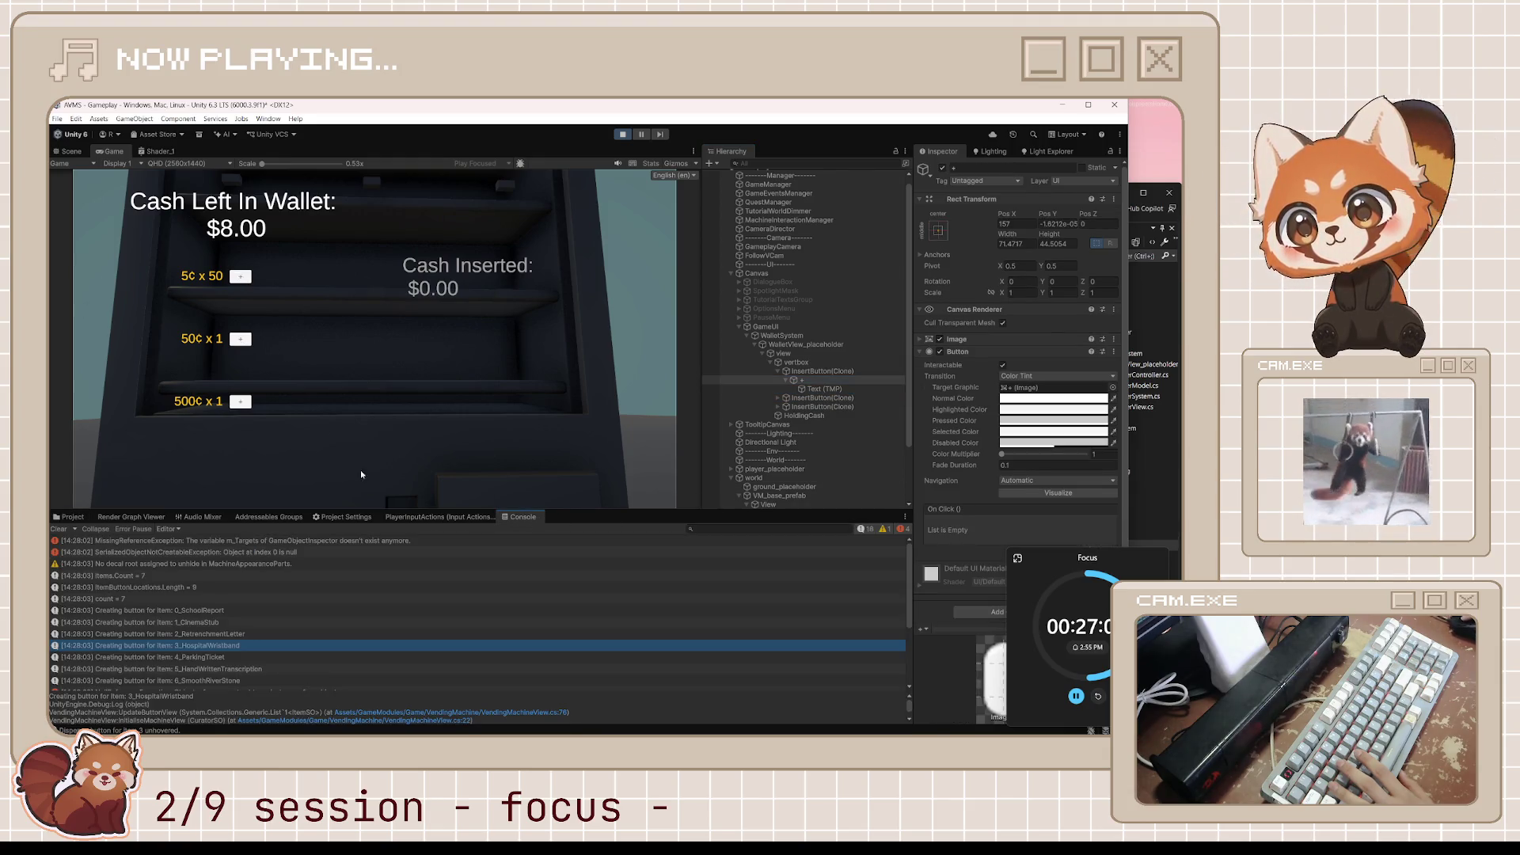
scroll(393, 630, down, 3)
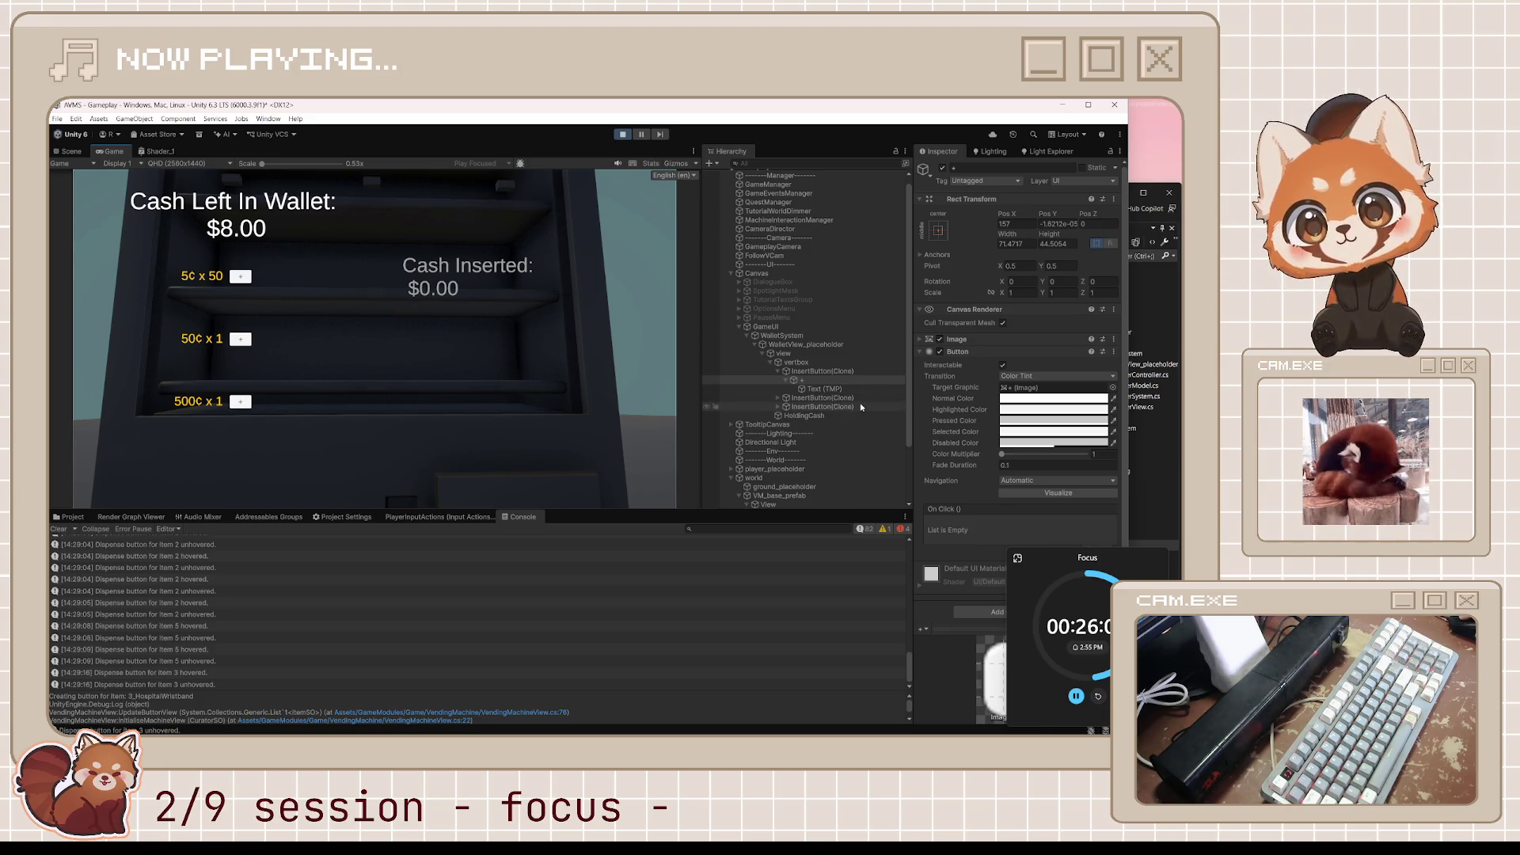
click(778, 398)
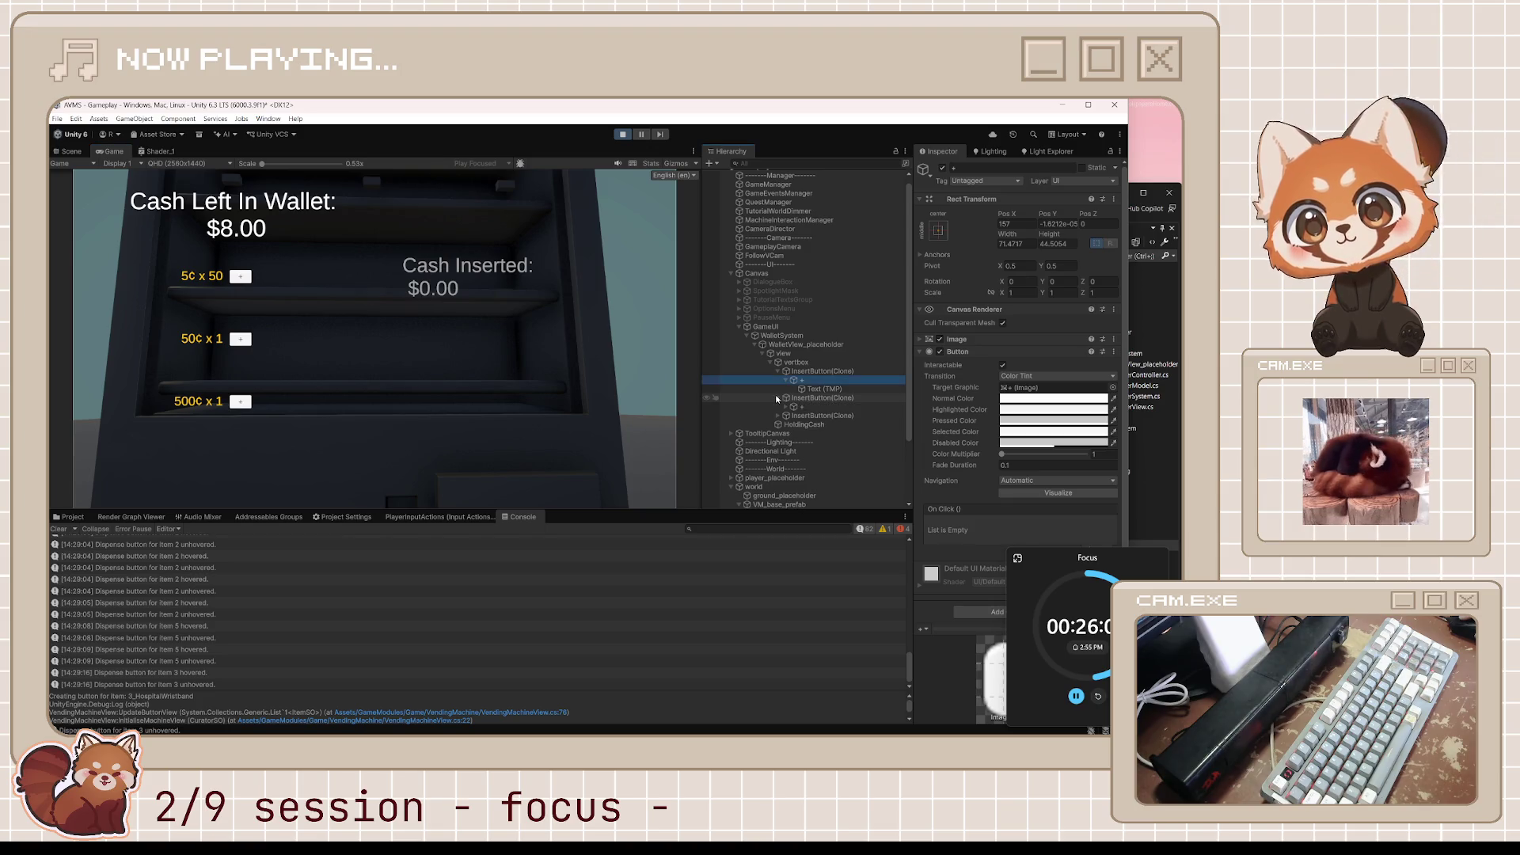
click(627, 135)
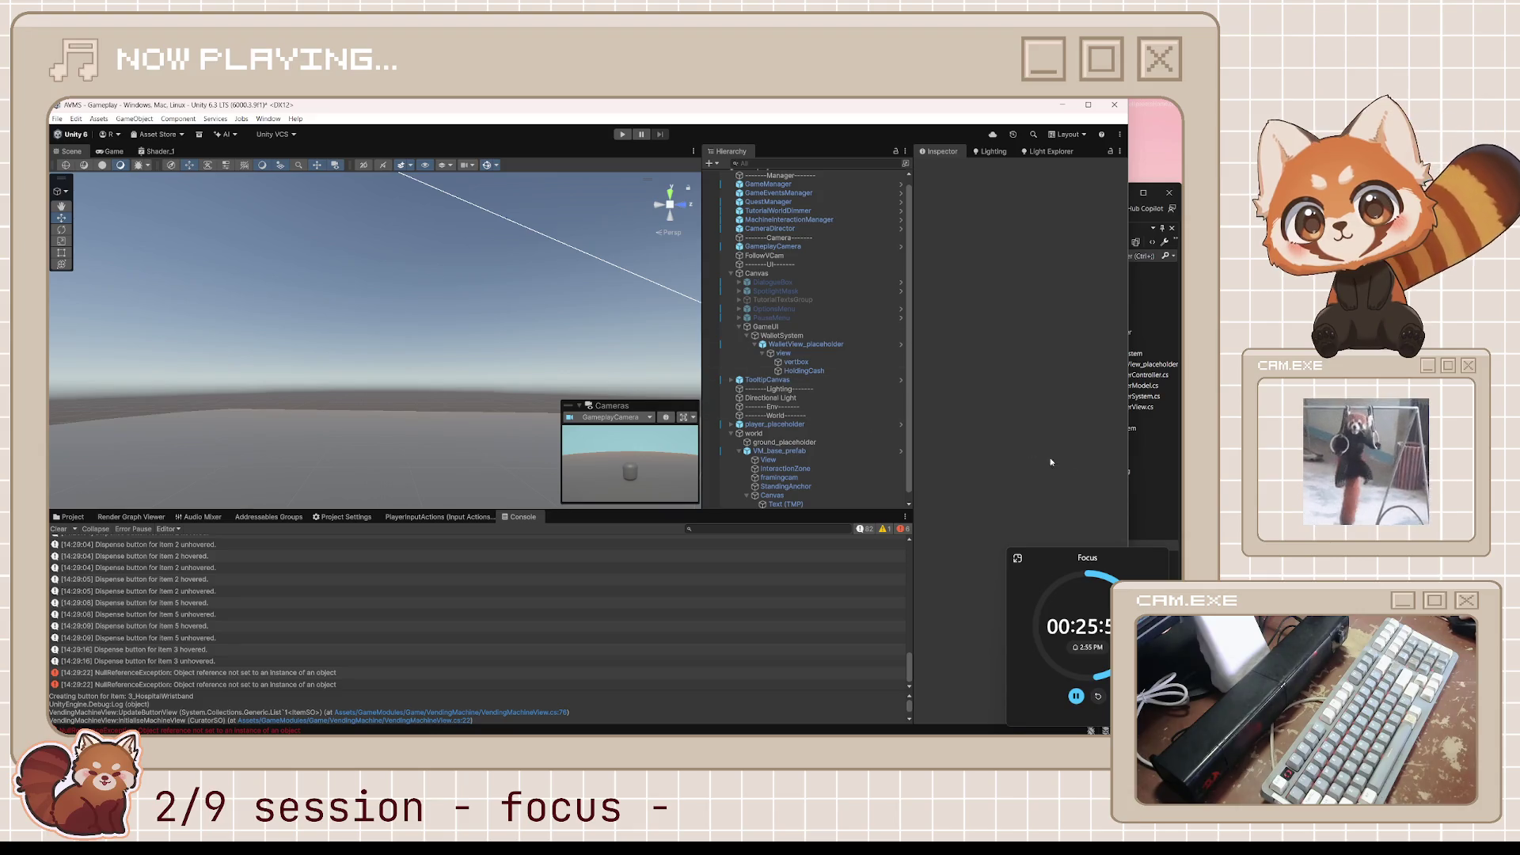
Look over HandleInsert in Visual Studio against the Console's NullReferenceException errors, then return to Unity.
scroll(786, 462, down, 1)
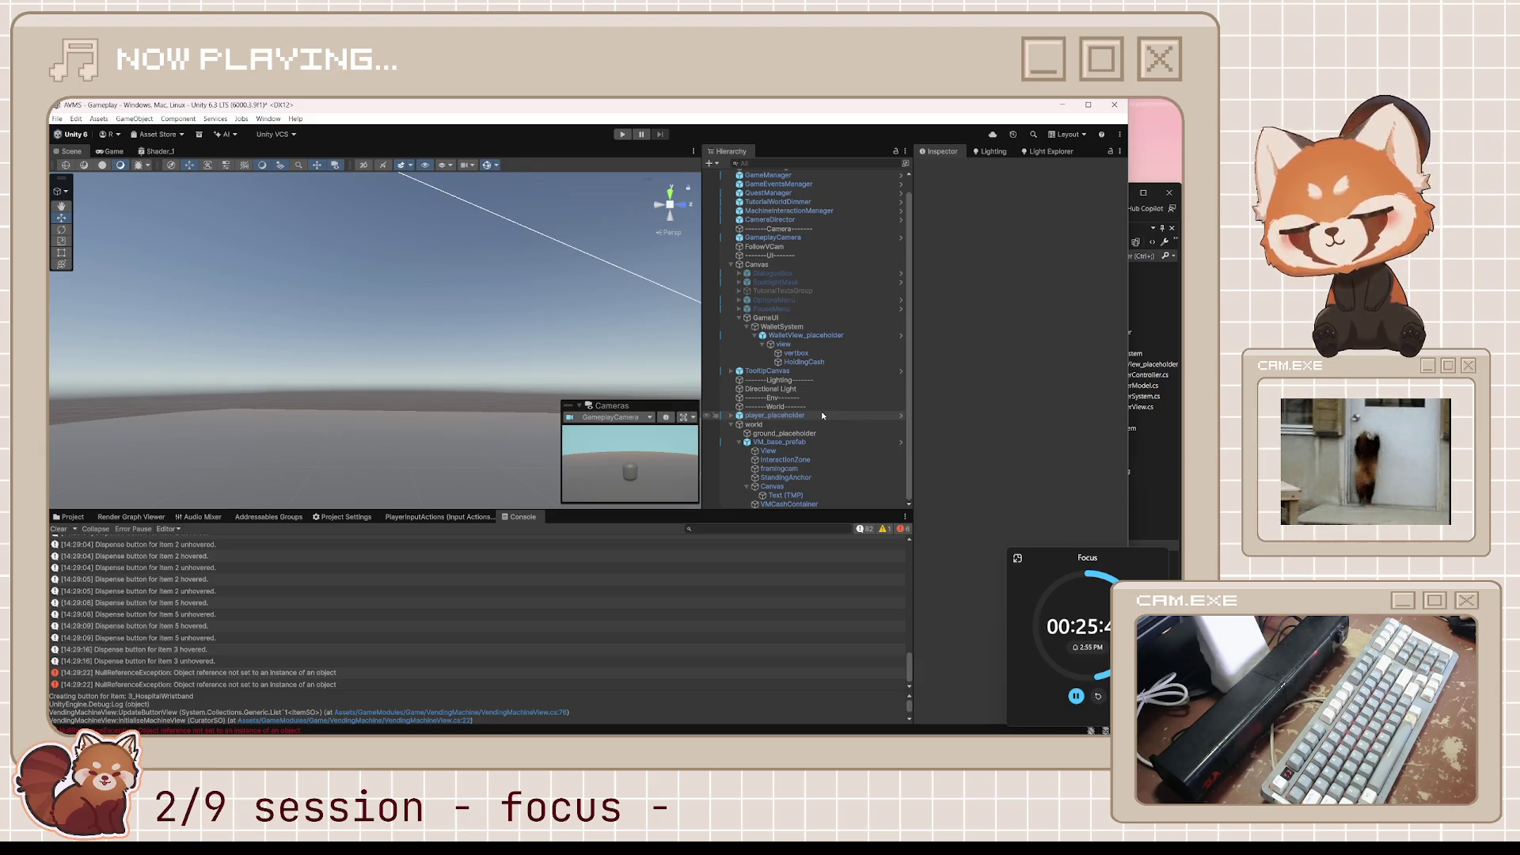
click(1168, 518)
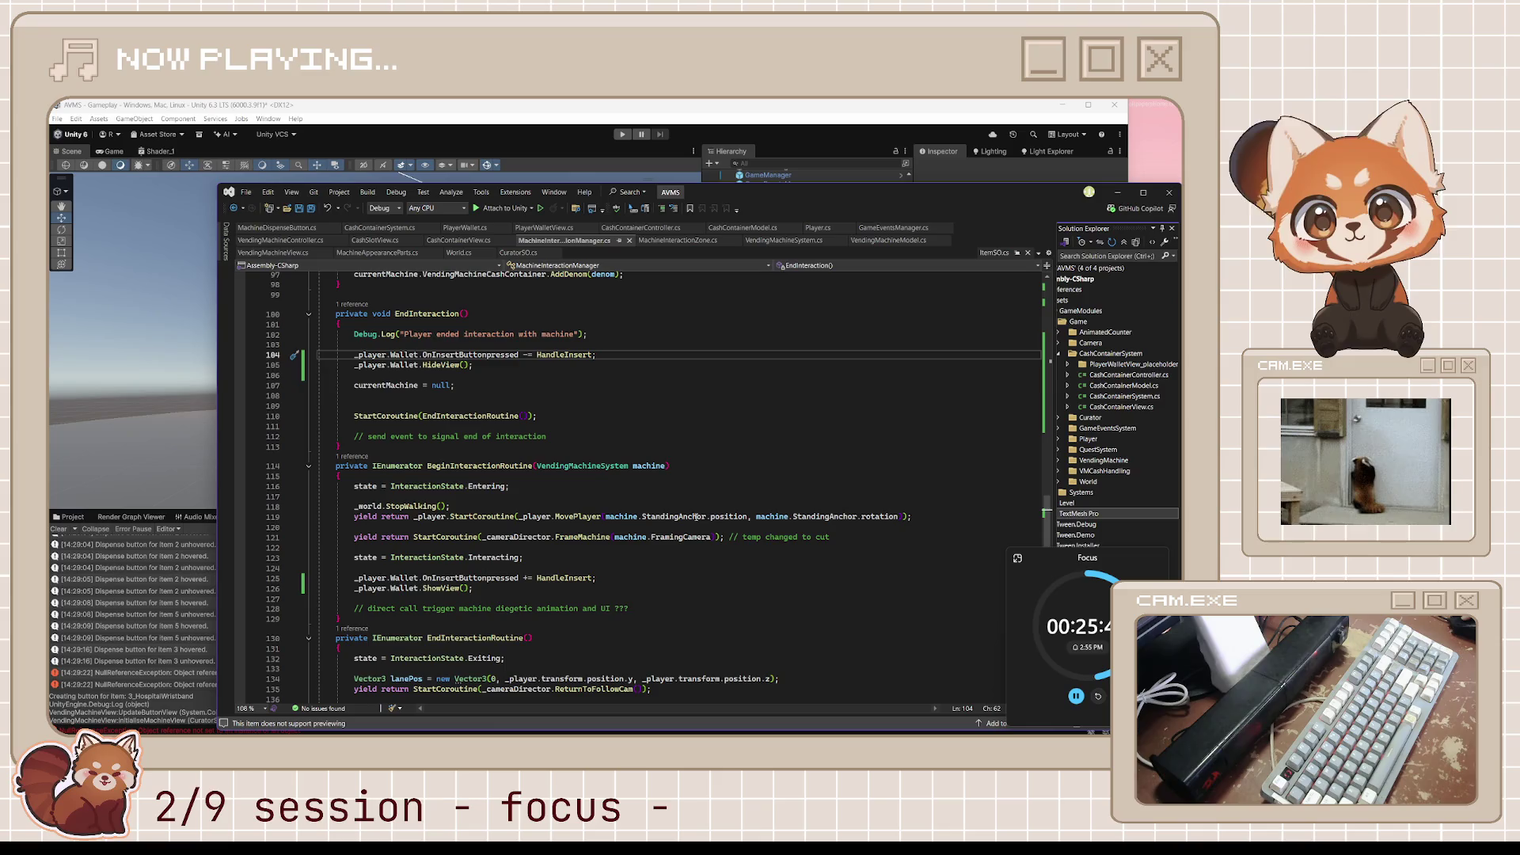
scroll(674, 466, up, 3)
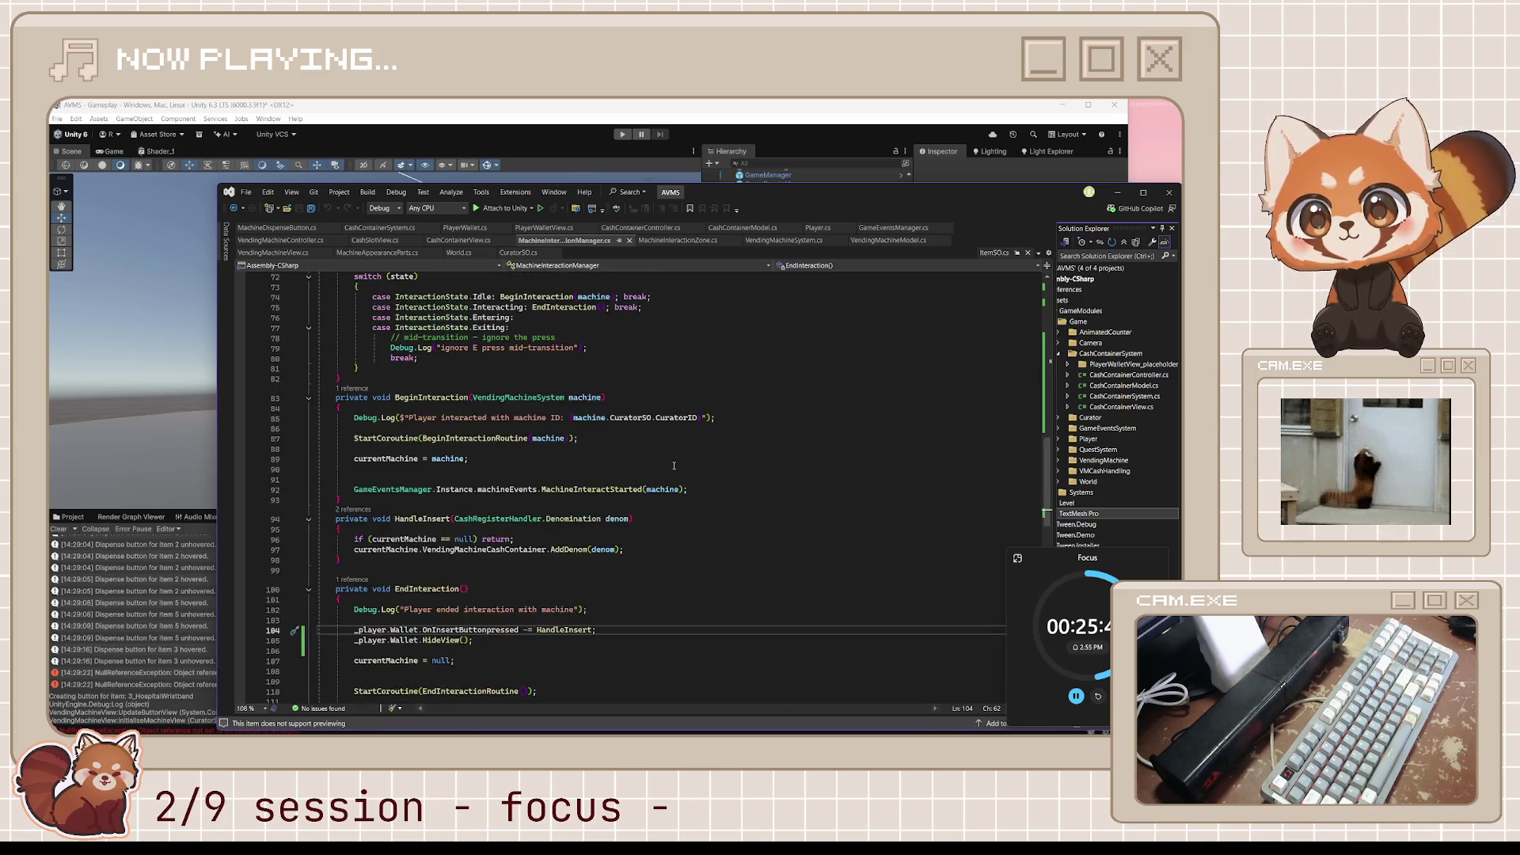
scroll(674, 466, up, 3)
scroll(674, 465, down, 3)
scroll(674, 465, down, 5)
key(alt+Tab)
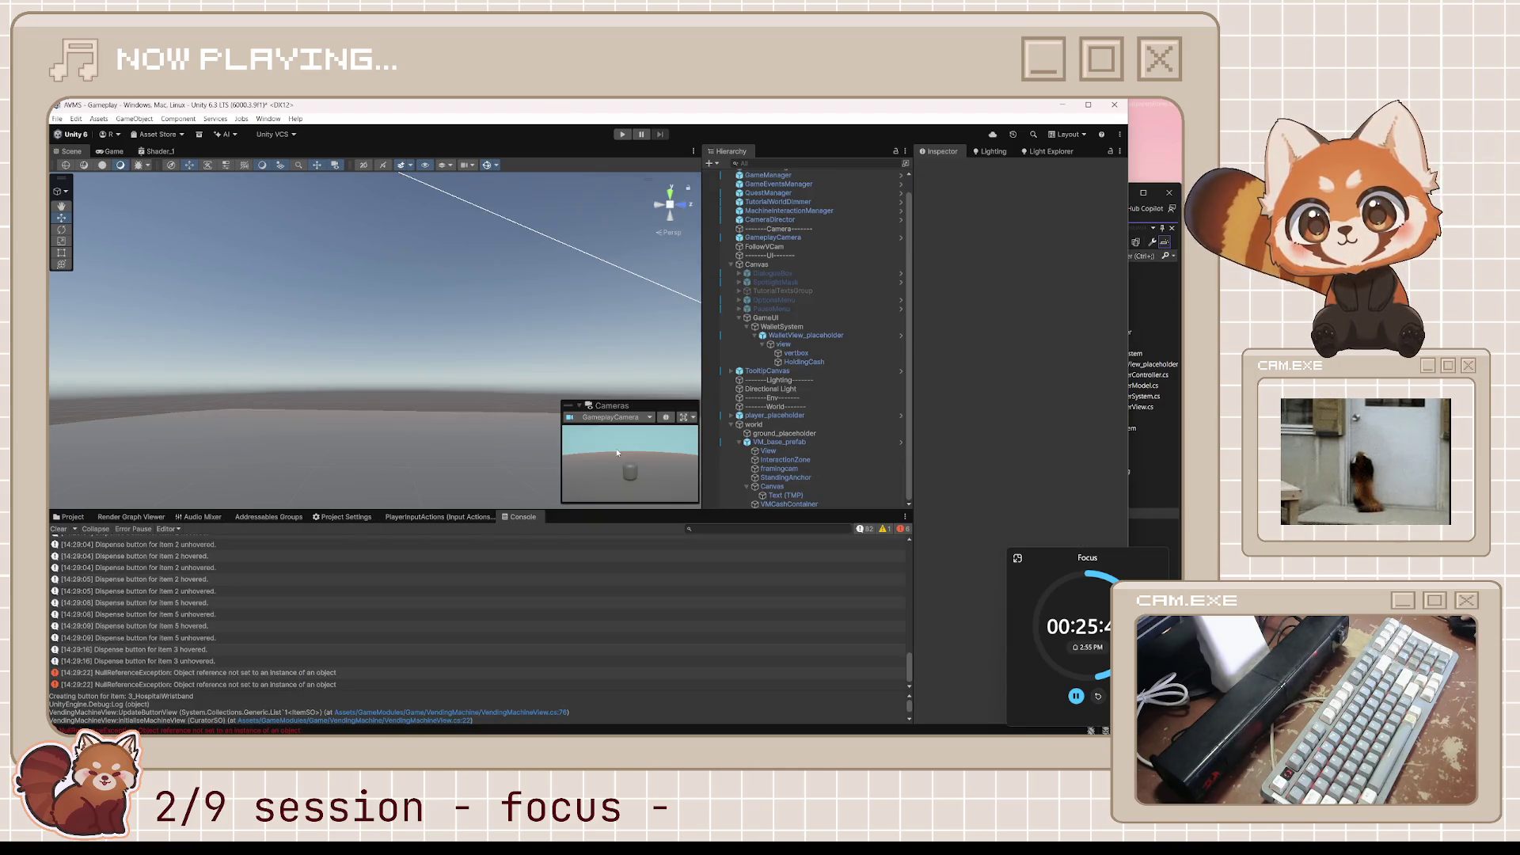
Set the framingcam CinemachineVirtualCamera's Aim to Do nothing.
click(780, 318)
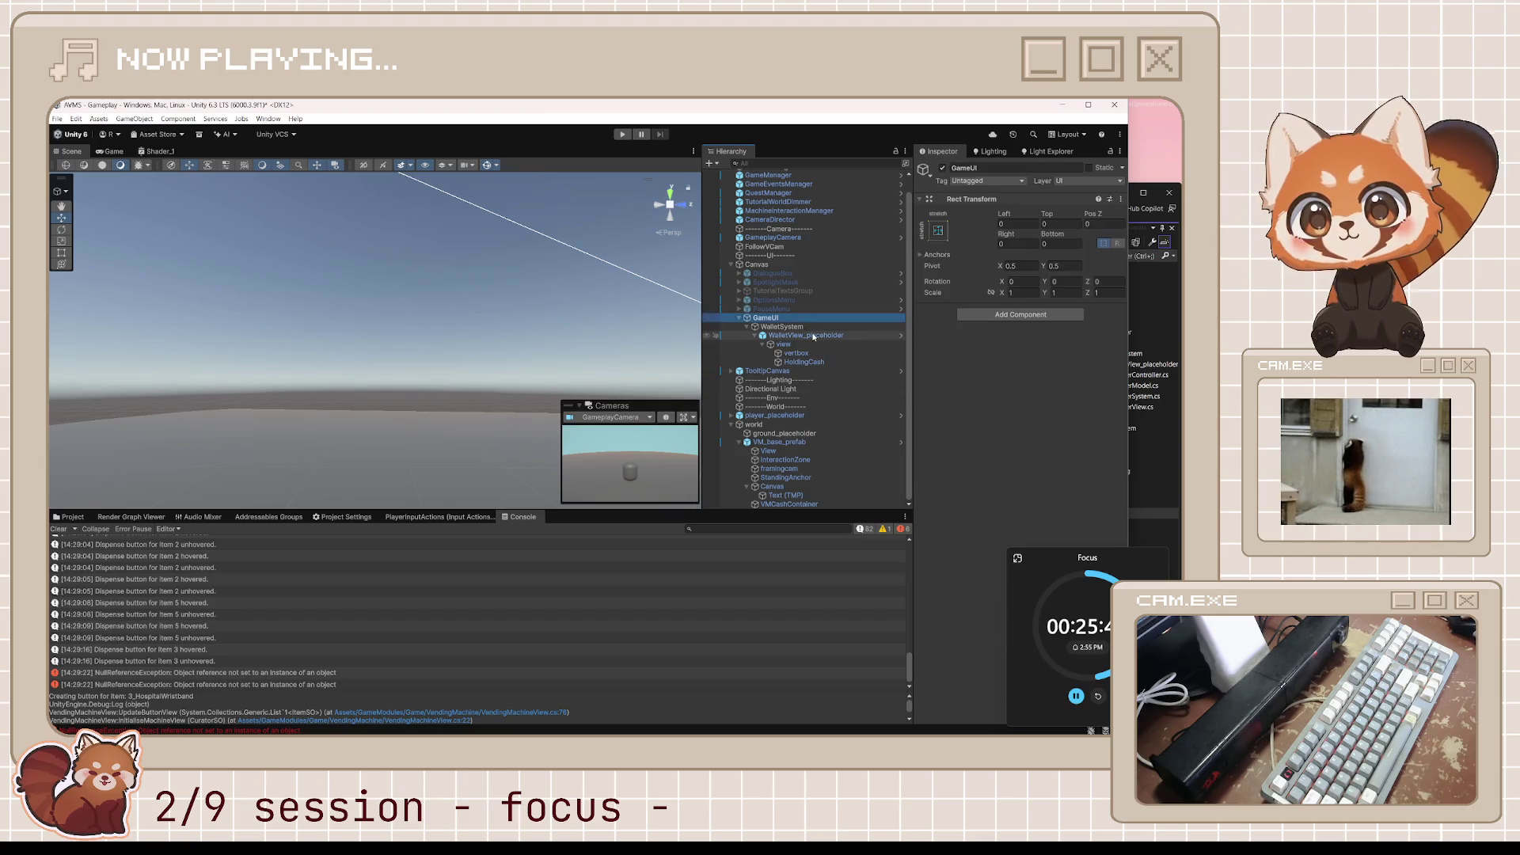
click(813, 336)
click(815, 347)
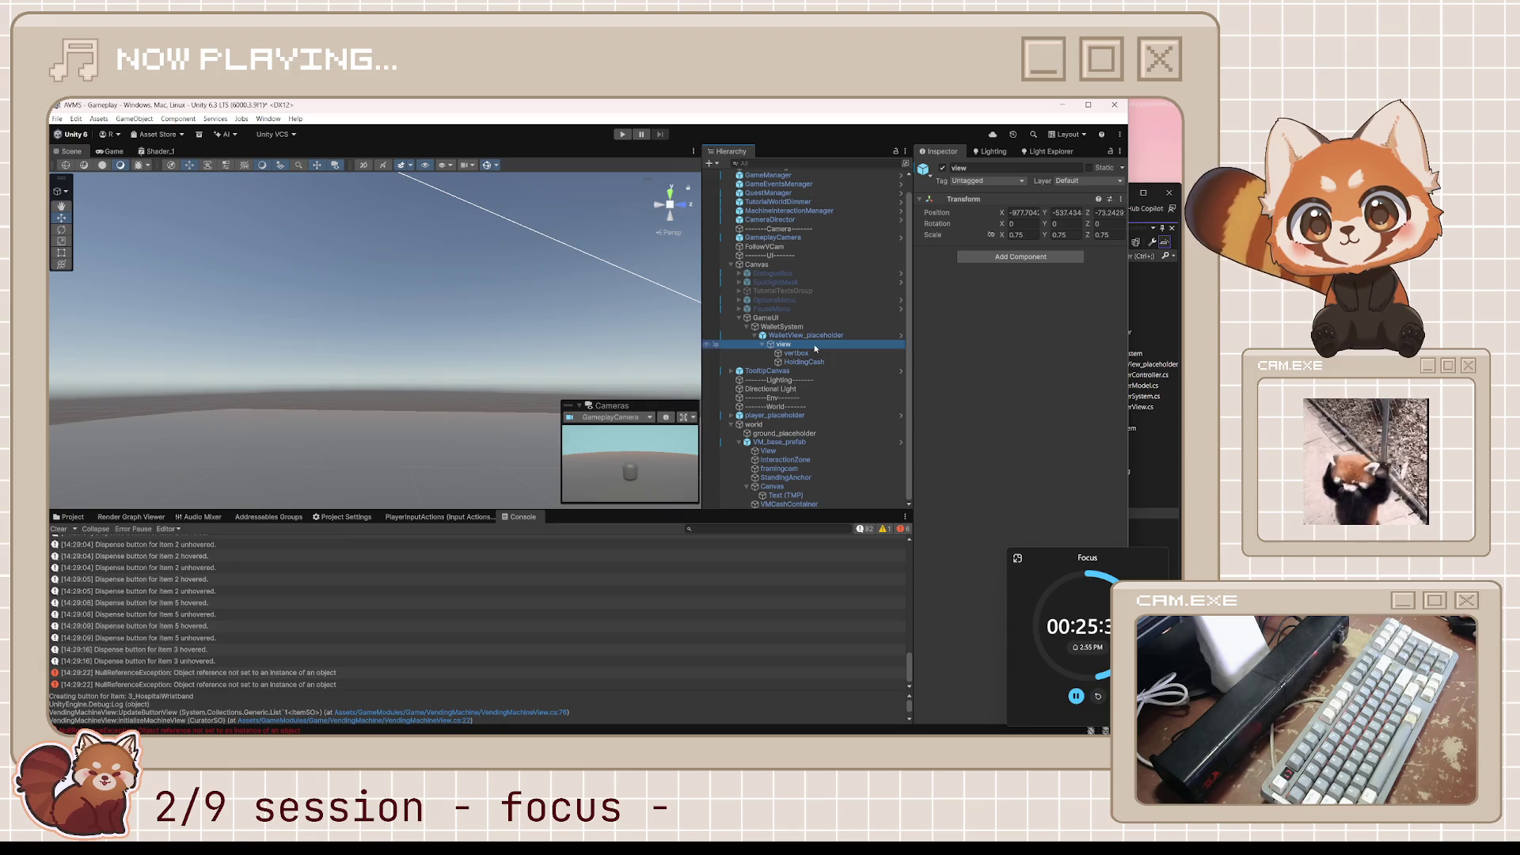
click(809, 477)
click(803, 470)
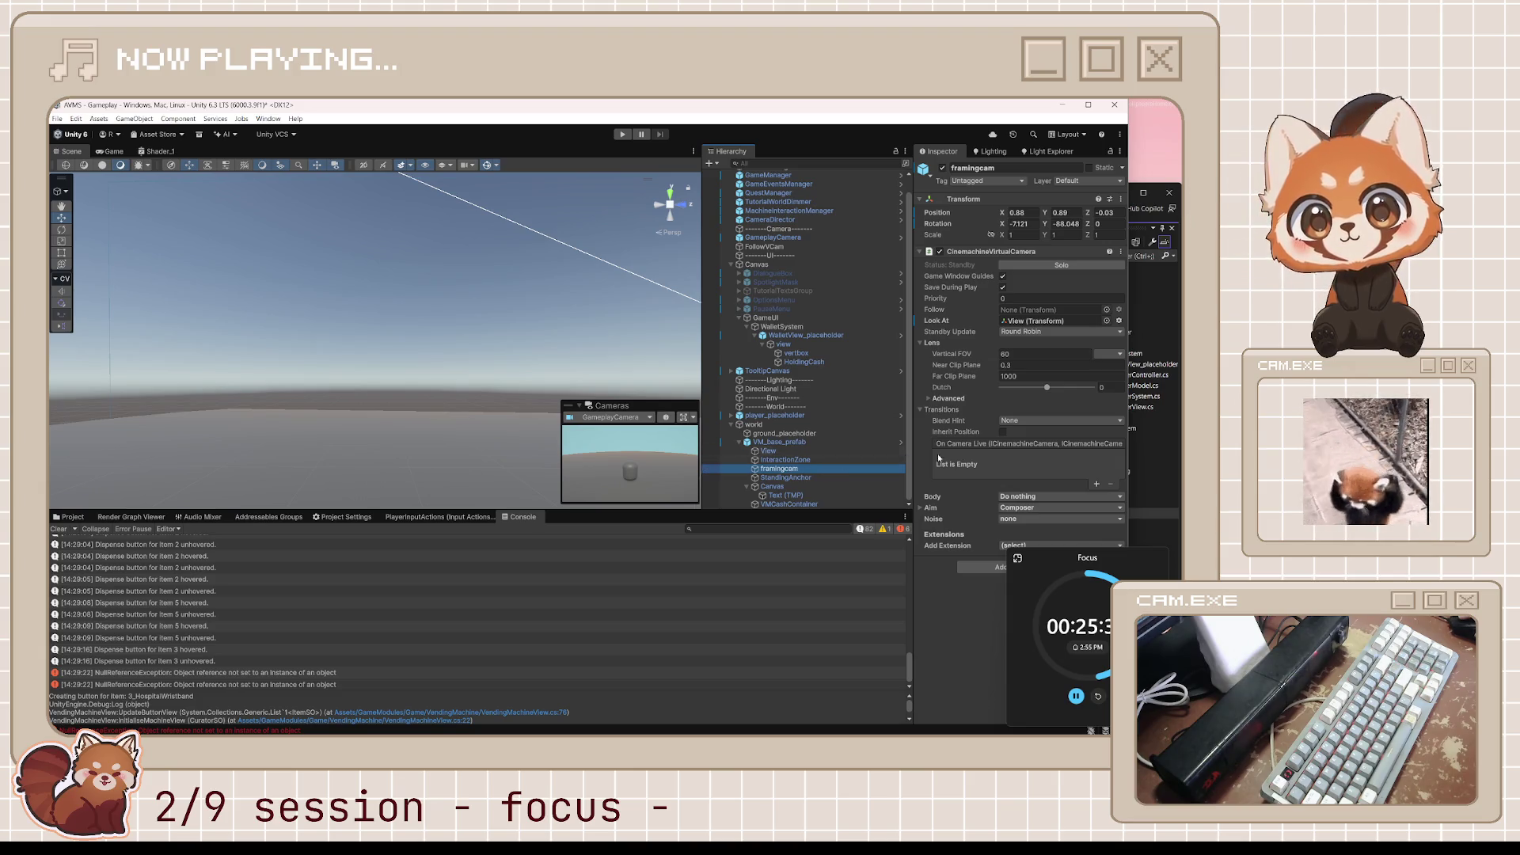
click(1046, 508)
click(1046, 522)
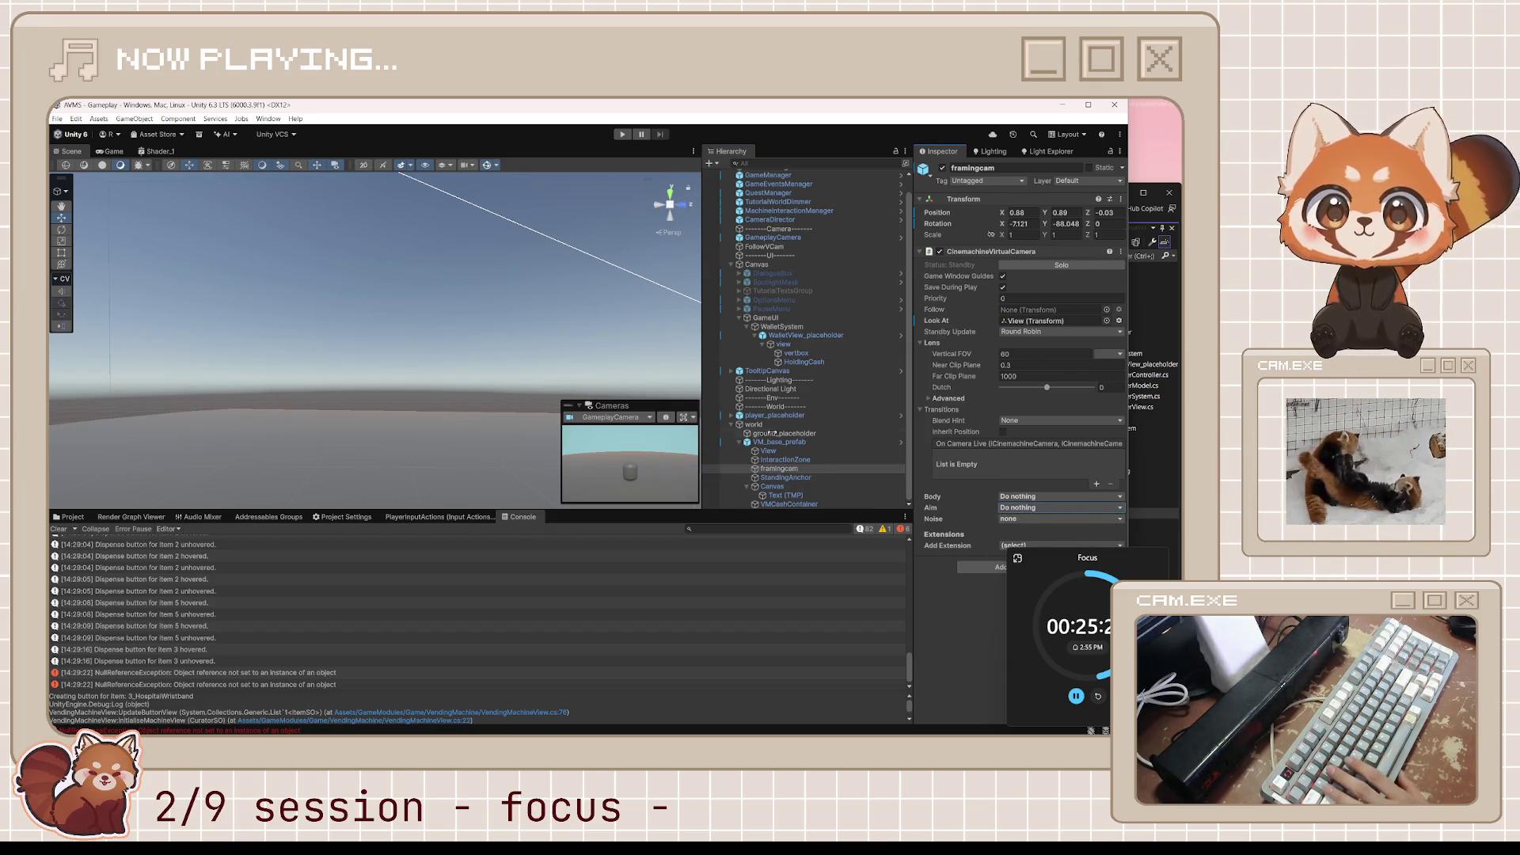
Raise framingcam to about Y 1.022 in the Scene view and start a test run.
double_click(779, 469)
mouse_move(415, 348)
mouse_down()
mouse_move(562, 395)
mouse_move(542, 426)
mouse_move(530, 418)
mouse_up()
drag(465, 331, 465, 323)
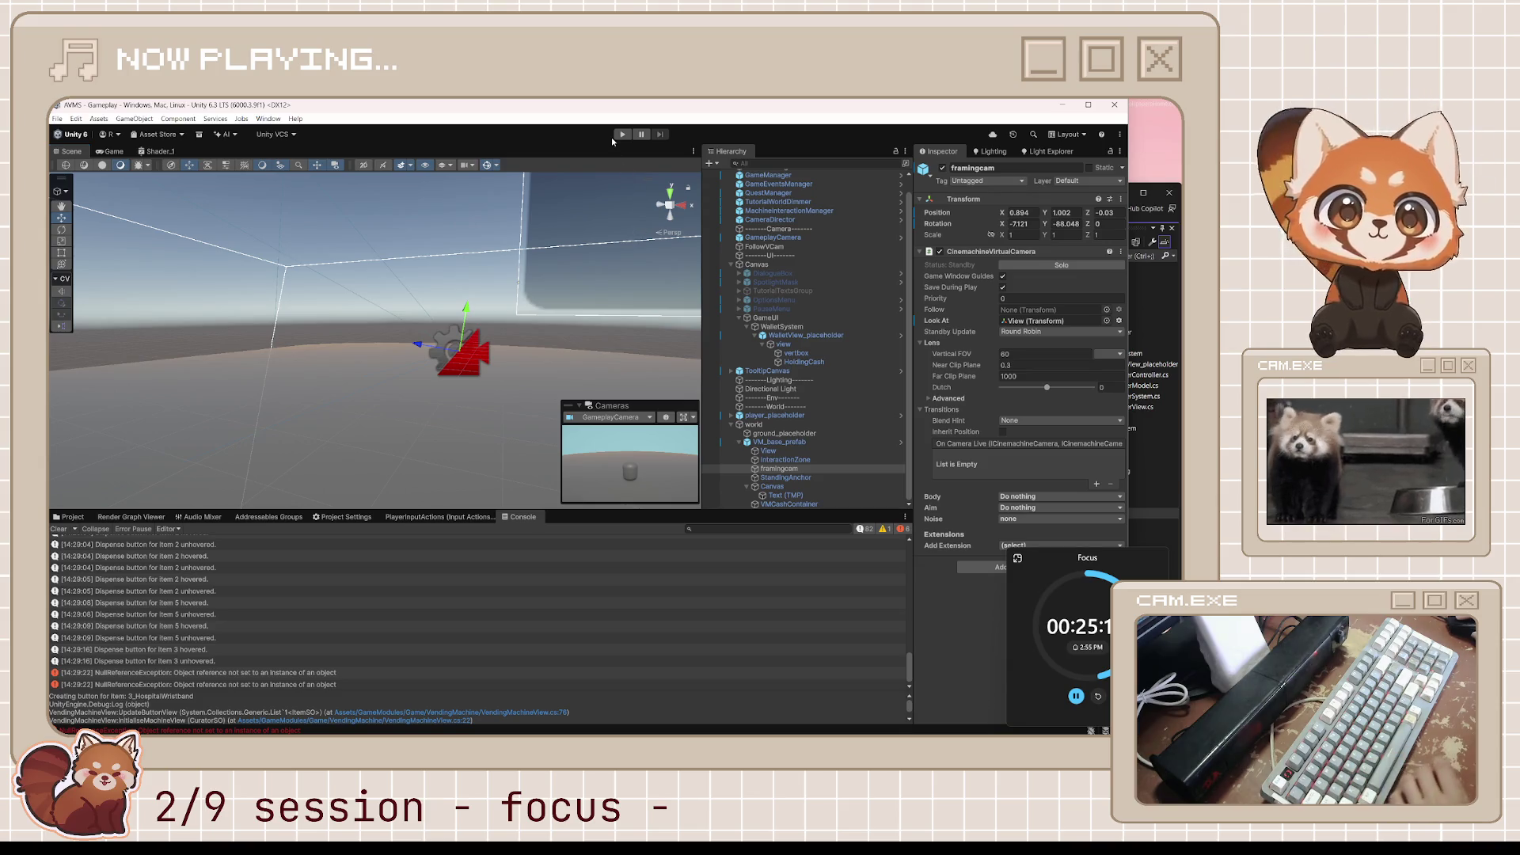
click(618, 135)
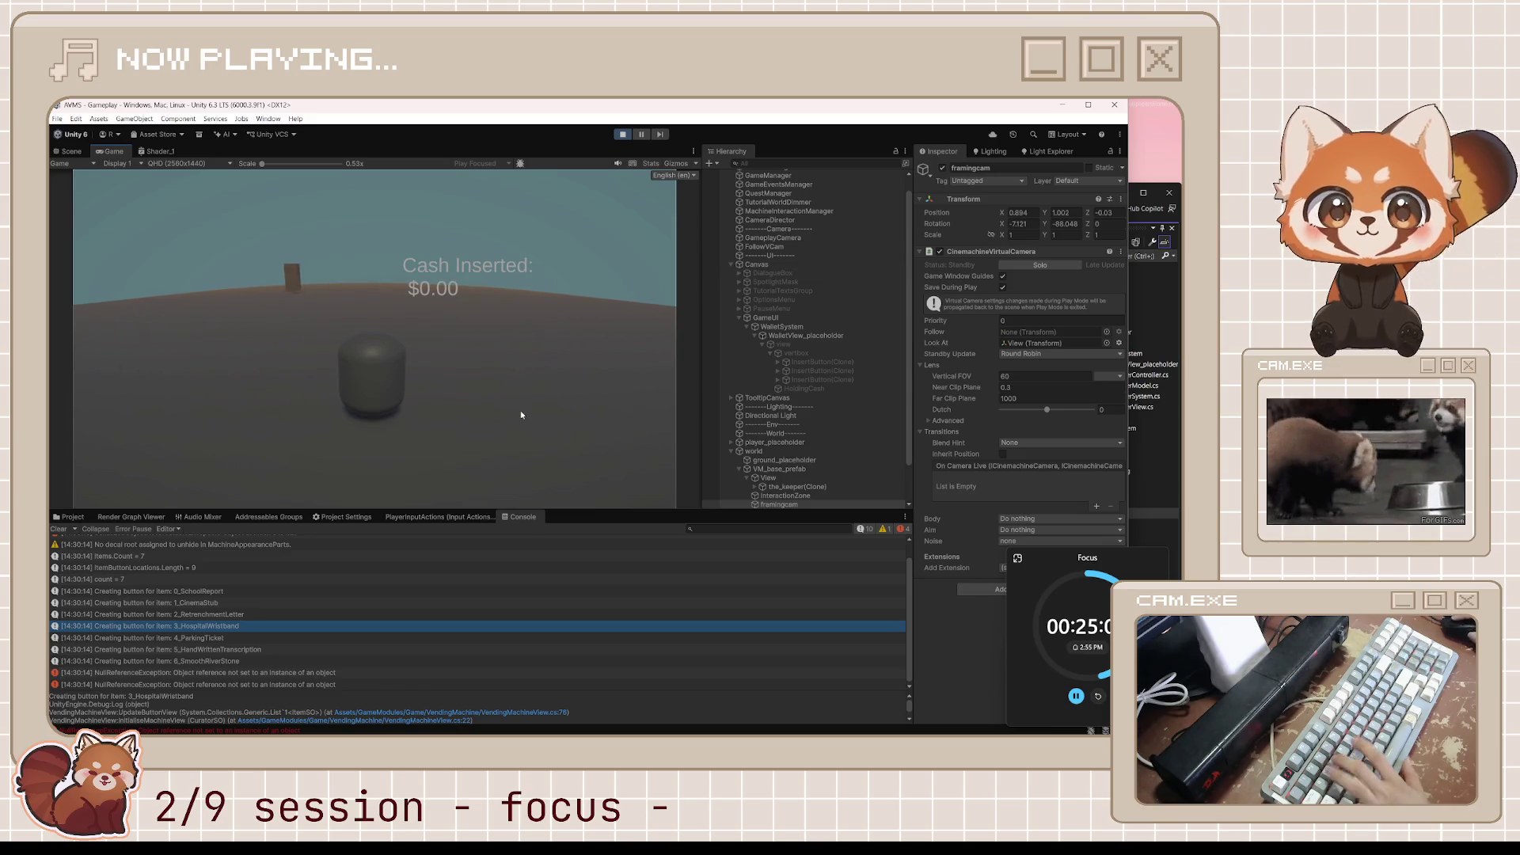
Interact with the vending machine using E, check the cash texts, then stop play mode.
key(e)
key(e)
key(e)
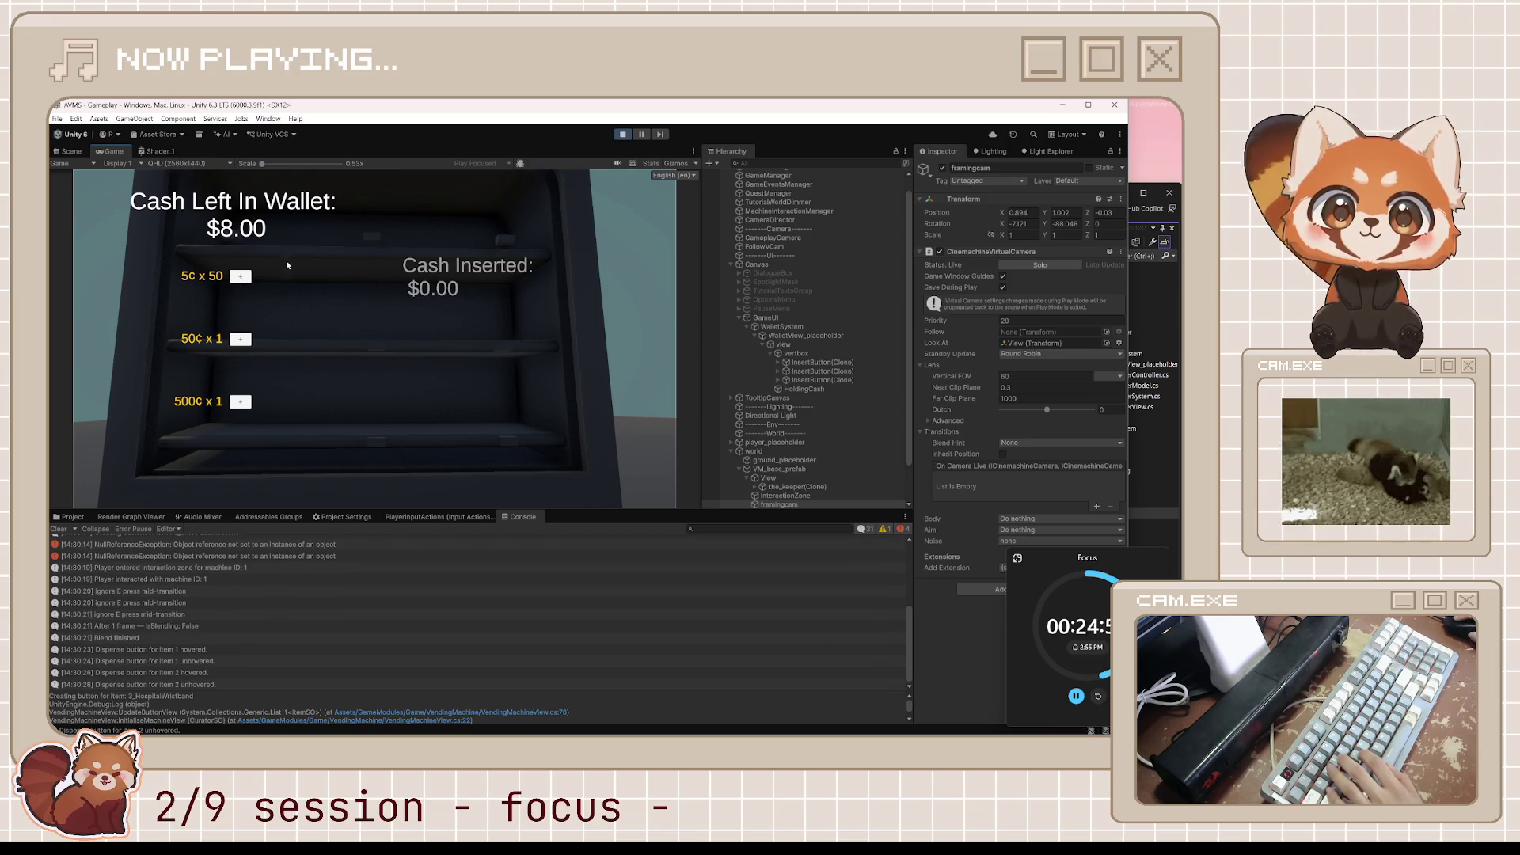
click(623, 133)
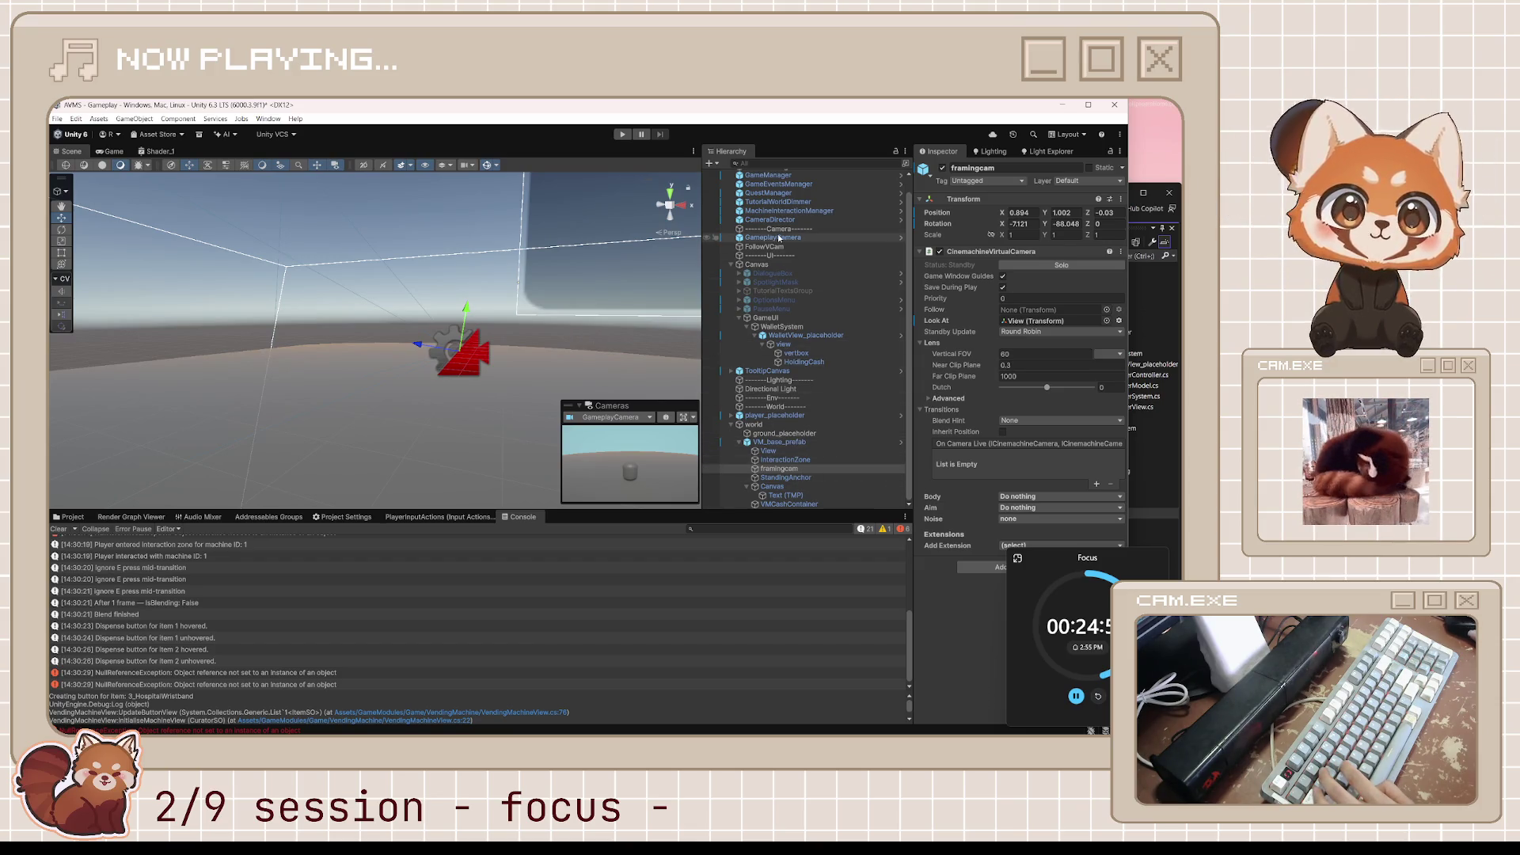
Inspect the vending machine's Canvas, View and VM_base_prefab objects in the Hierarchy.
scroll(792, 246, up, 1)
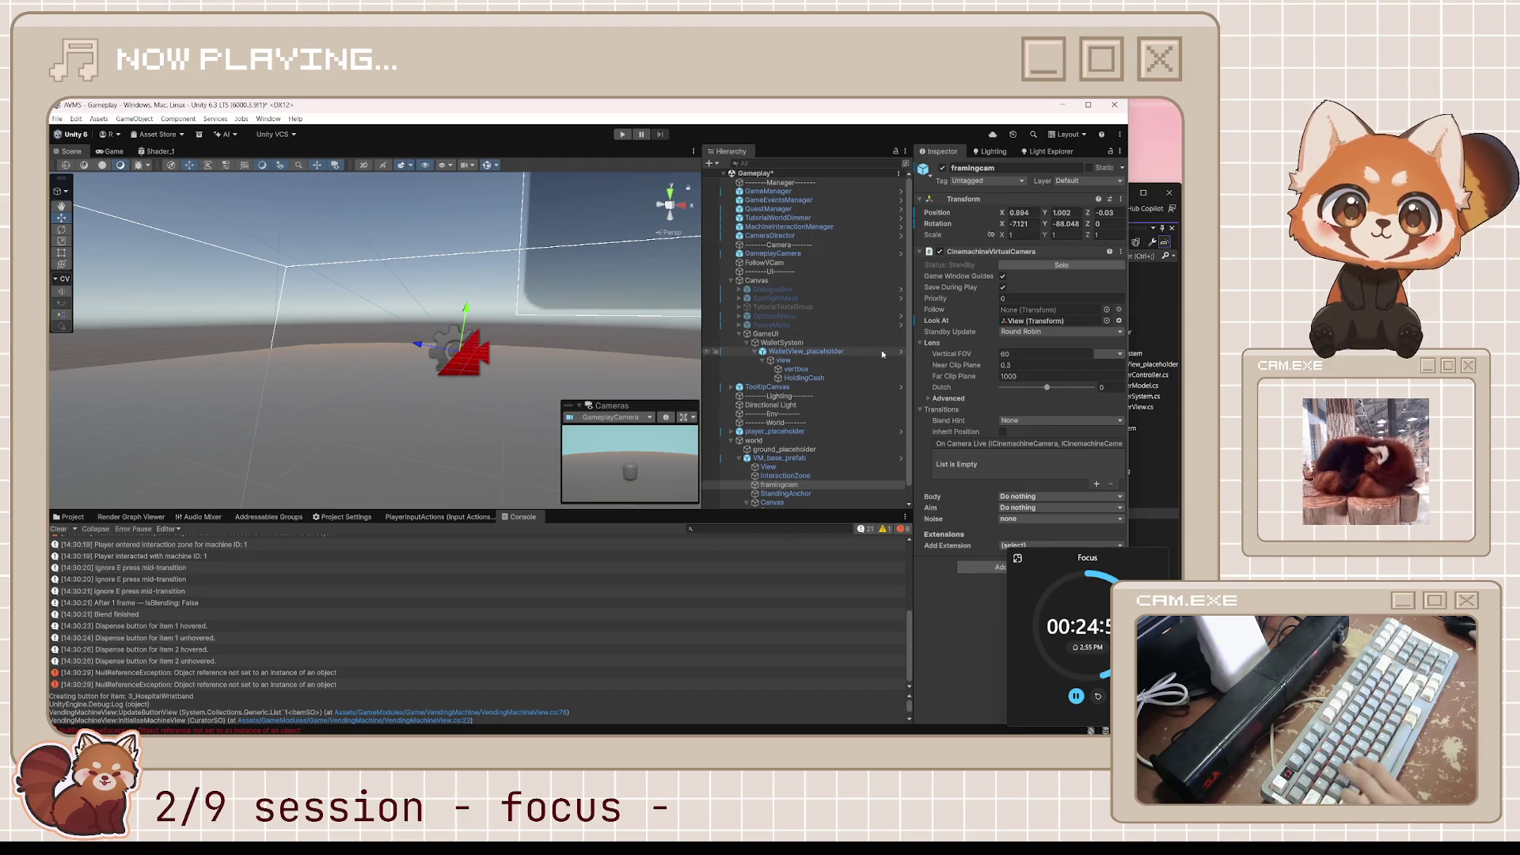
scroll(823, 396, down, 1)
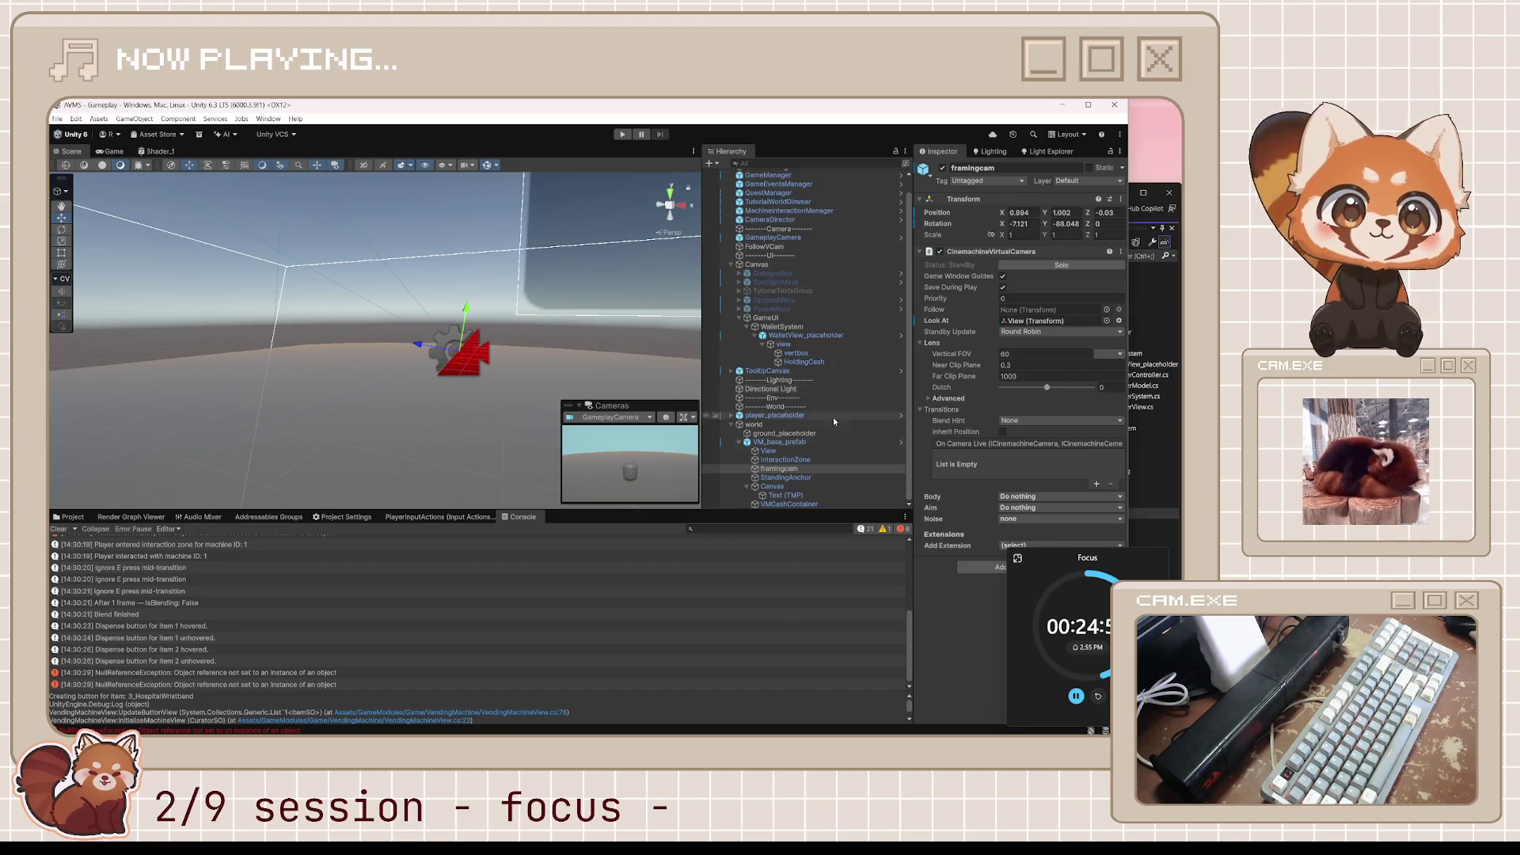
click(773, 487)
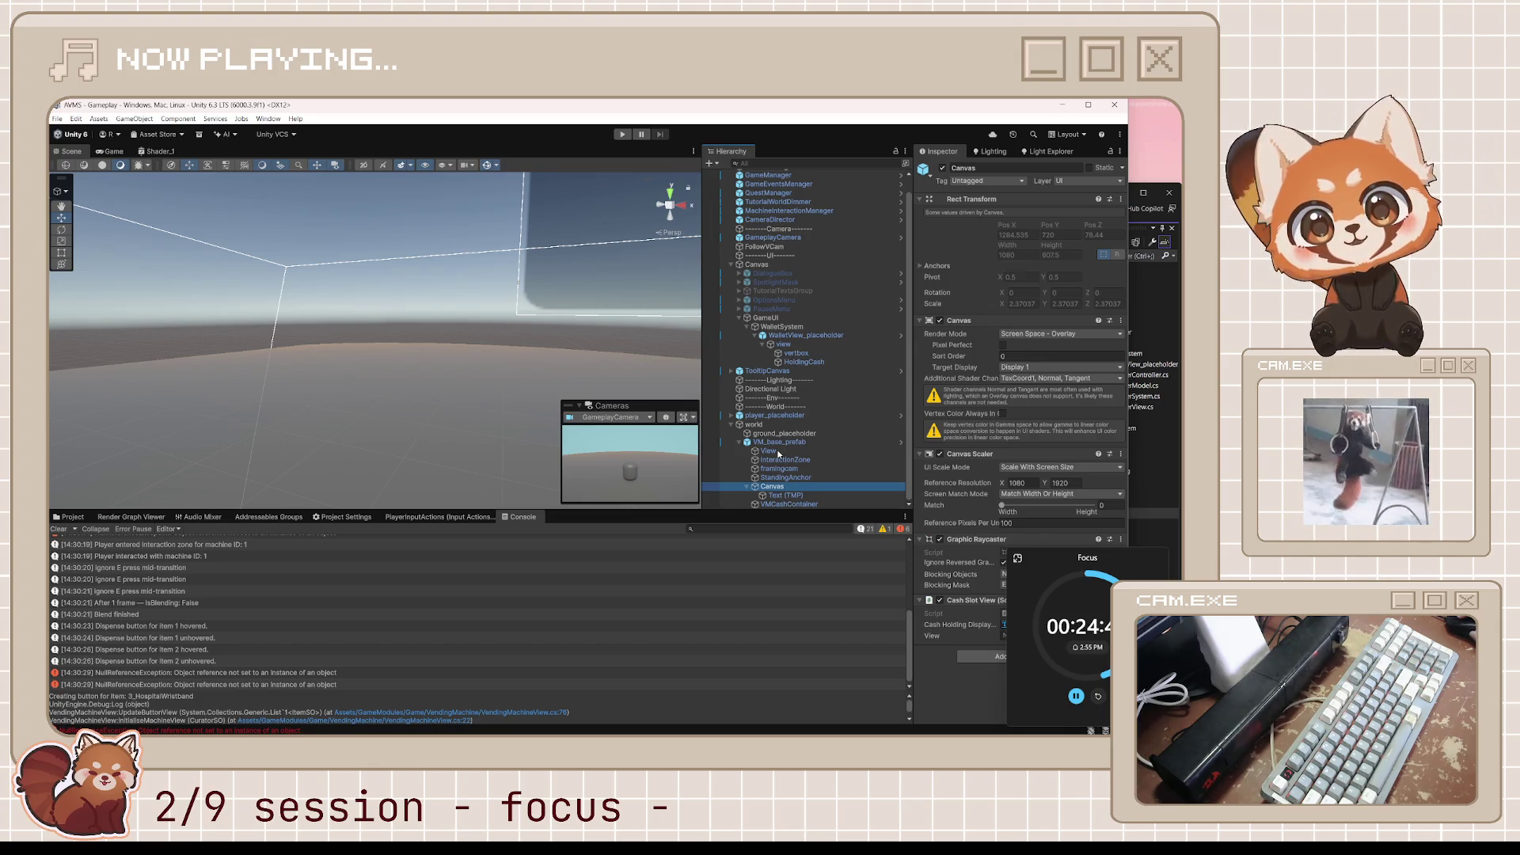
click(769, 451)
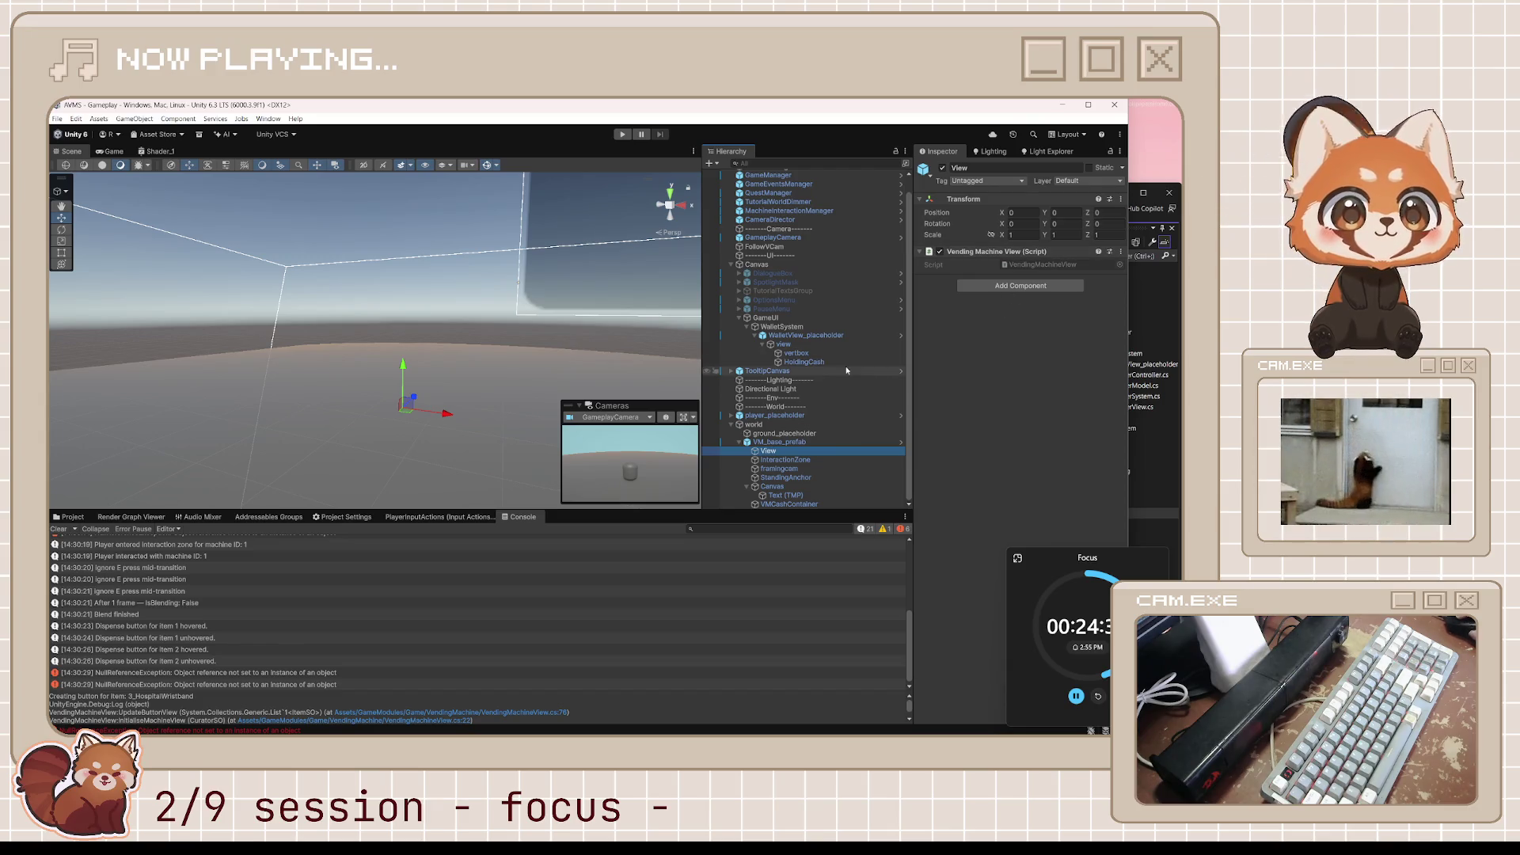
click(787, 443)
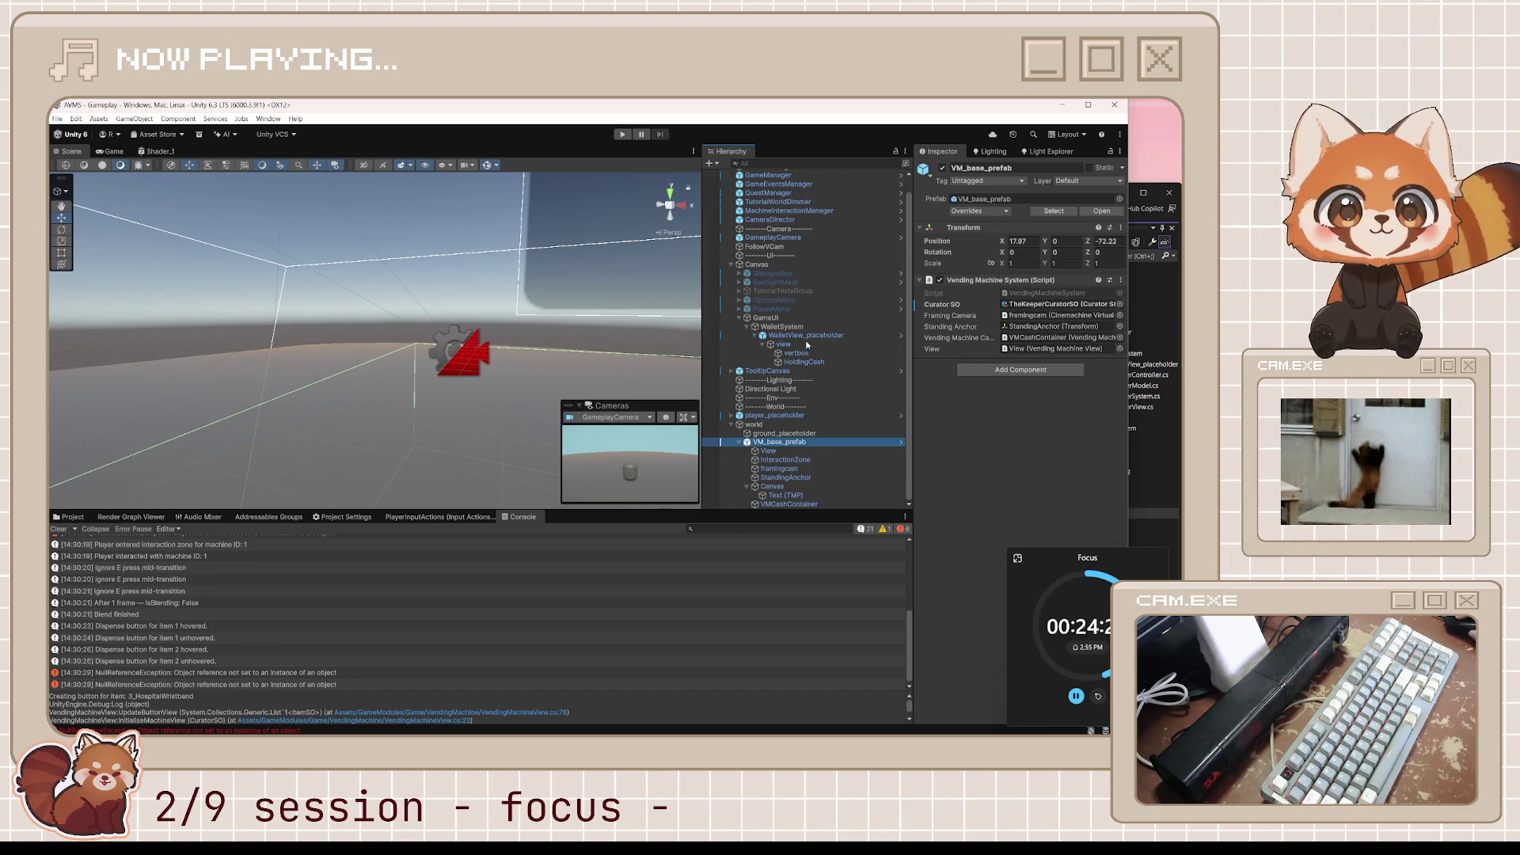
Compare with WalletView_placeholder, reselect the Canvas, and open VM_base_prefab in Prefab Mode.
click(809, 335)
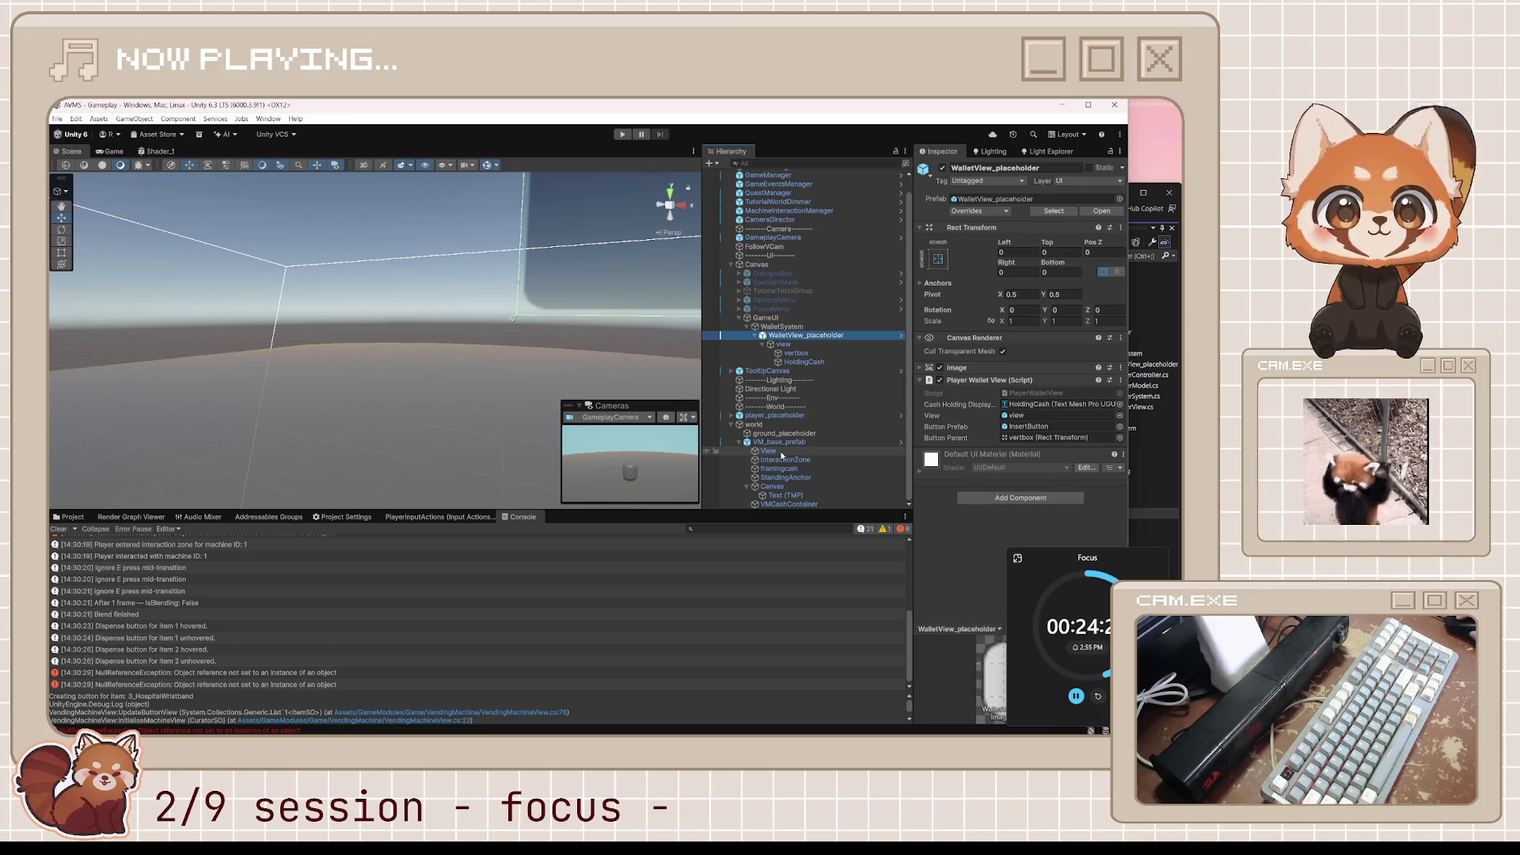
click(782, 444)
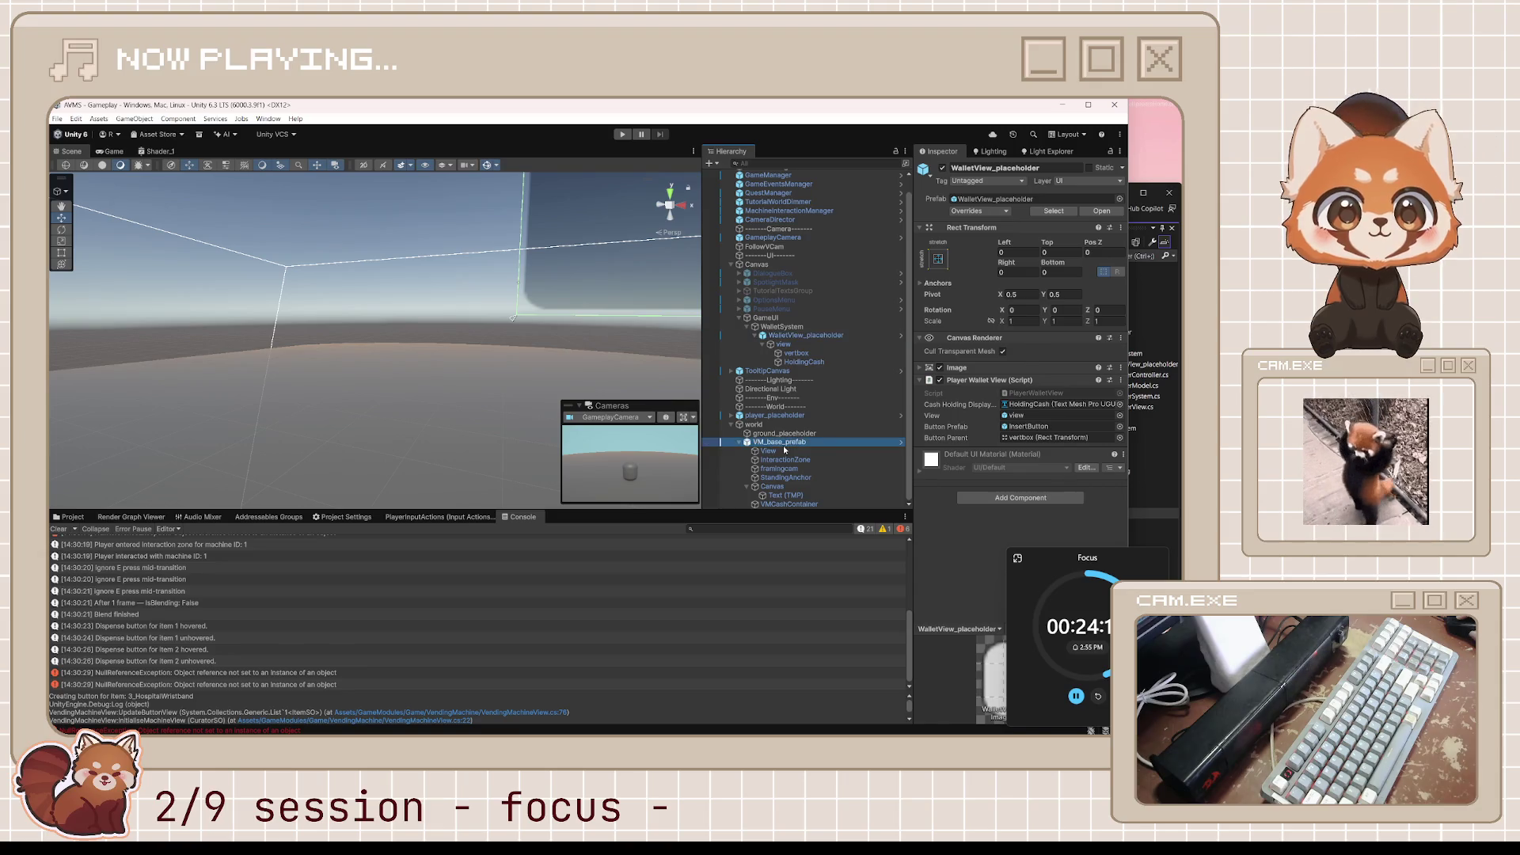
click(773, 487)
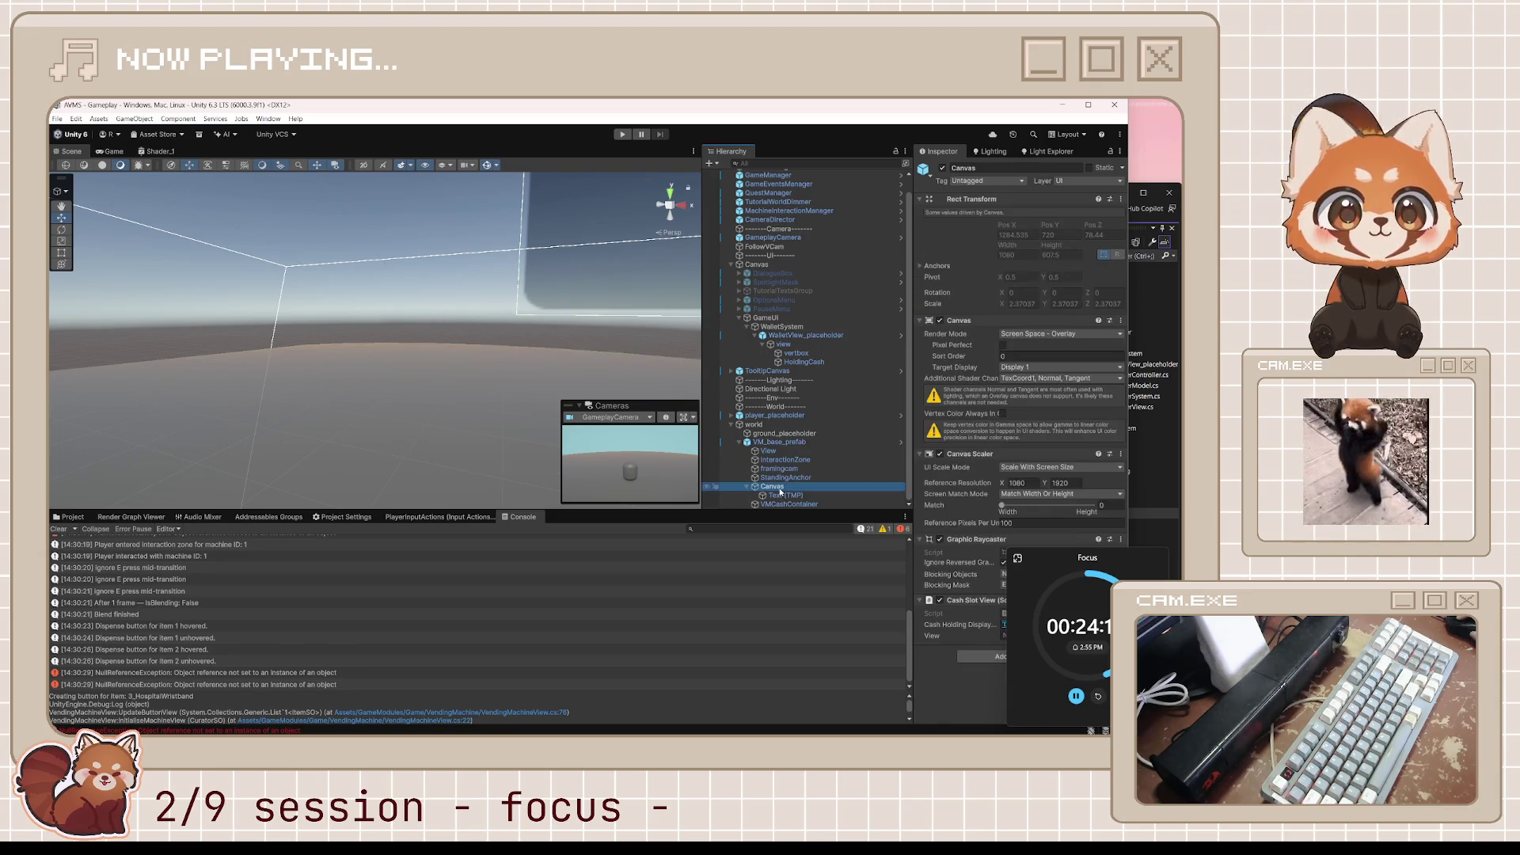
mouse_move(1039, 589)
mouse_down()
mouse_move(777, 572)
mouse_move(352, 360)
mouse_up()
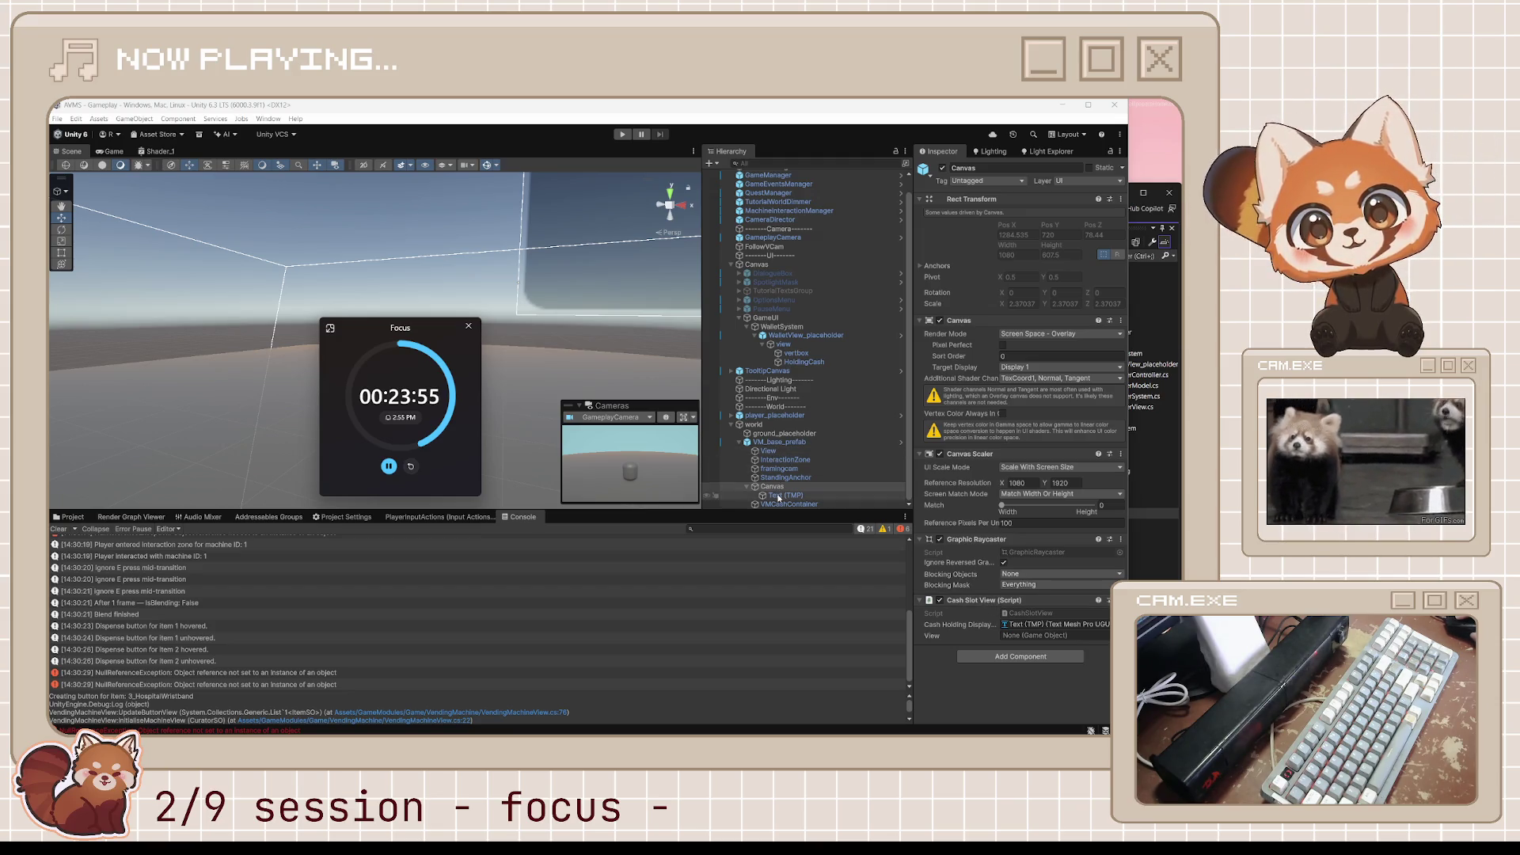
click(901, 442)
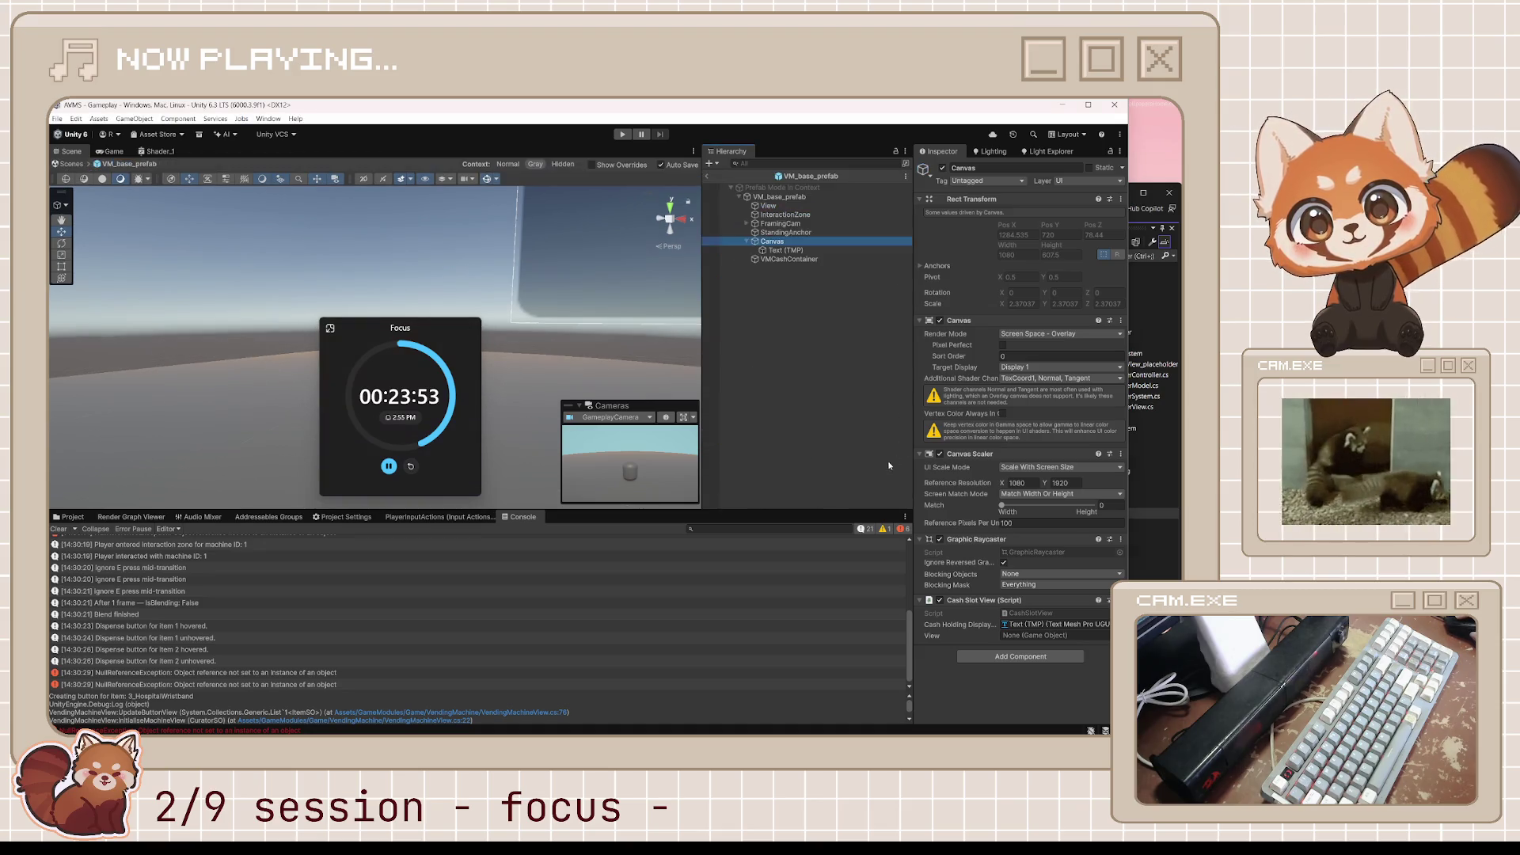
drag(767, 244, 773, 206)
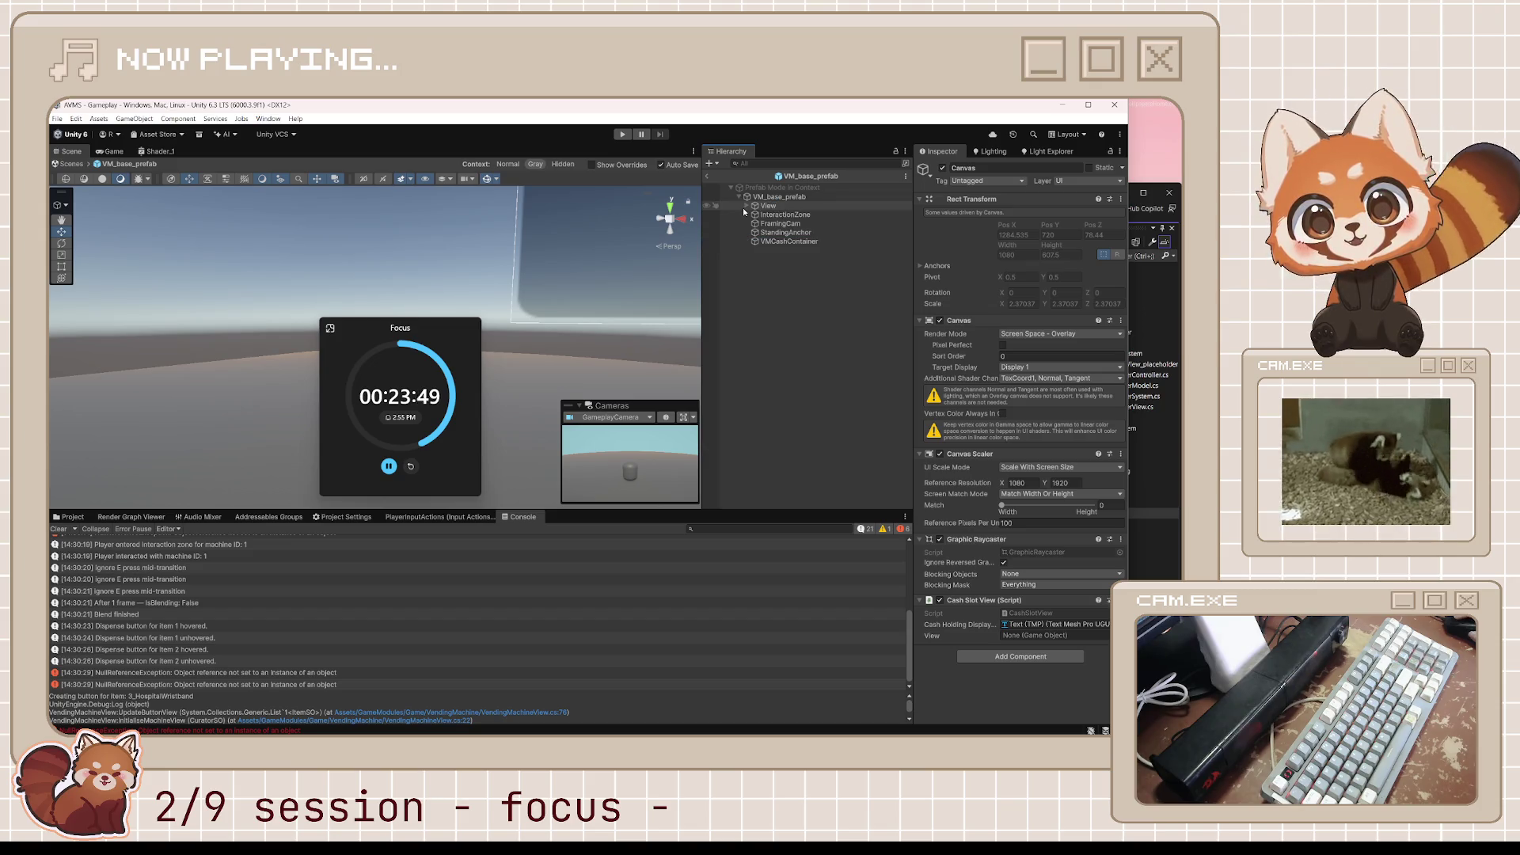
click(746, 209)
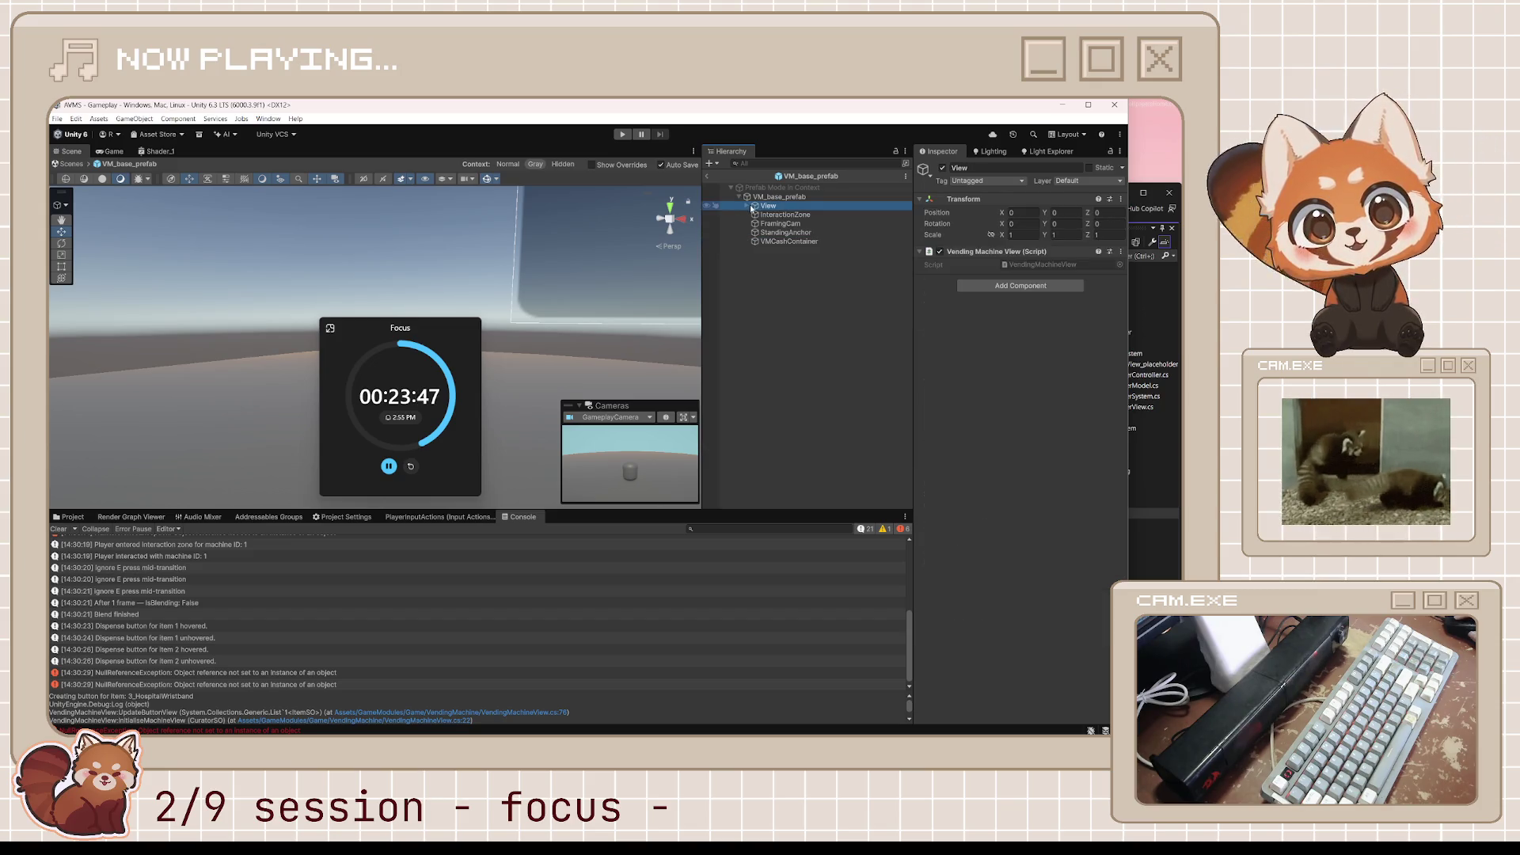
click(748, 207)
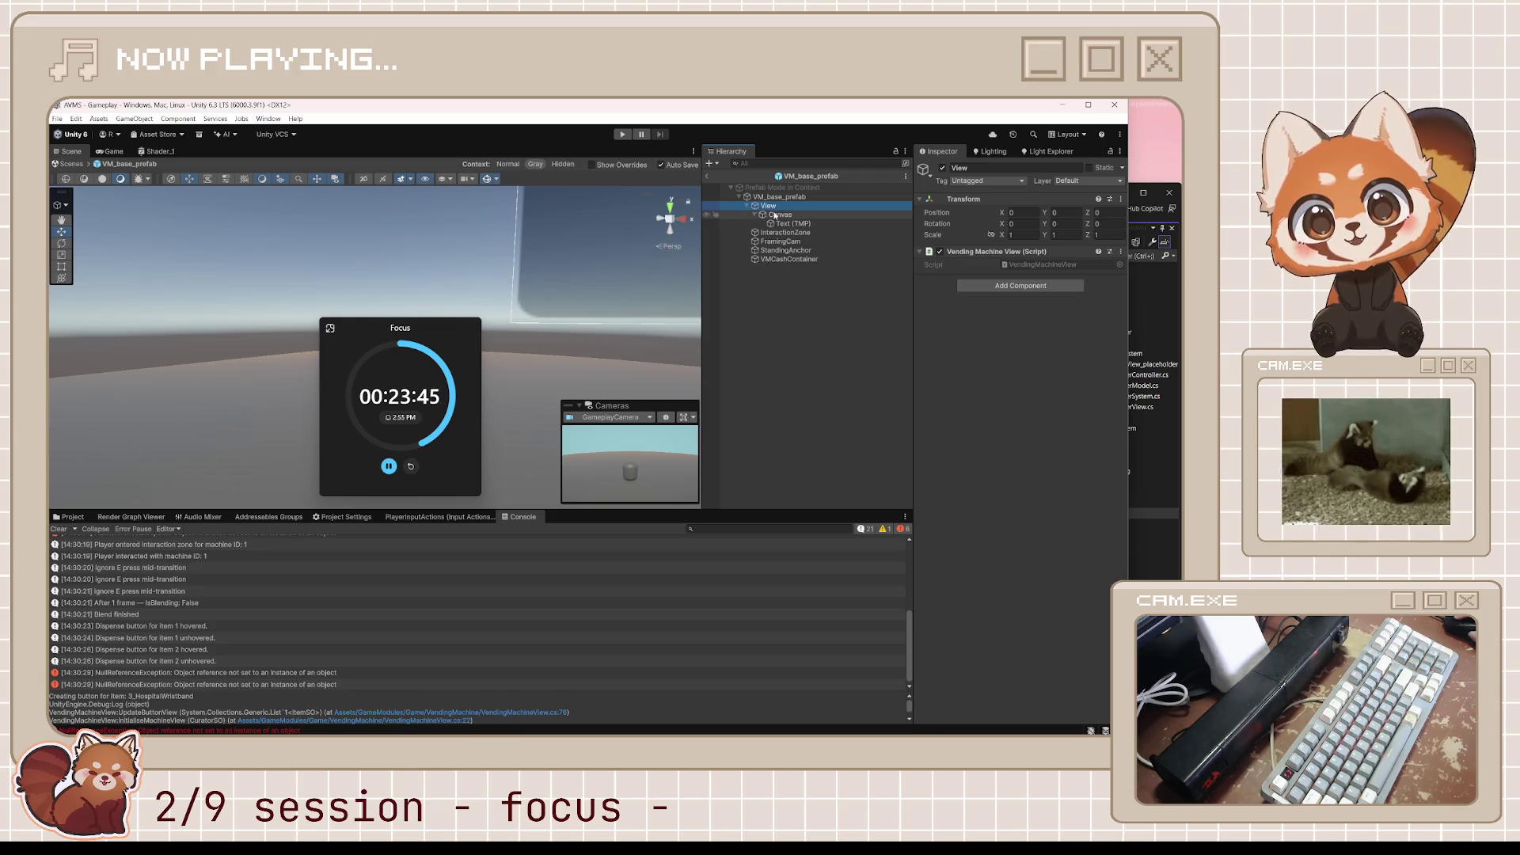
click(774, 215)
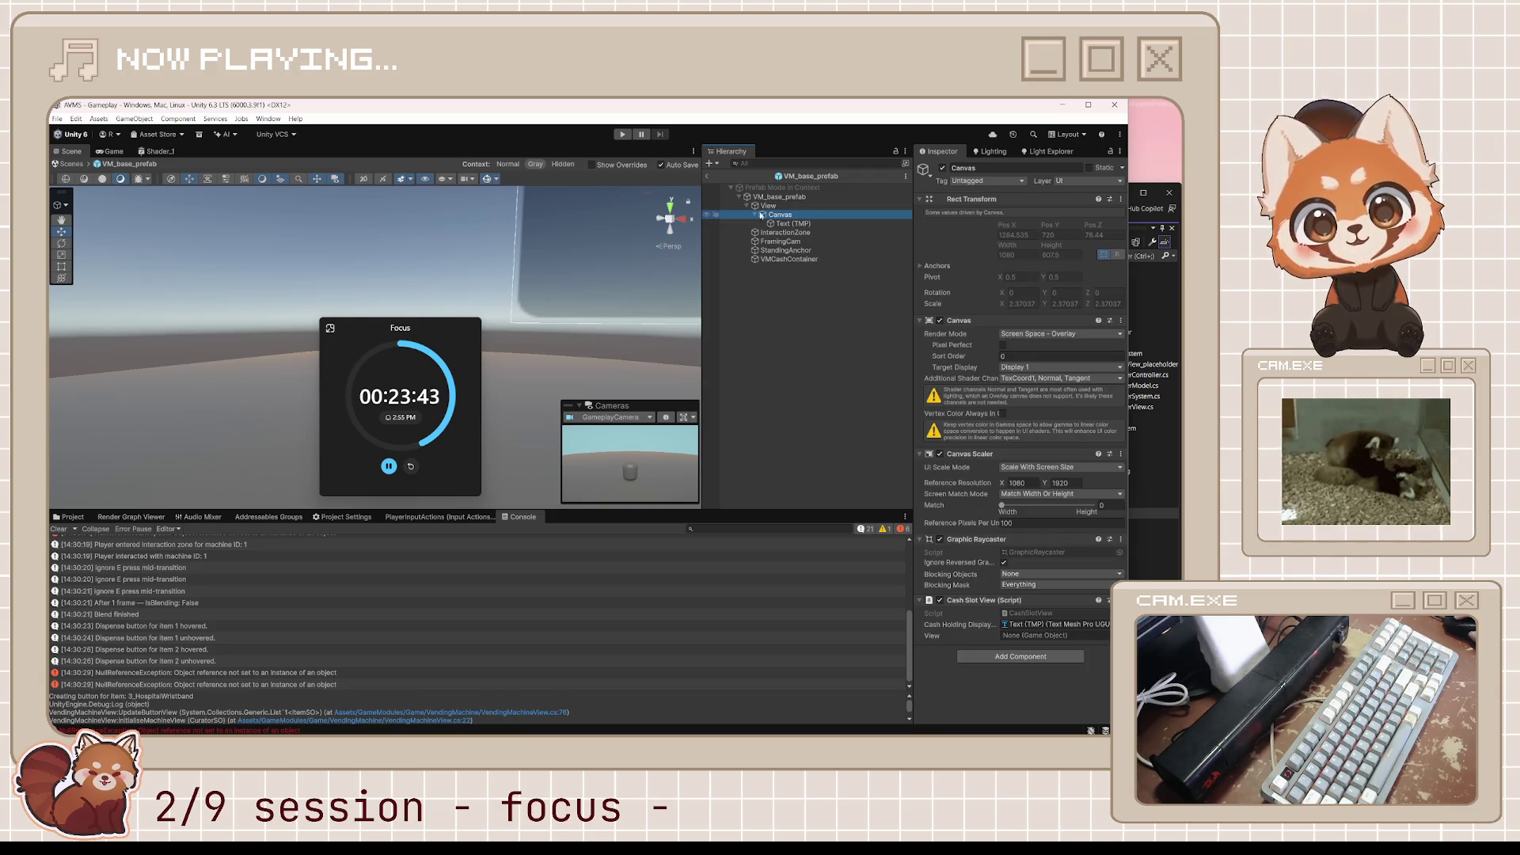
click(761, 206)
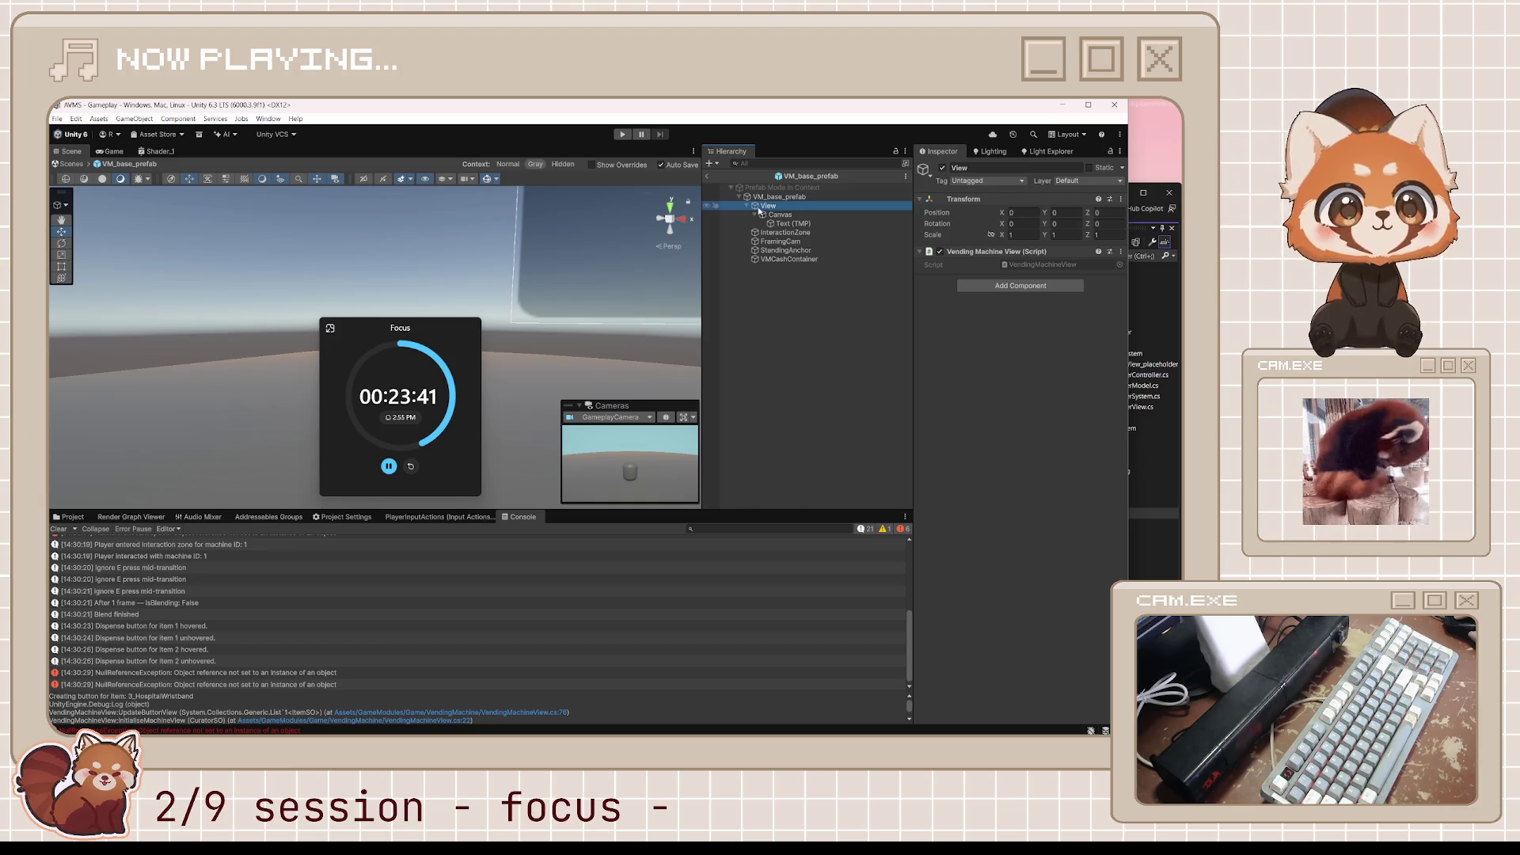
click(774, 216)
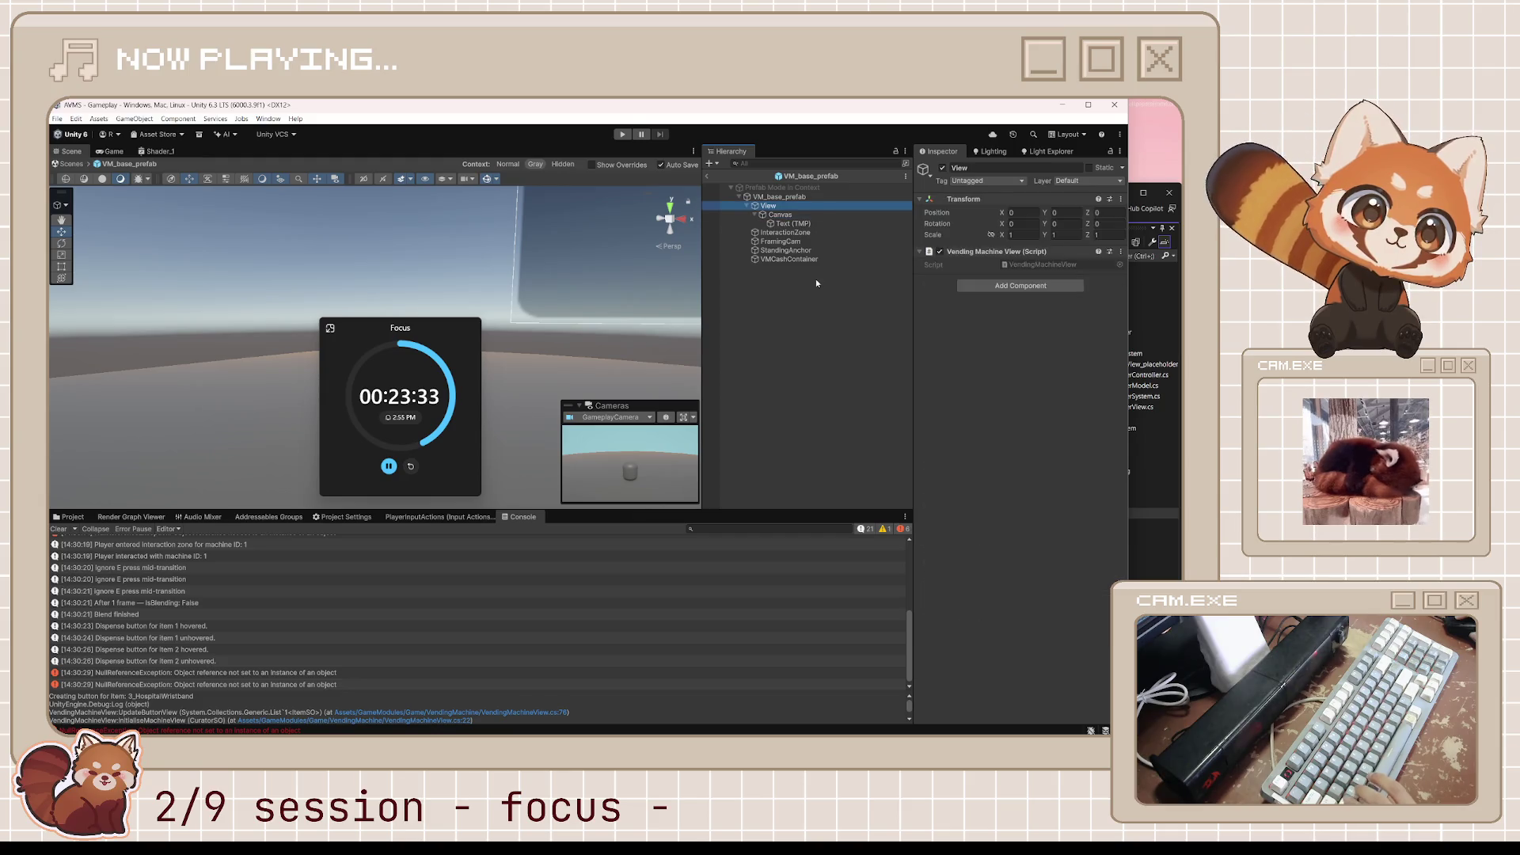
click(792, 283)
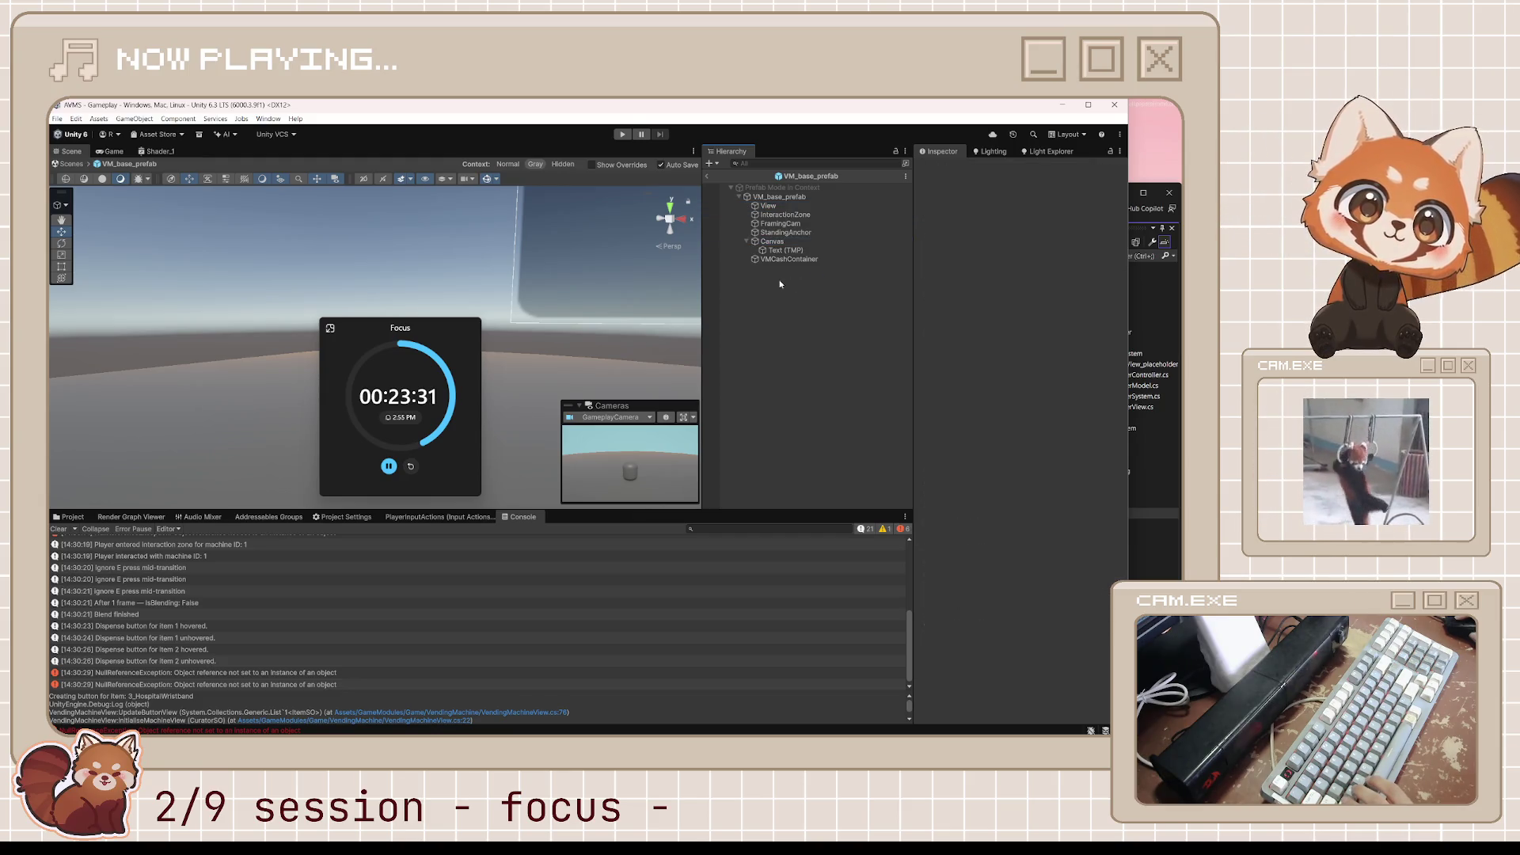
Create an empty object in VM_base_prefab named UI_View.
right_click(781, 284)
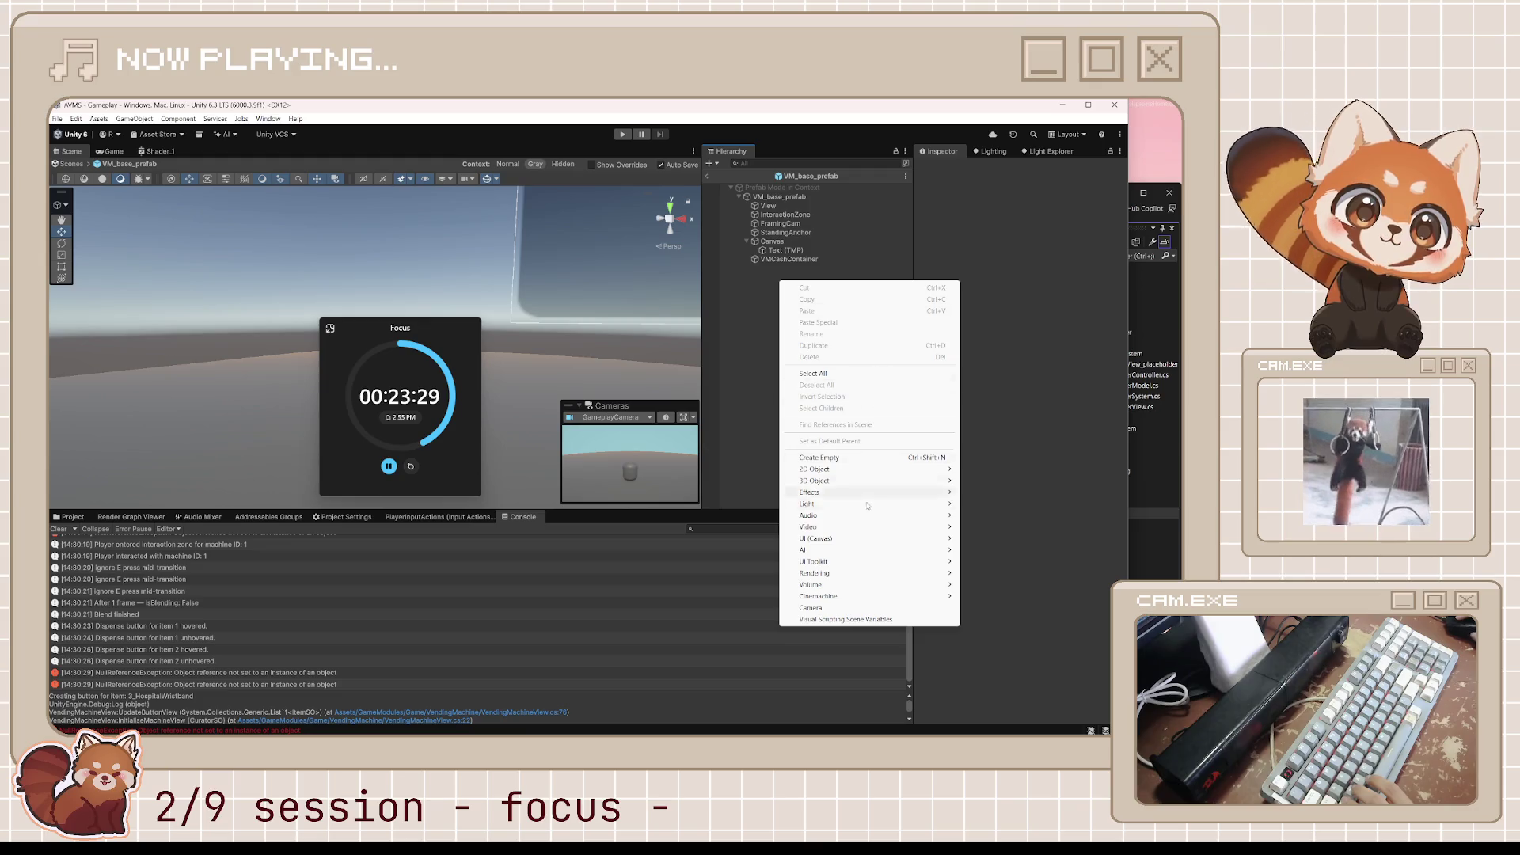
click(819, 458)
text(UI_View)
key(Return)
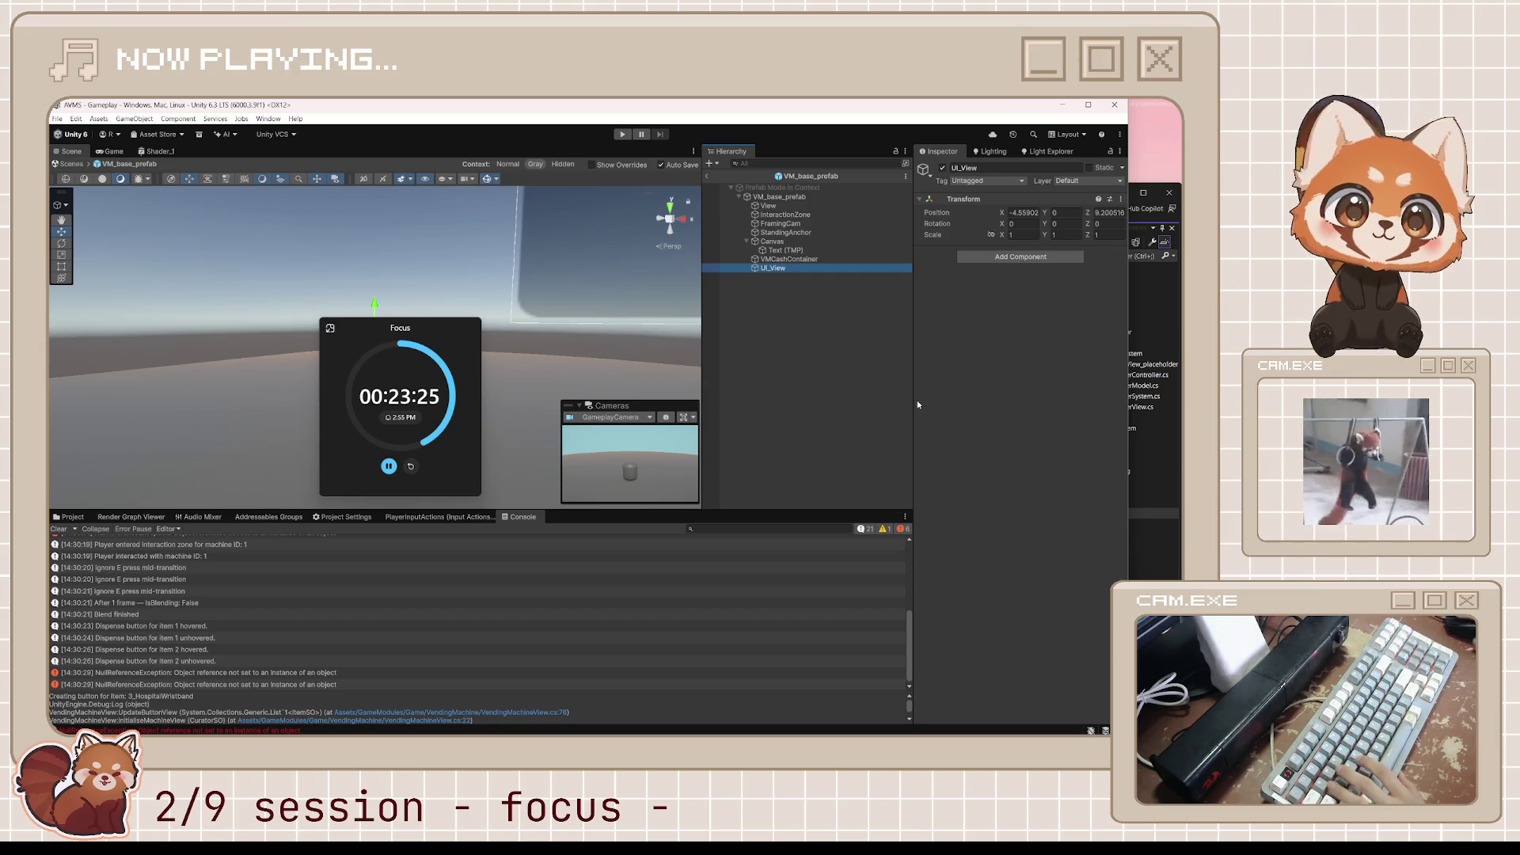
Nest the Canvas inside UI_View and expand it to show its contents.
click(772, 243)
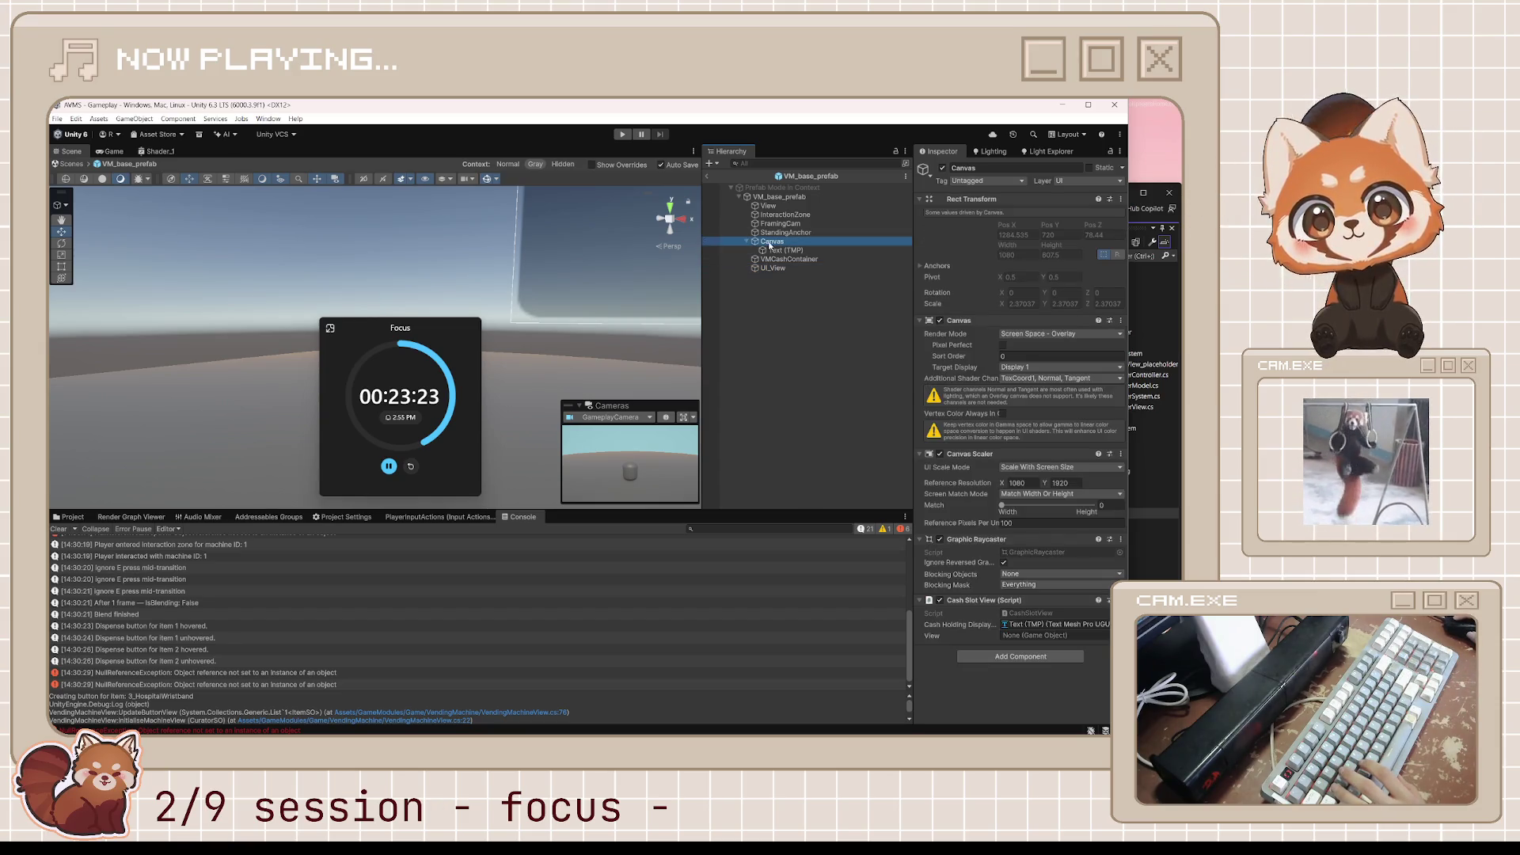
drag(784, 269, 784, 268)
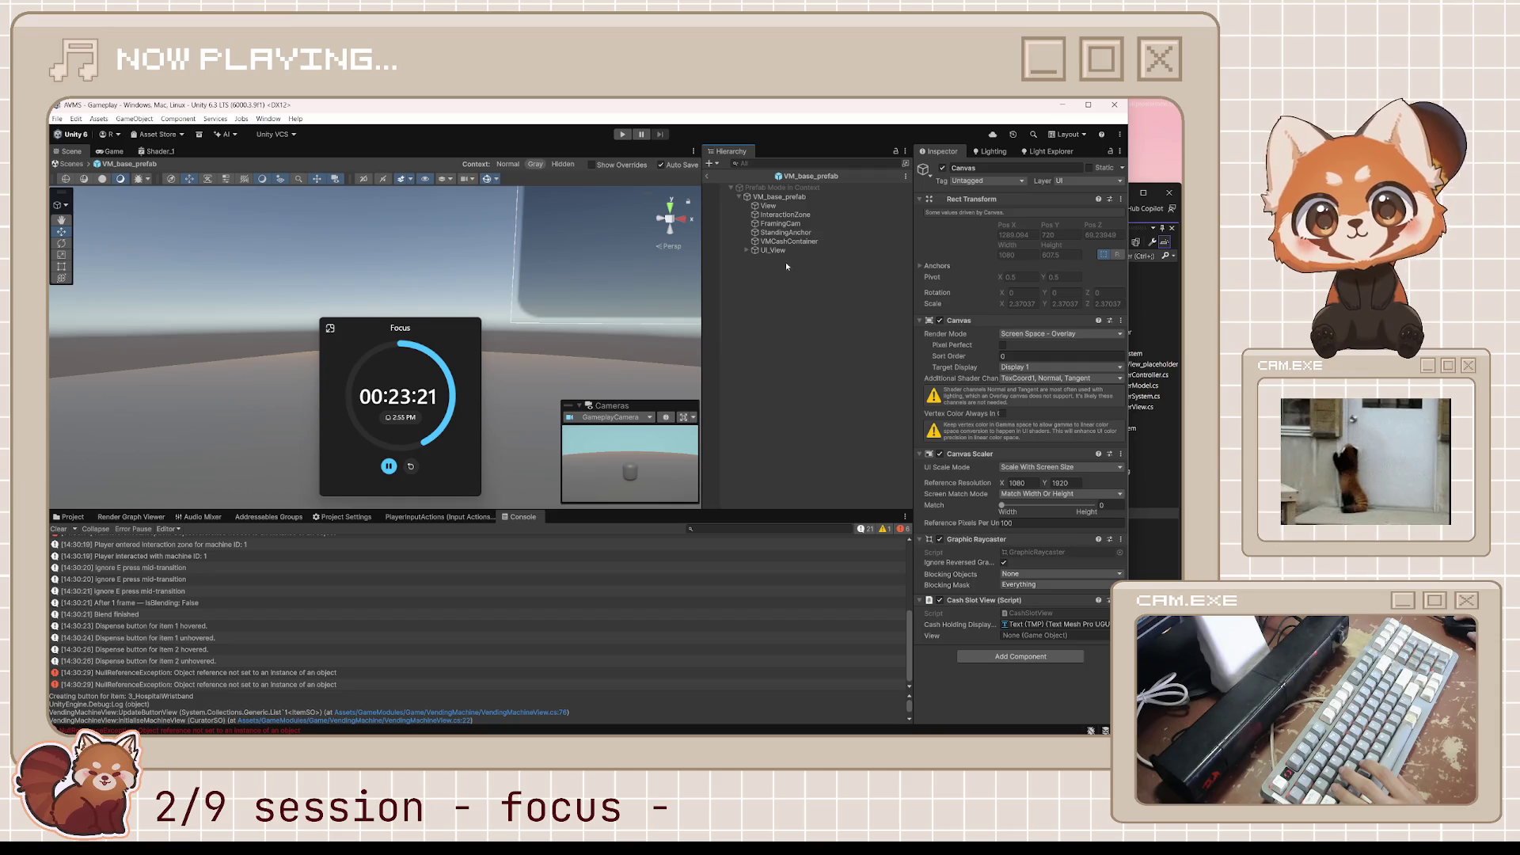
click(746, 250)
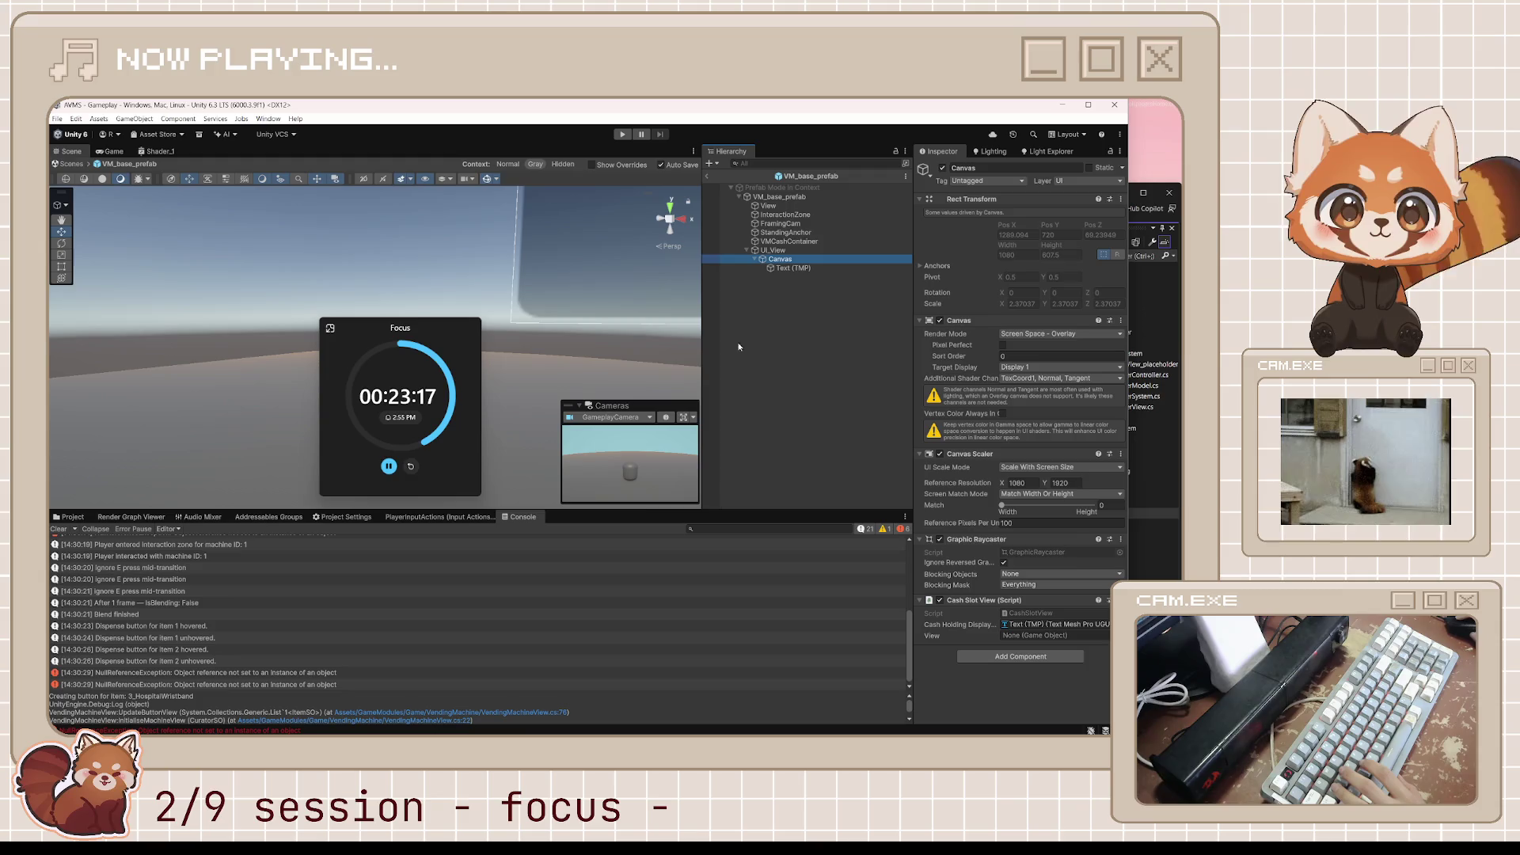
click(774, 251)
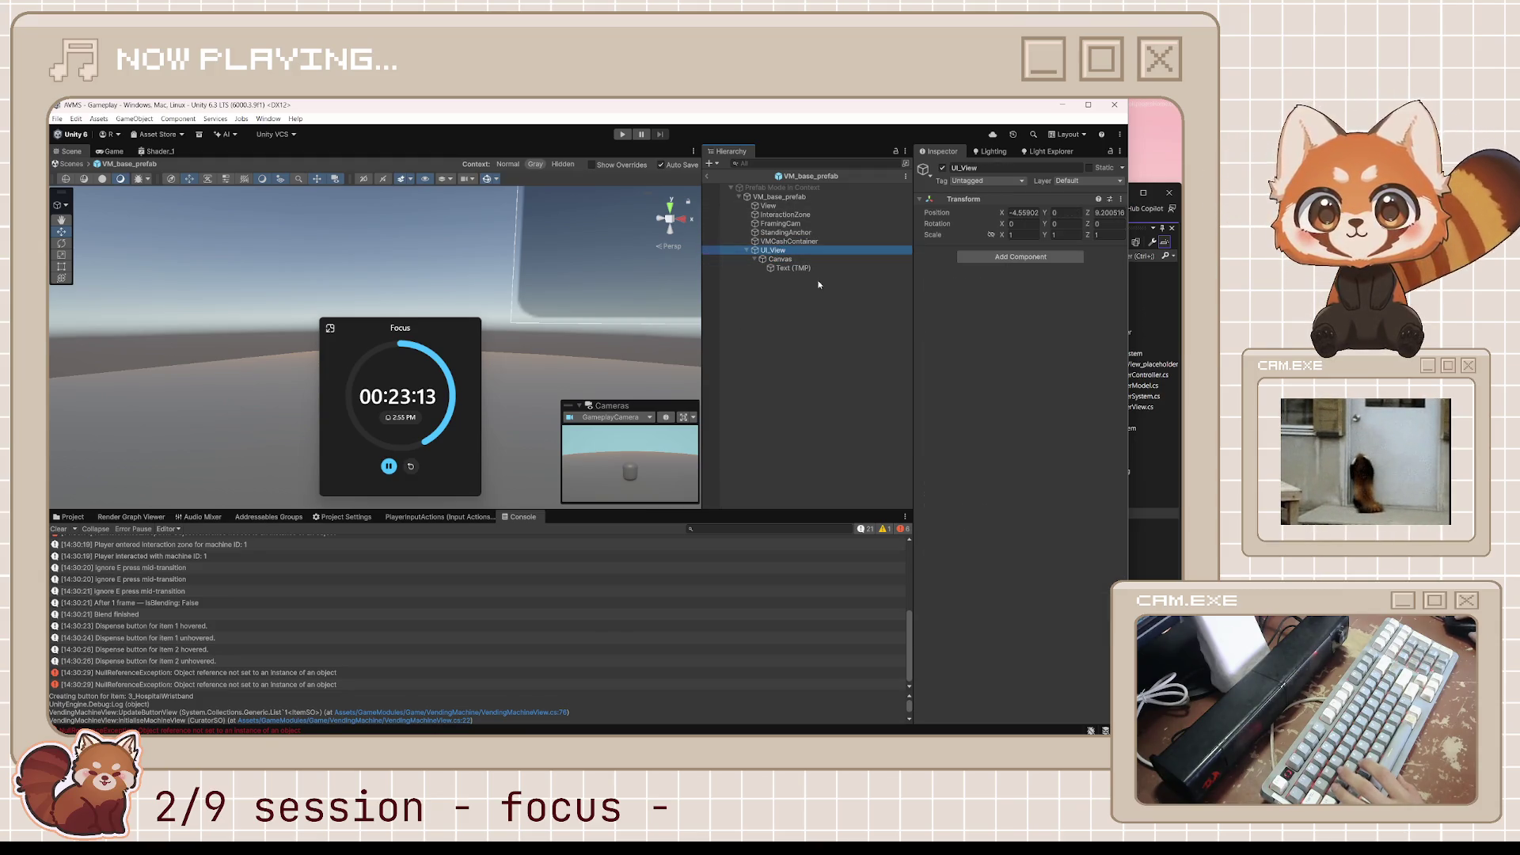
Browse the Project panel to Models > VendingMachine > CashMachine_placeholder.
click(71, 516)
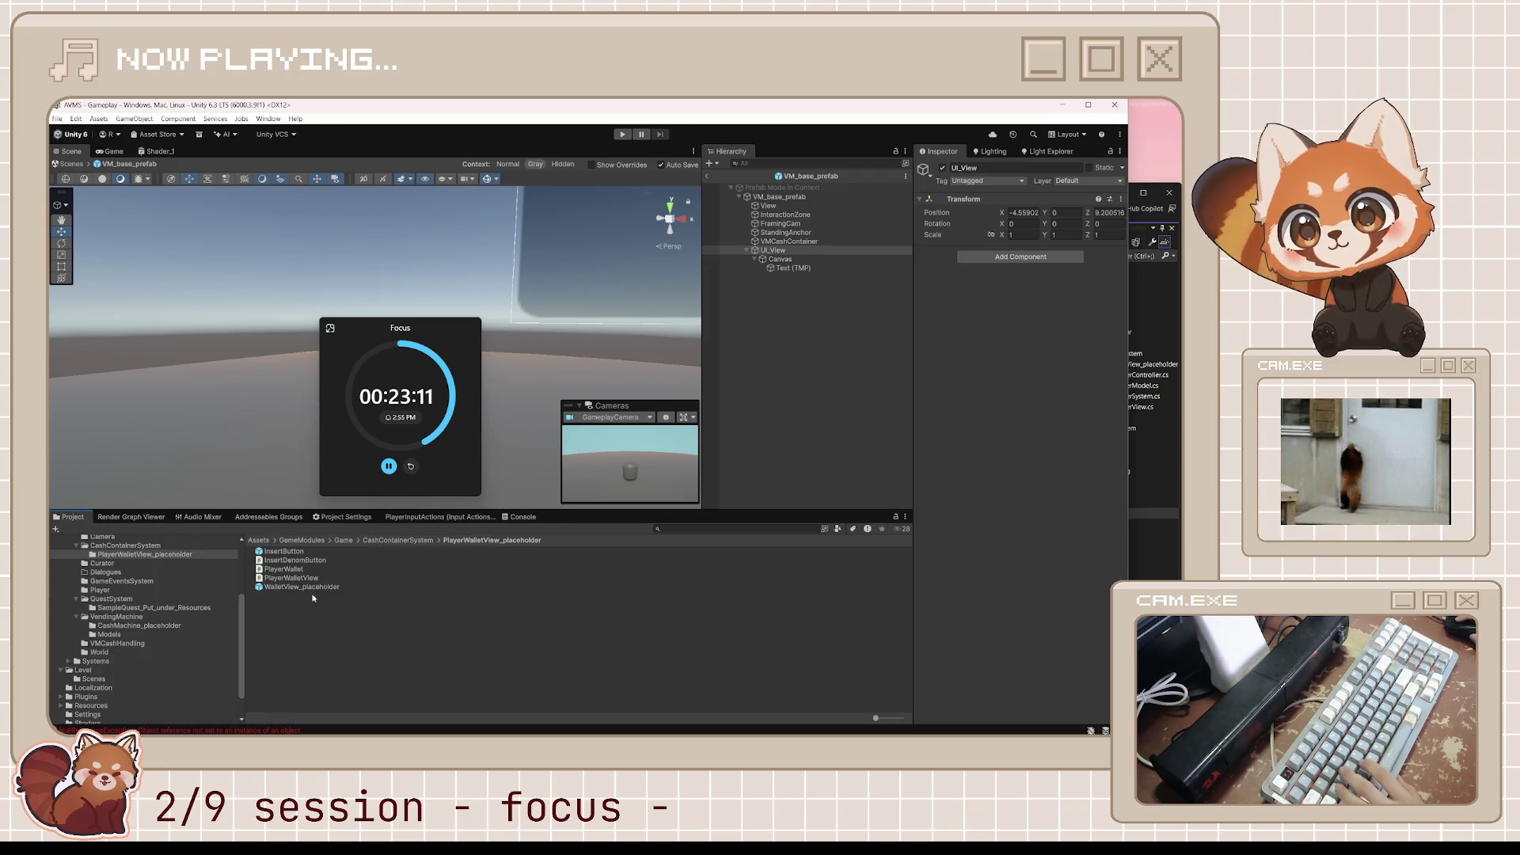
click(307, 601)
click(129, 635)
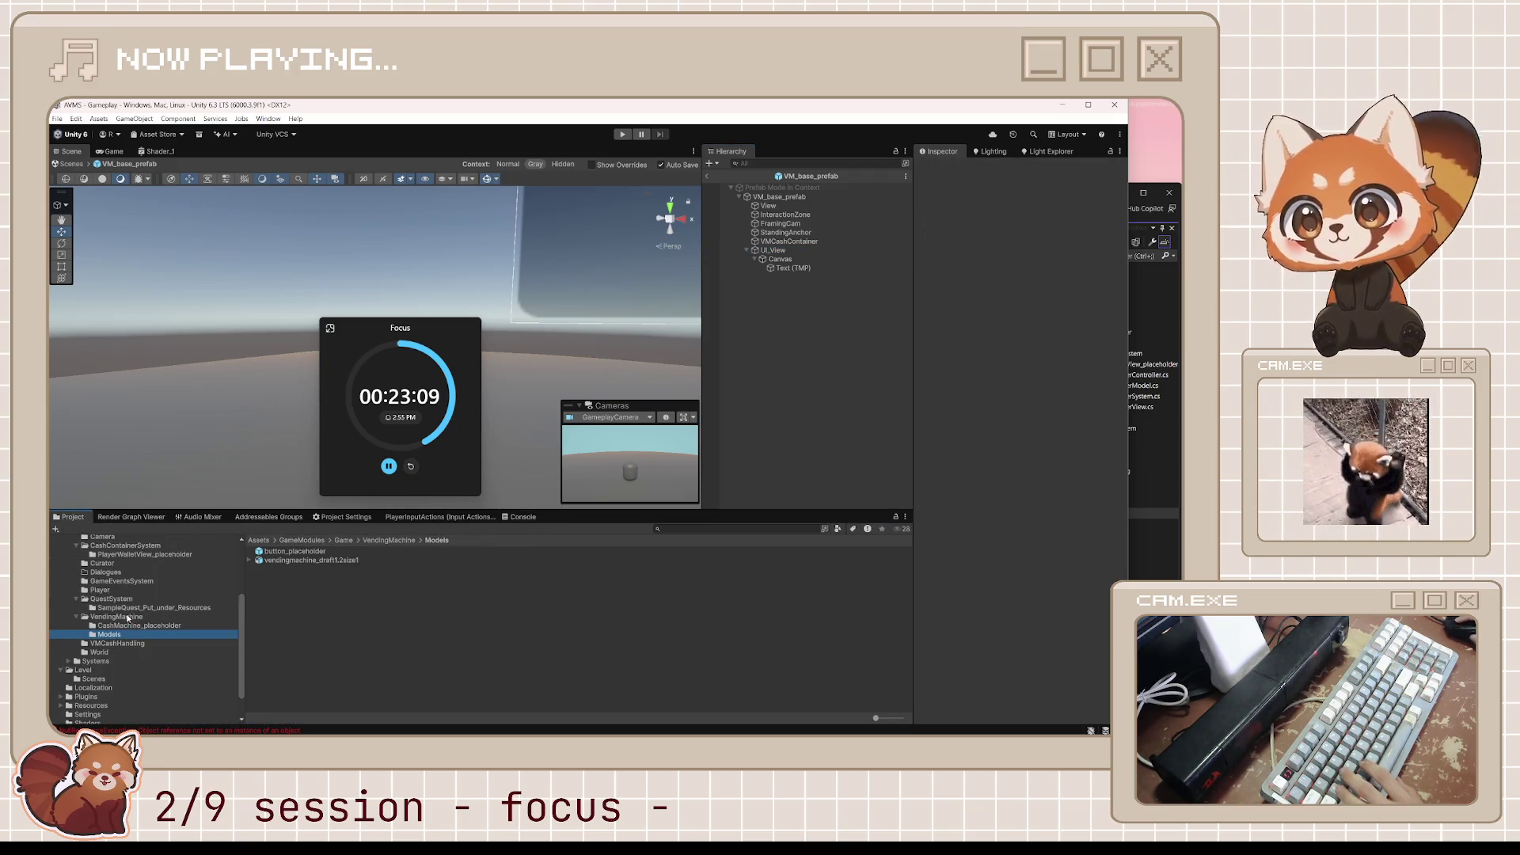
click(128, 617)
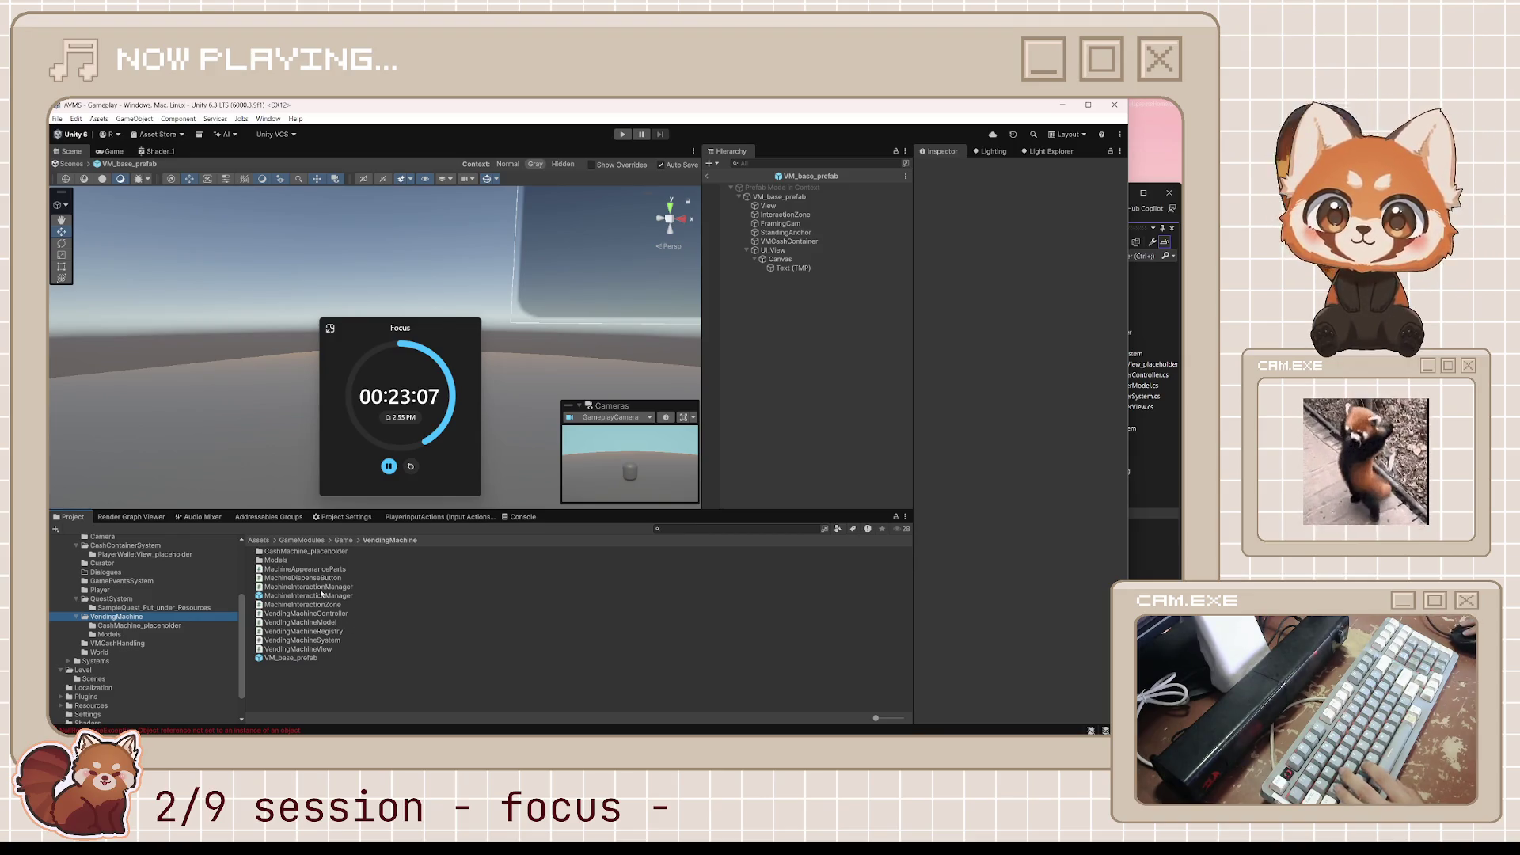
double_click(293, 553)
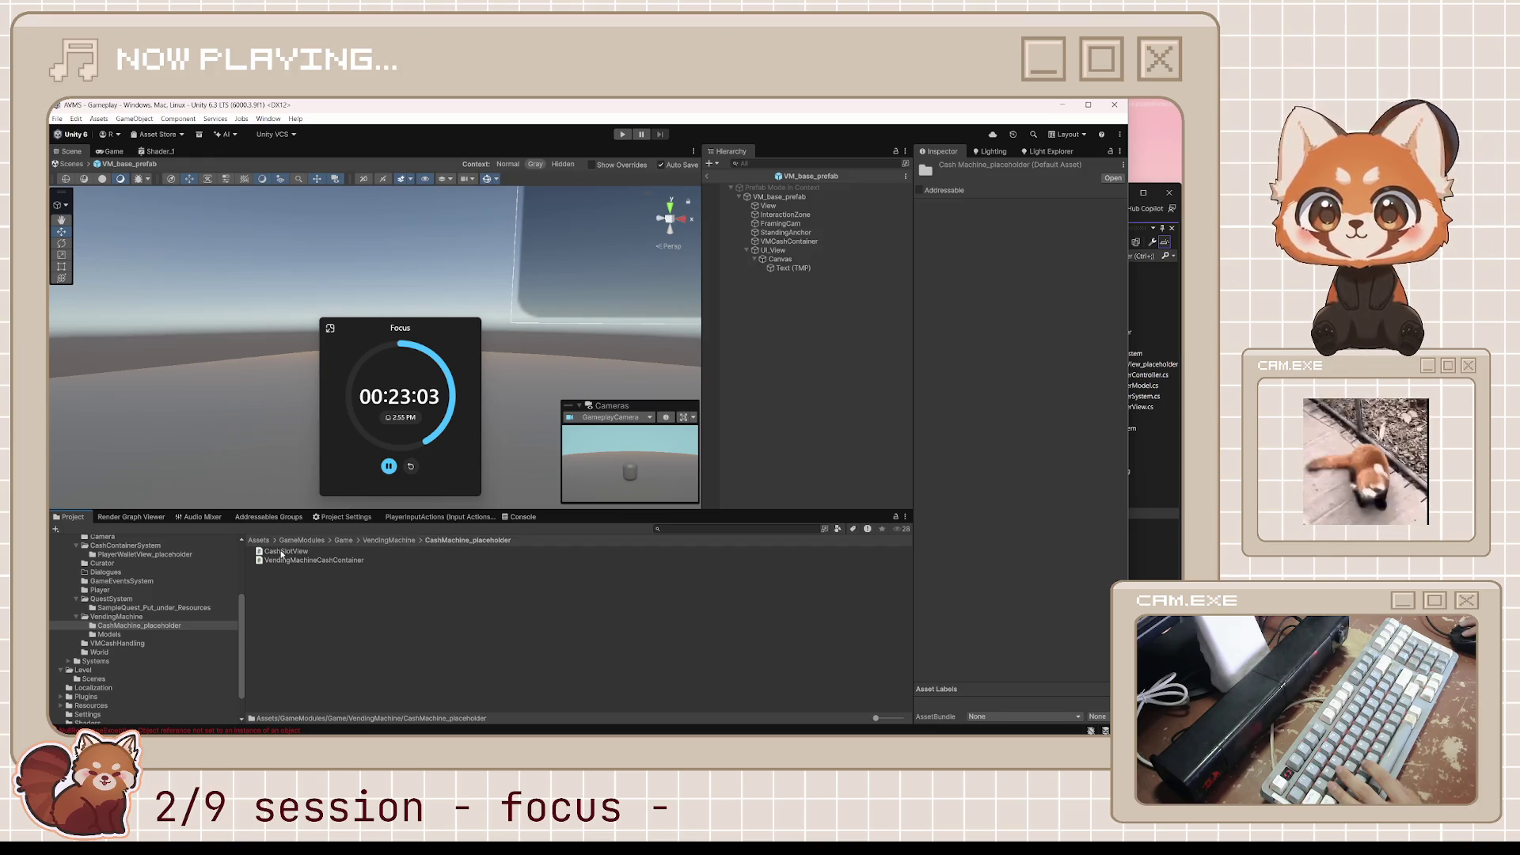
Assign Text (TMP) and Canvas to UI_View's Cash Slot View, and remove Canvas's duplicate.
click(774, 250)
drag(794, 268, 1057, 276)
drag(780, 260, 1053, 287)
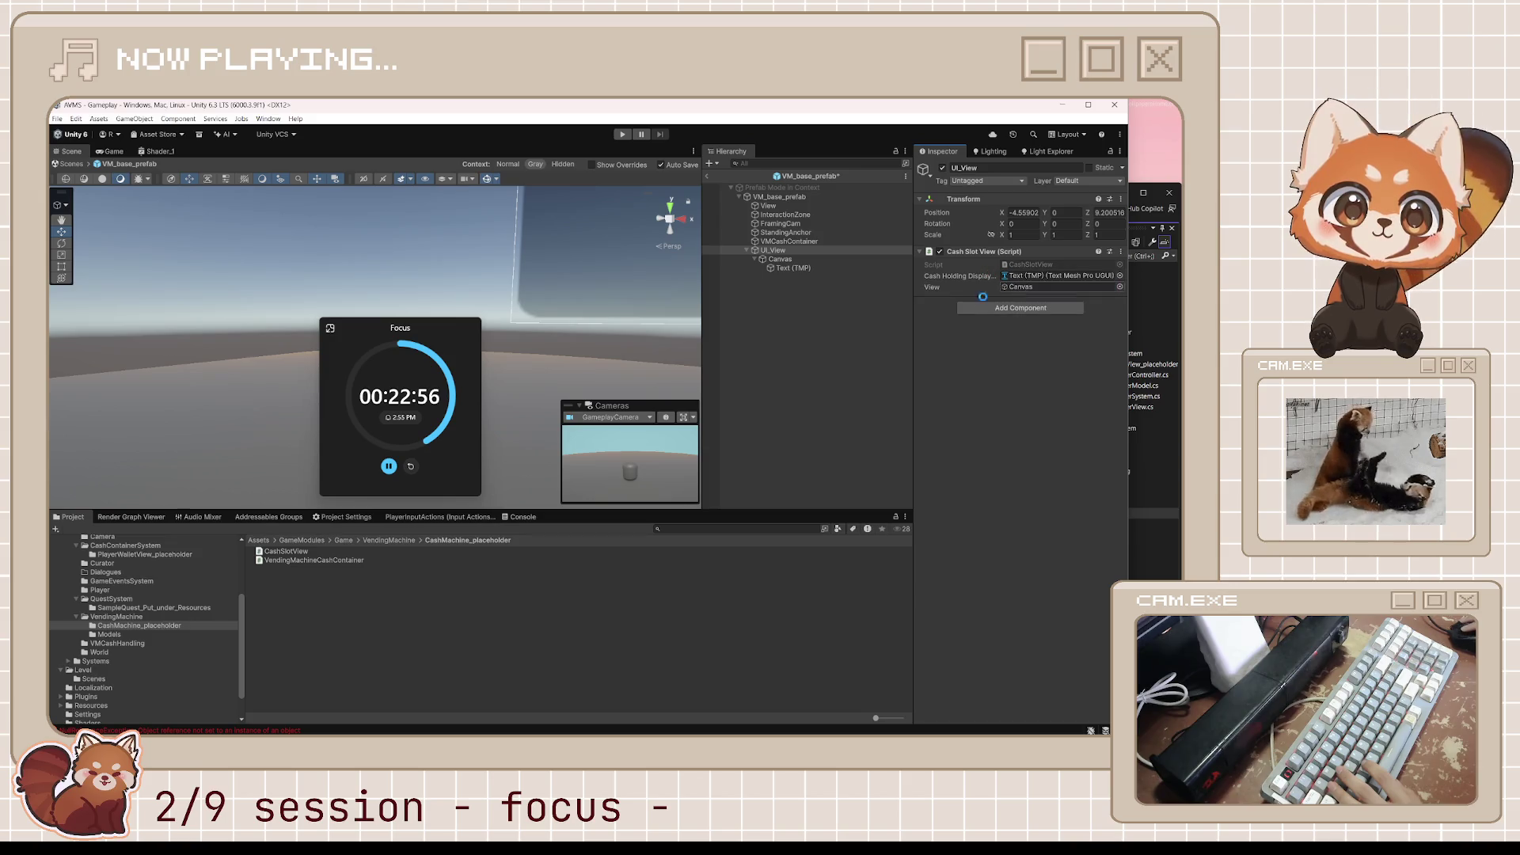
click(782, 260)
right_click(980, 604)
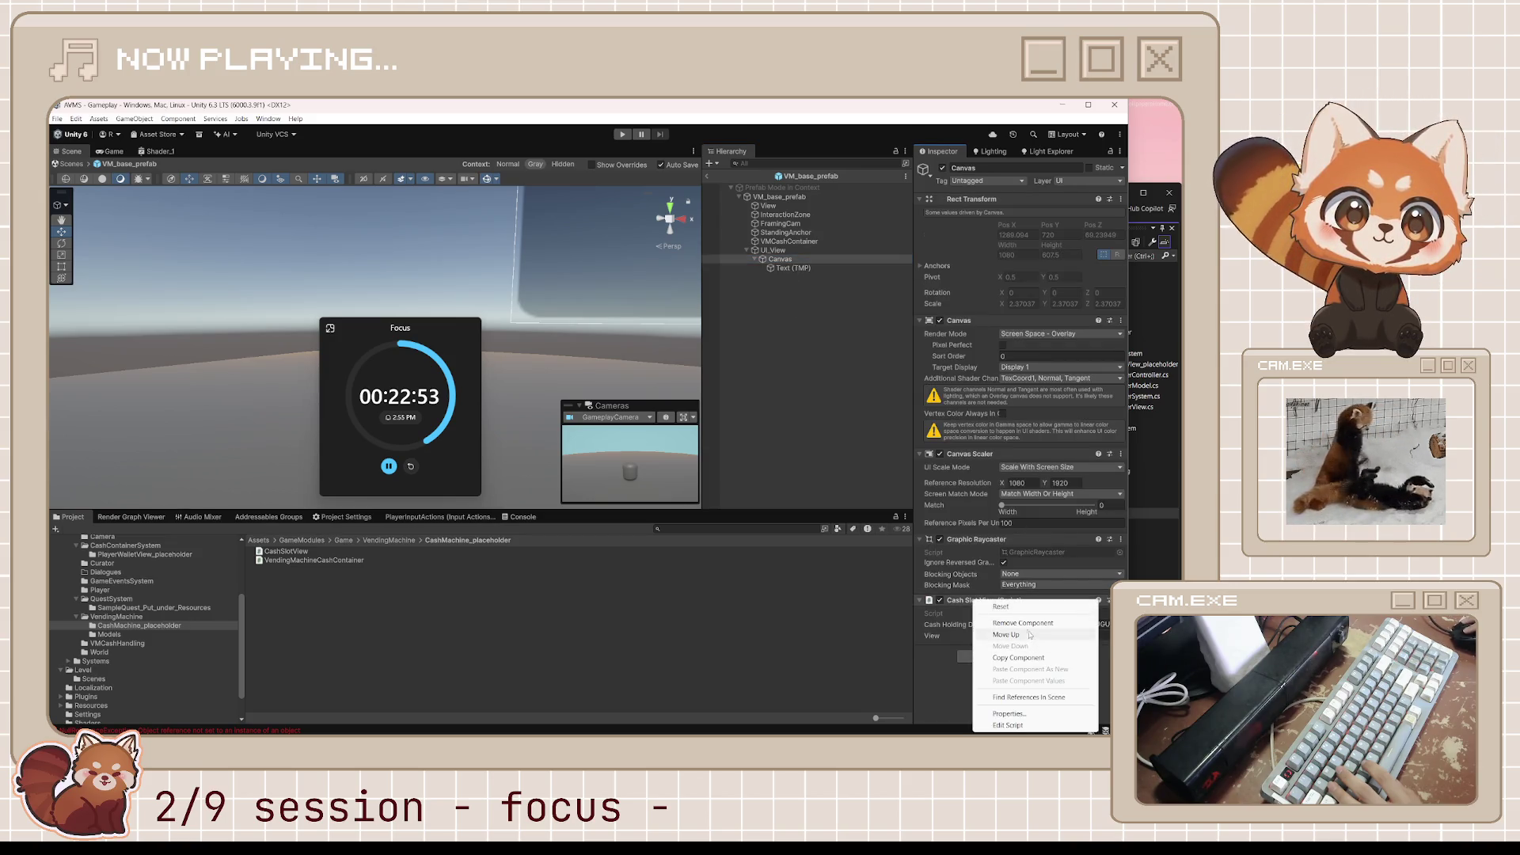
click(1023, 624)
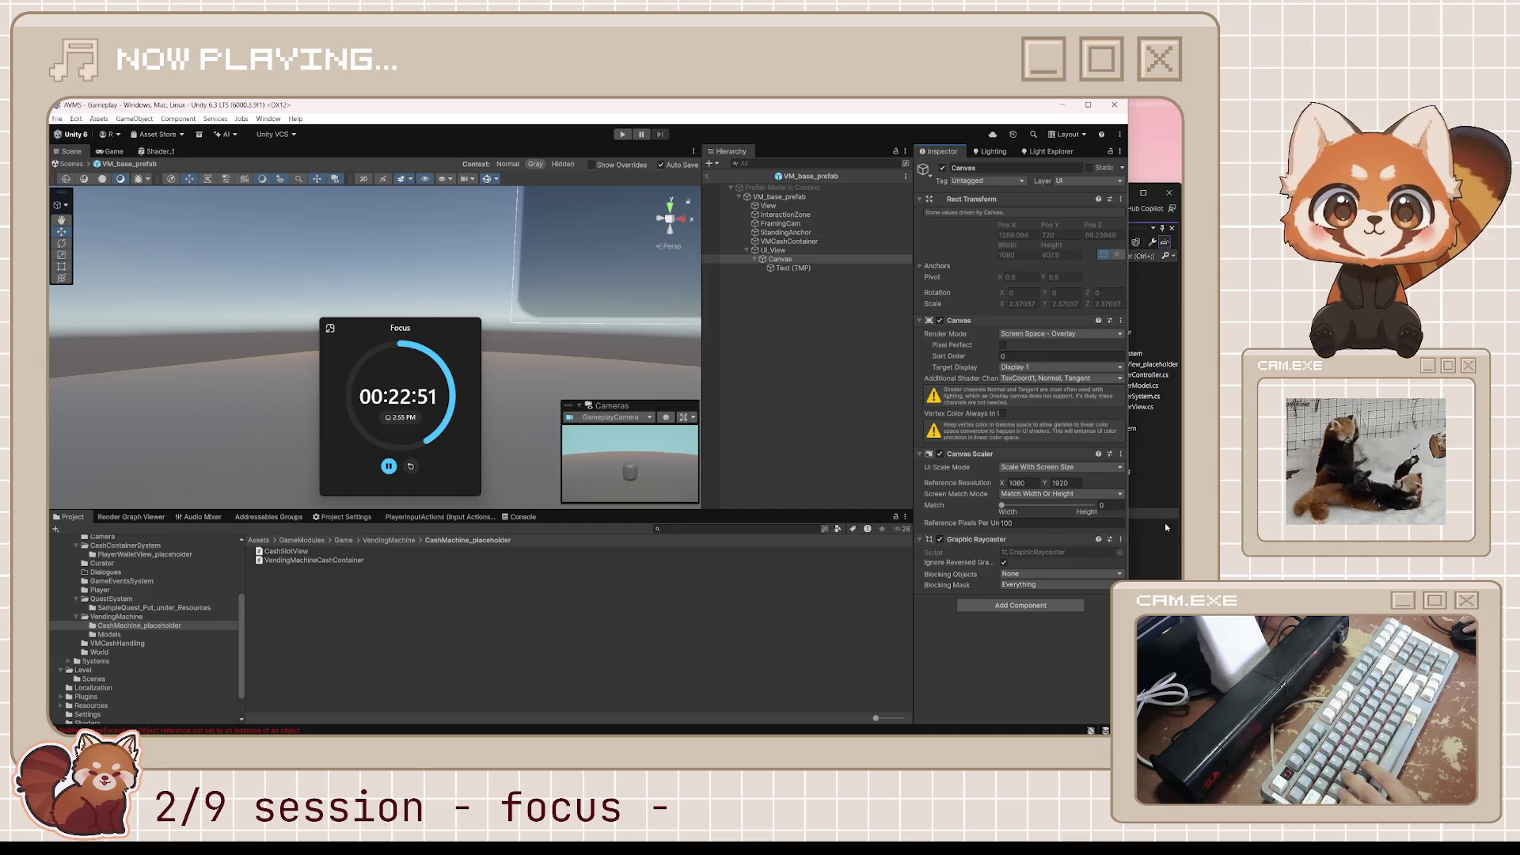
Exit Prefab Mode and return to the scene.
click(1165, 522)
click(552, 122)
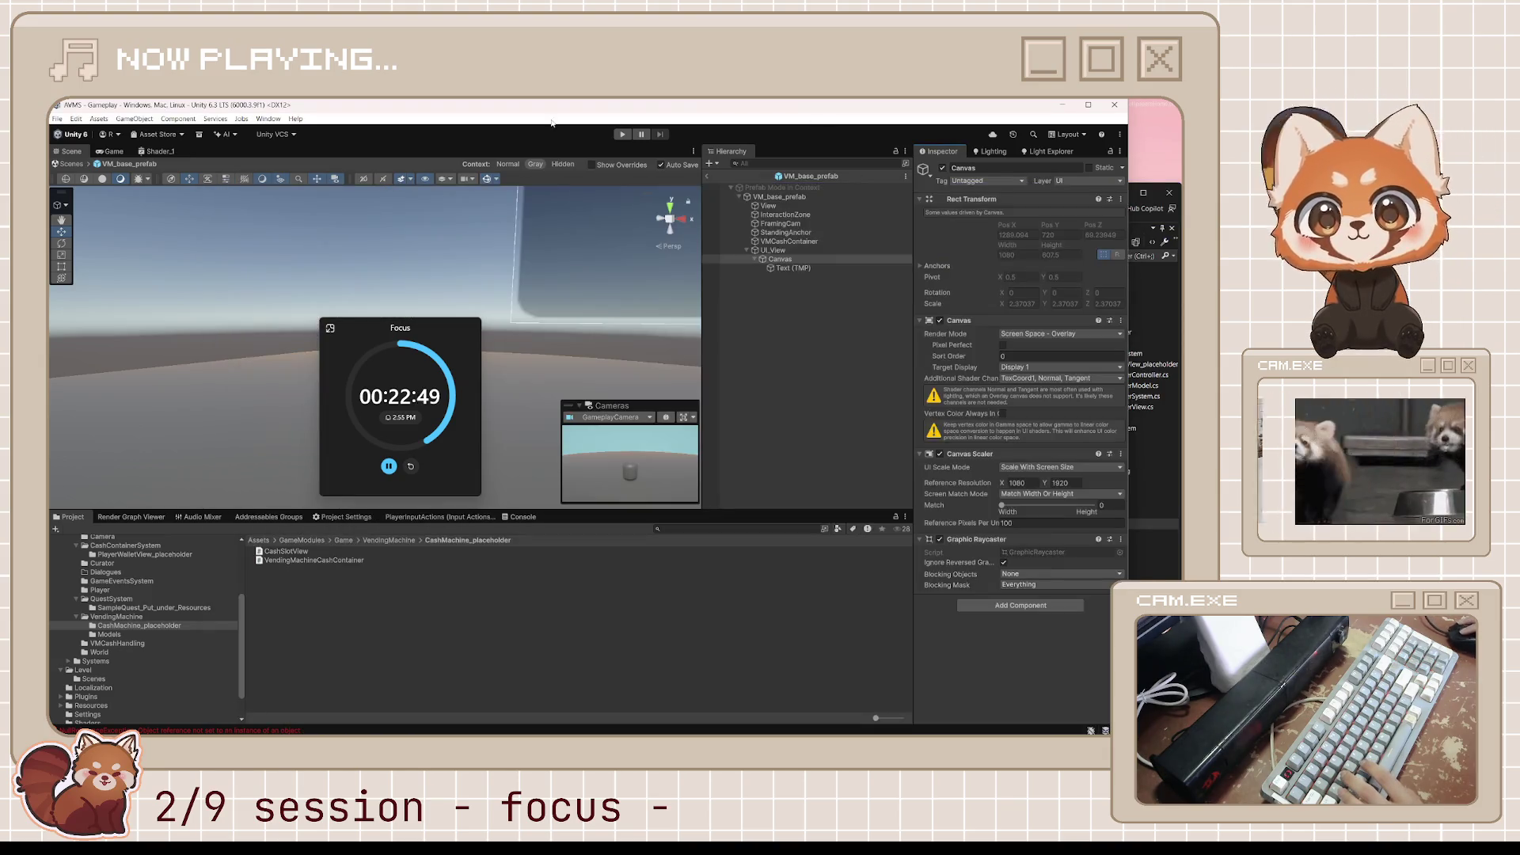
click(622, 134)
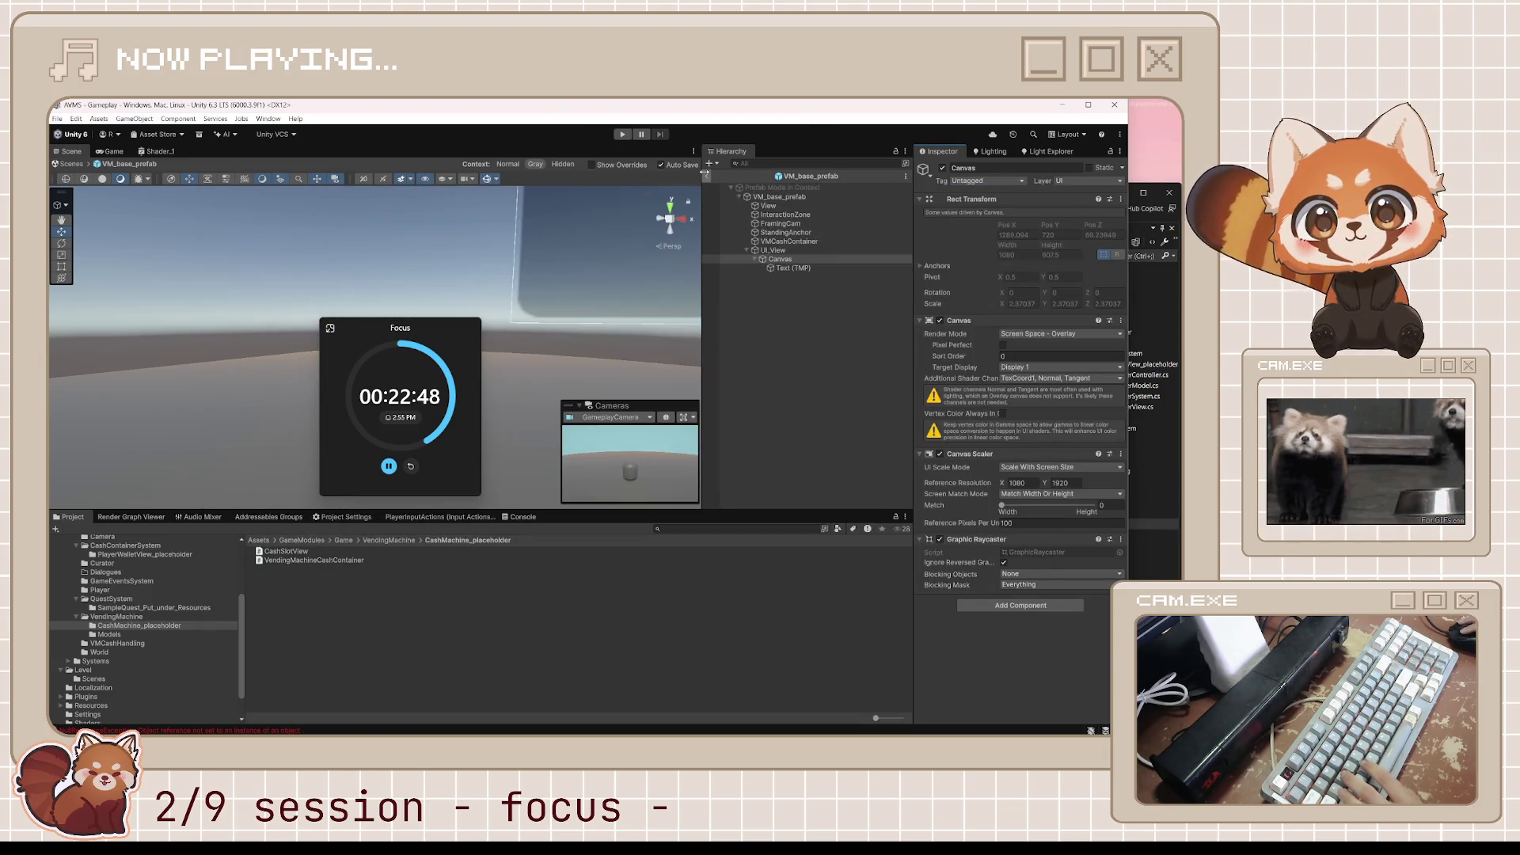
click(621, 134)
mouse_move(422, 327)
mouse_down()
mouse_move(705, 463)
mouse_move(1087, 556)
mouse_move(277, 539)
mouse_move(188, 304)
mouse_move(182, 183)
mouse_move(165, 322)
mouse_up()
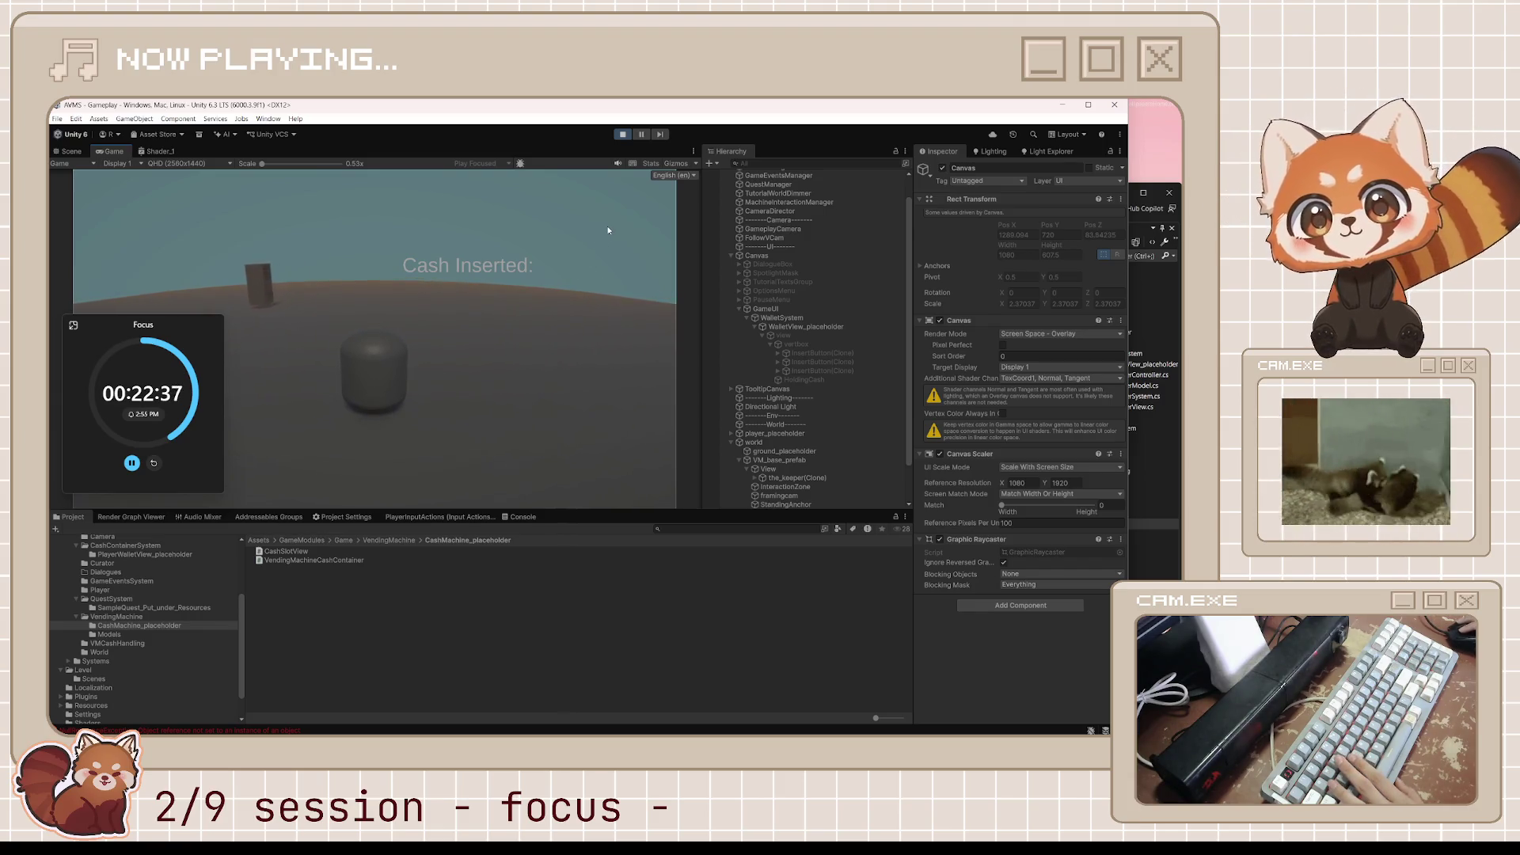
key(e)
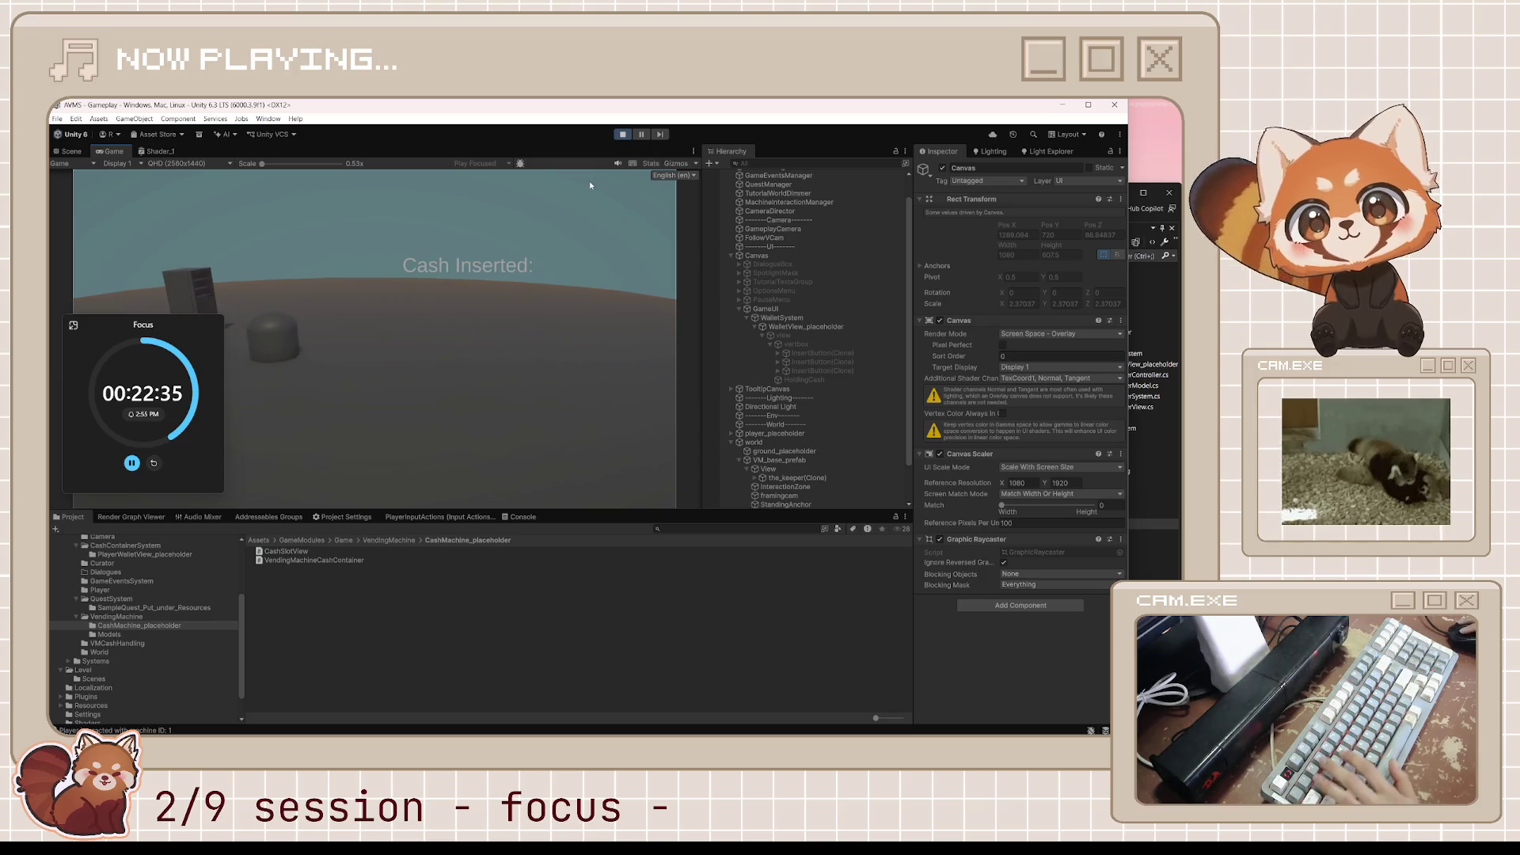
click(624, 136)
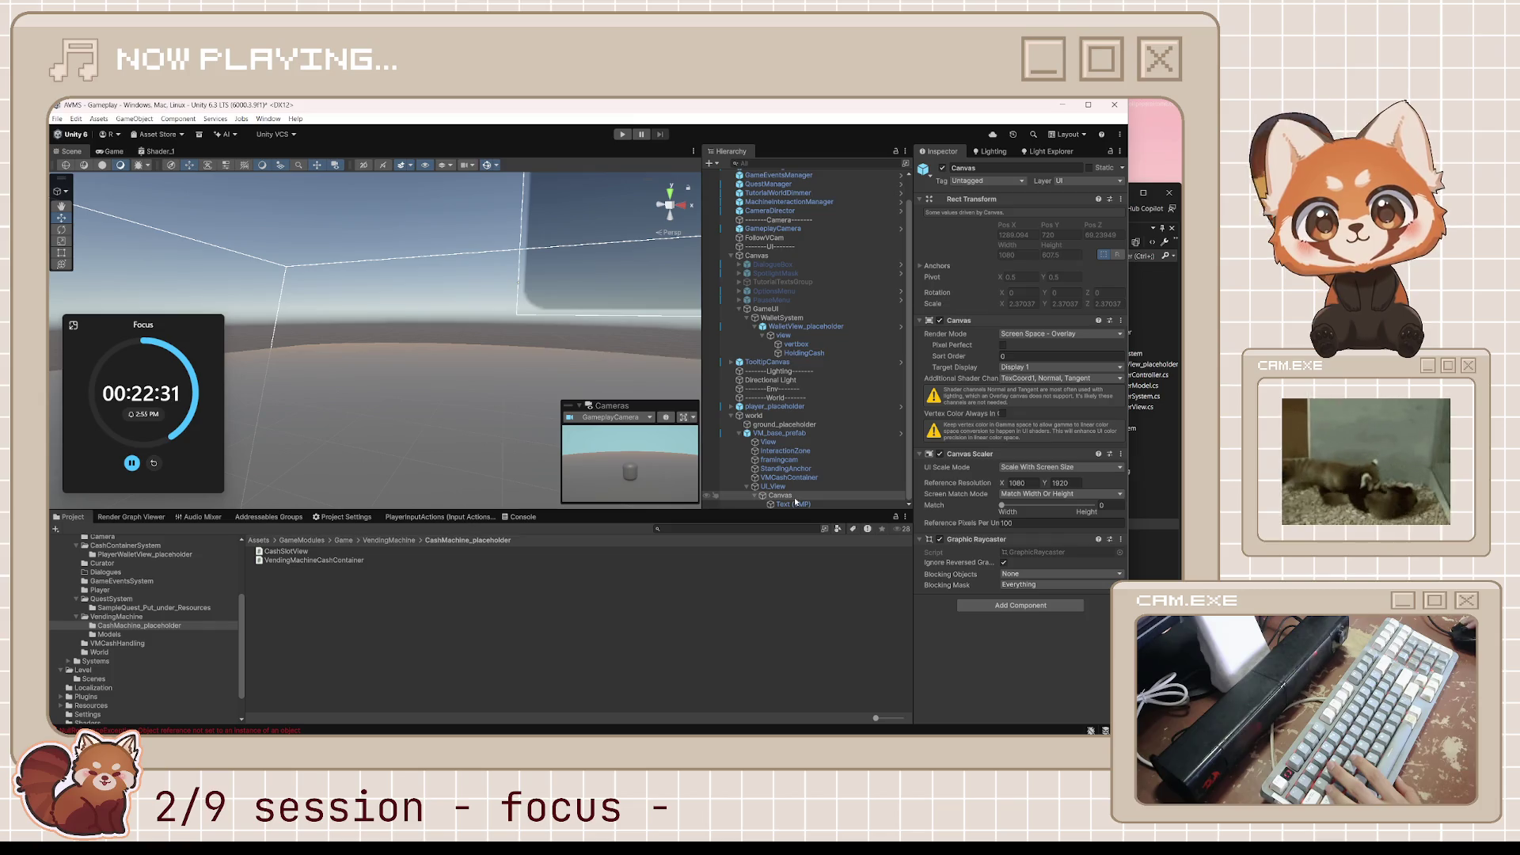
click(795, 503)
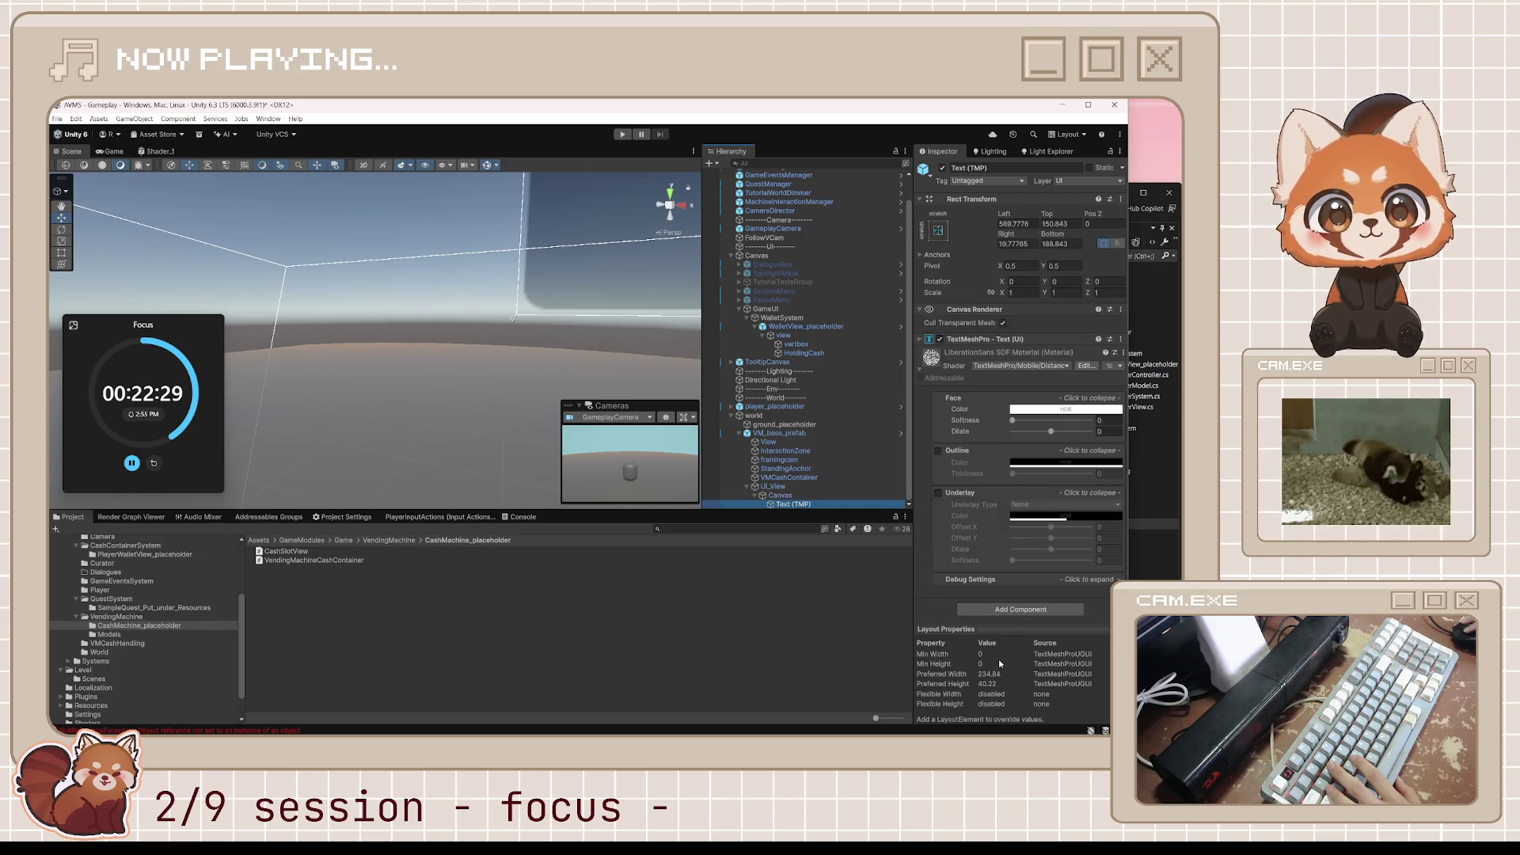
click(756, 495)
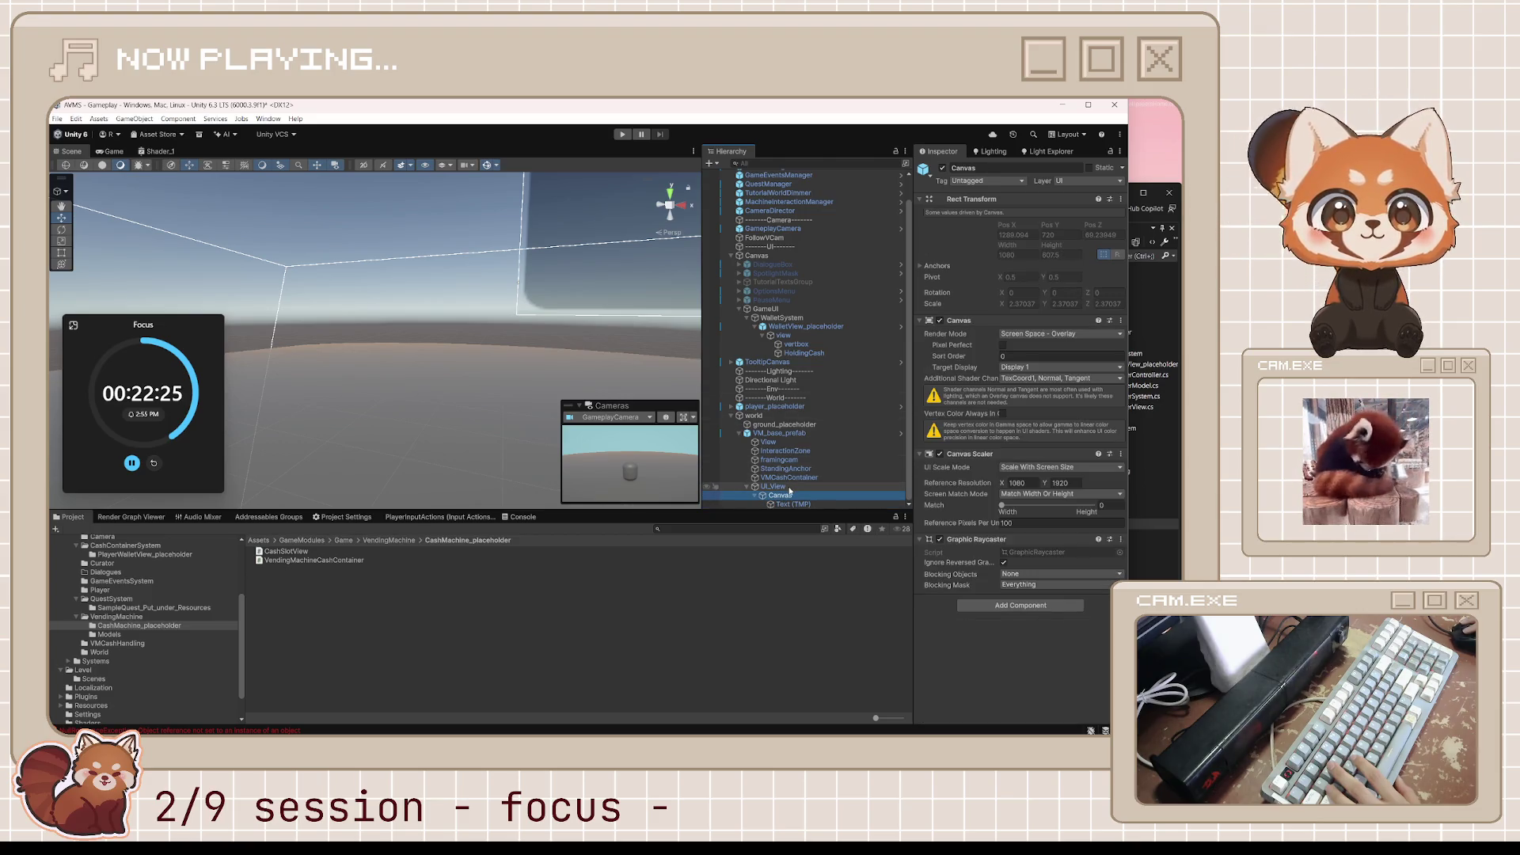
click(789, 488)
double_click(1032, 266)
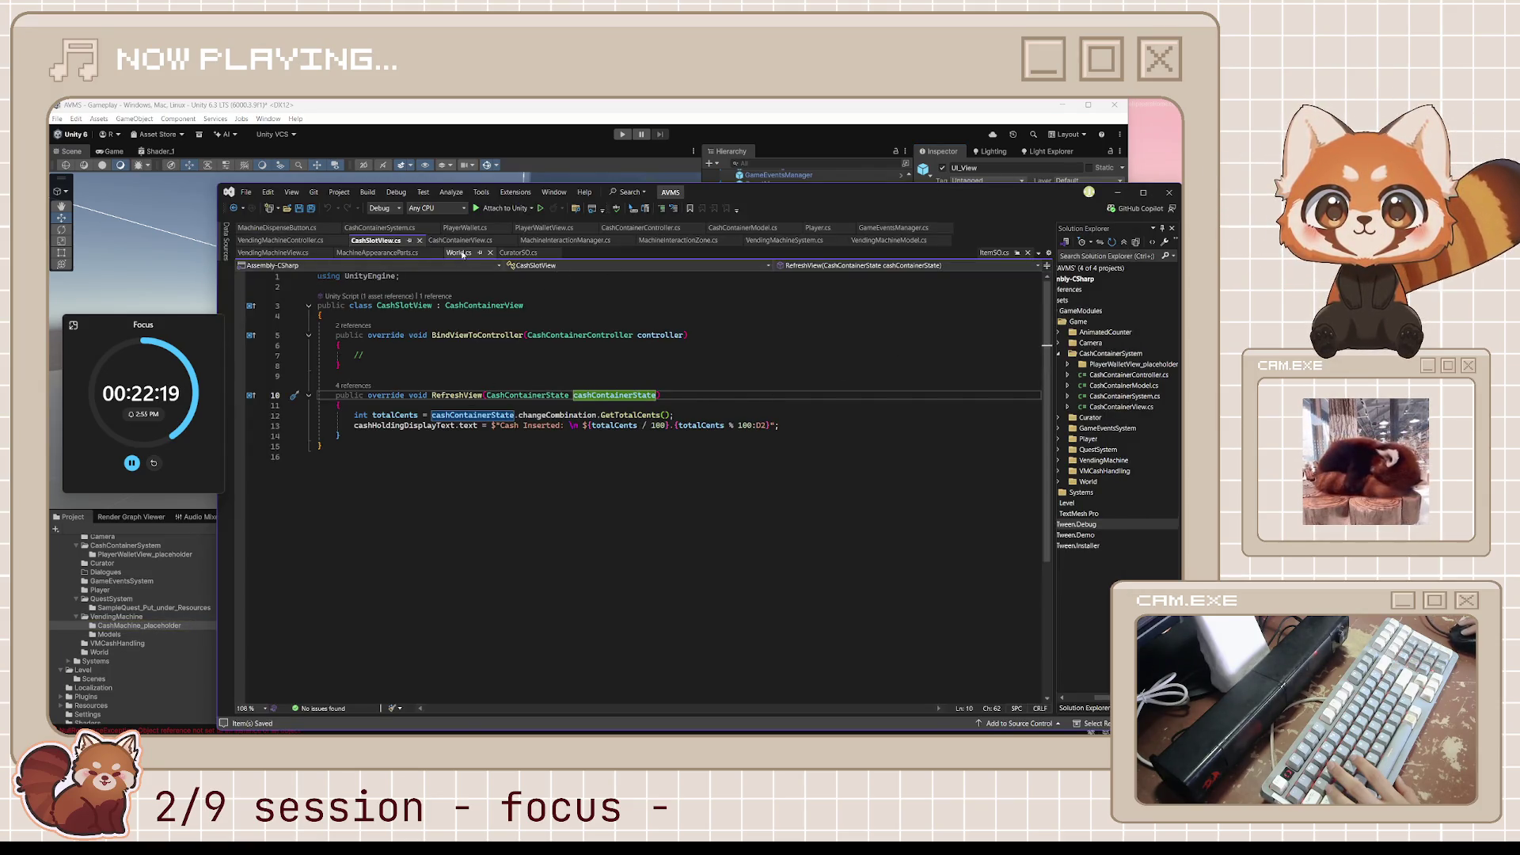
Replace the BindViewToController placeholder comment with HideView(); and save CashSlotView.cs.
click(467, 362)
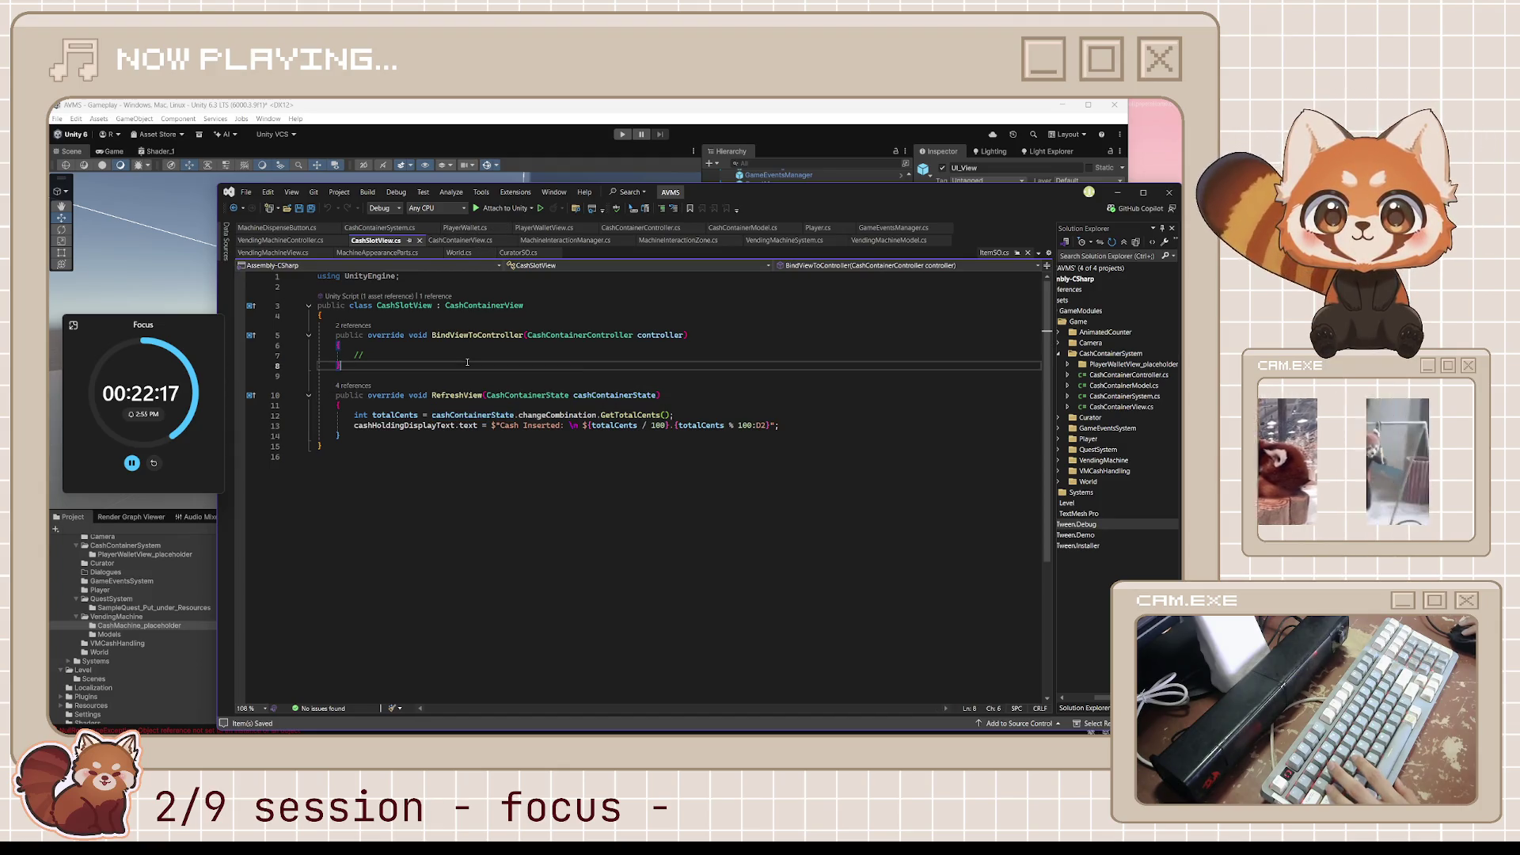
key(BackSpace)
key(BackSpace)
text(ShowView().)
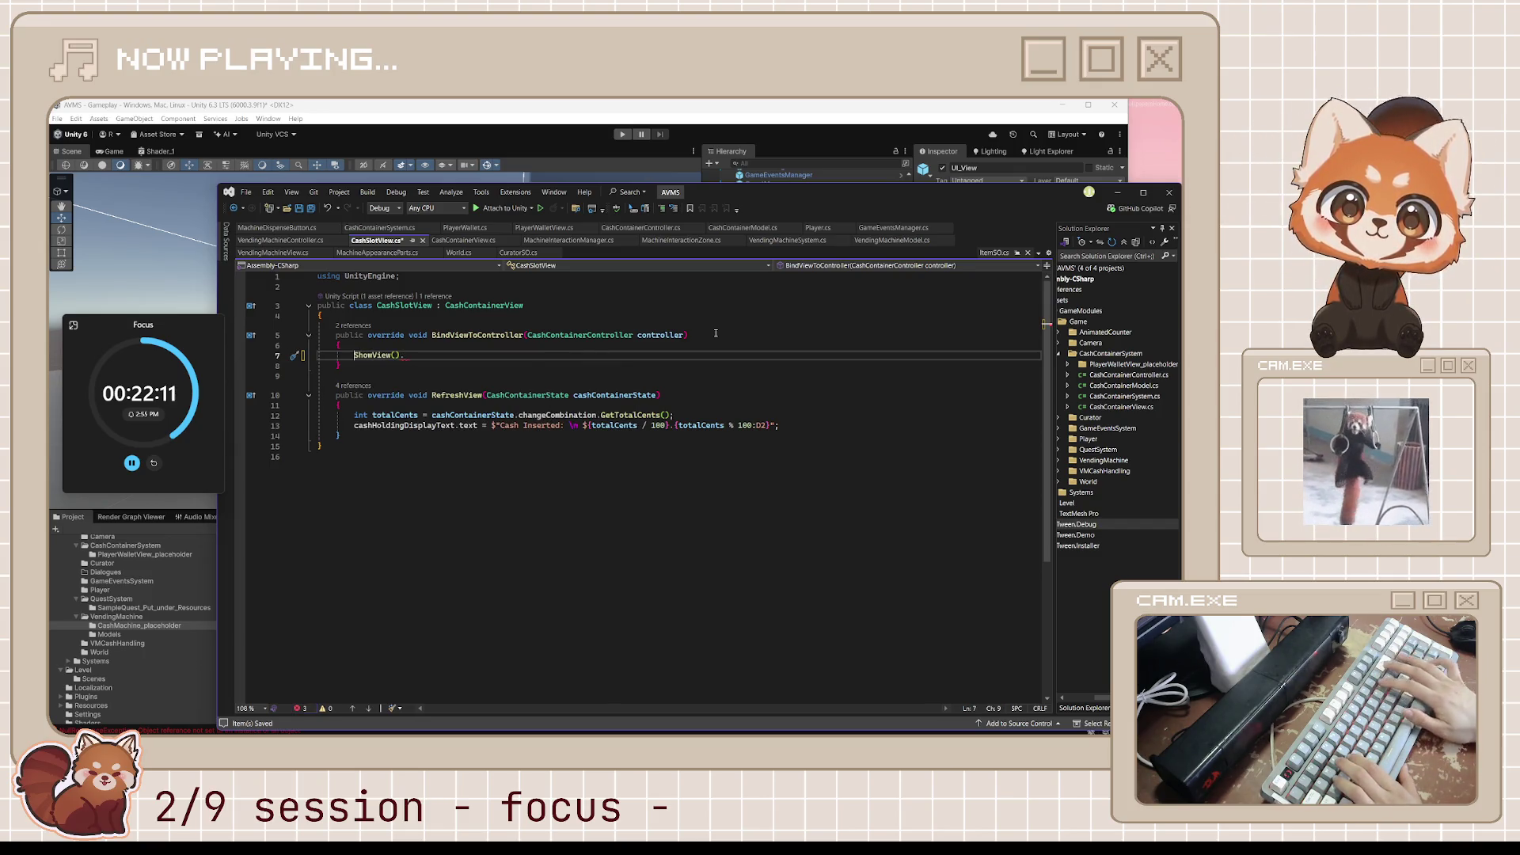
key(BackSpace)
key(BackSpace)
key(BackSpace)
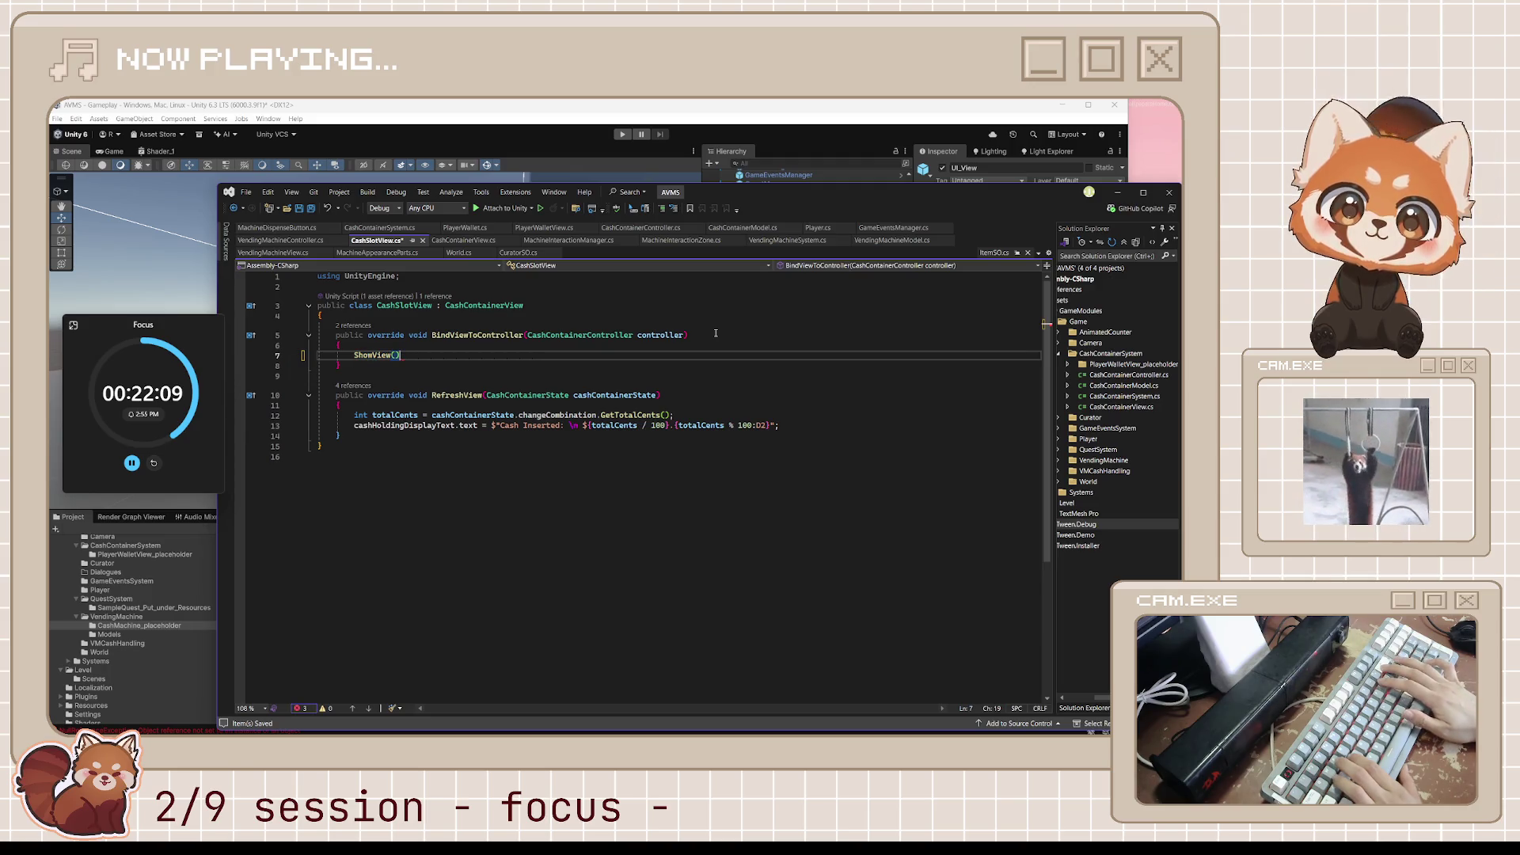
text(Hide)
key(Tab)
text(();)
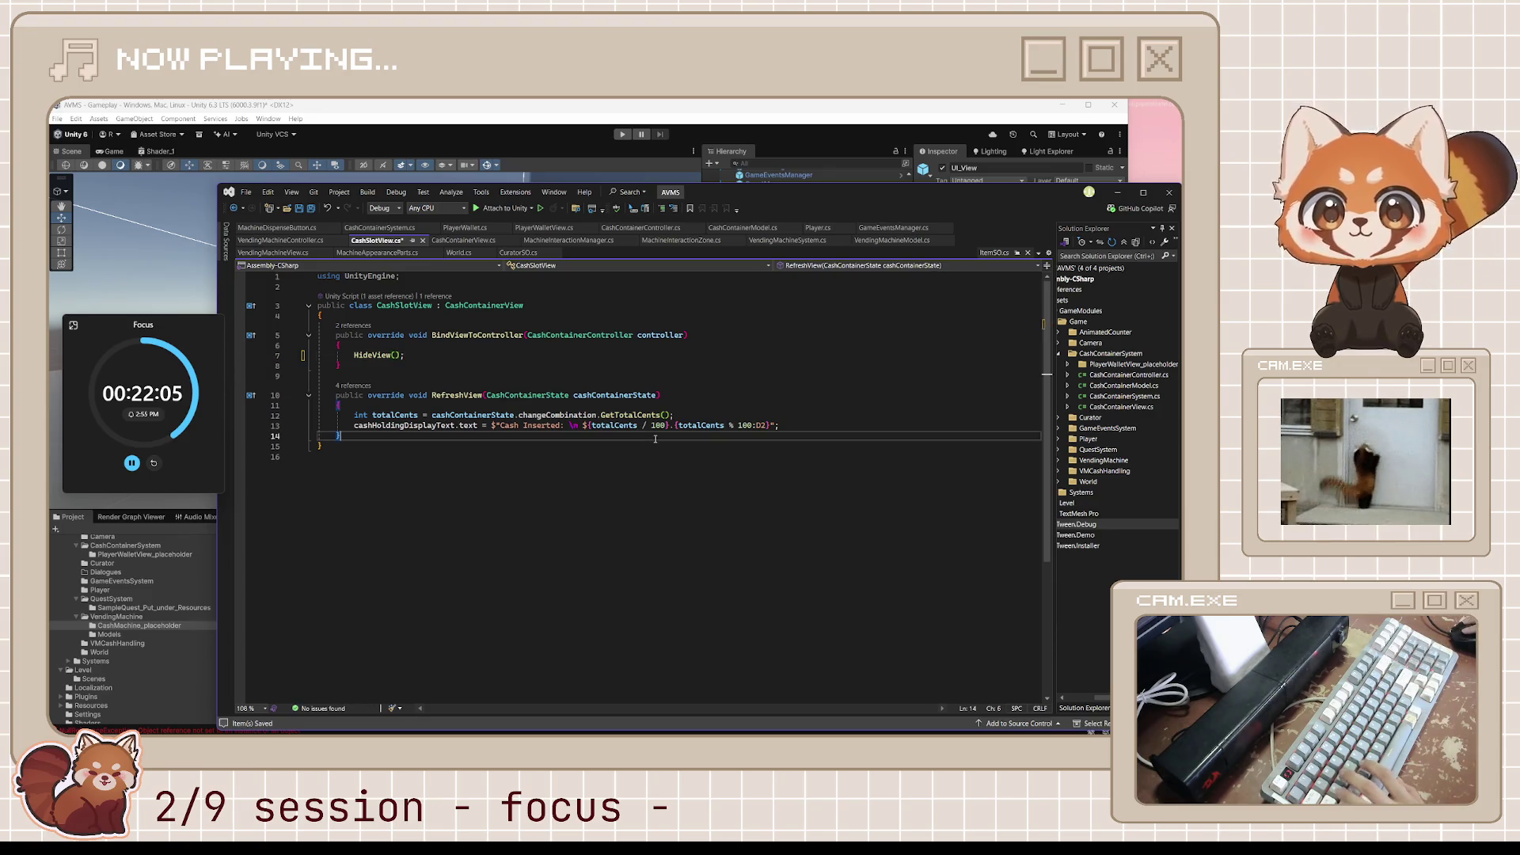
key(ctrl+s)
key(alt+Tab)
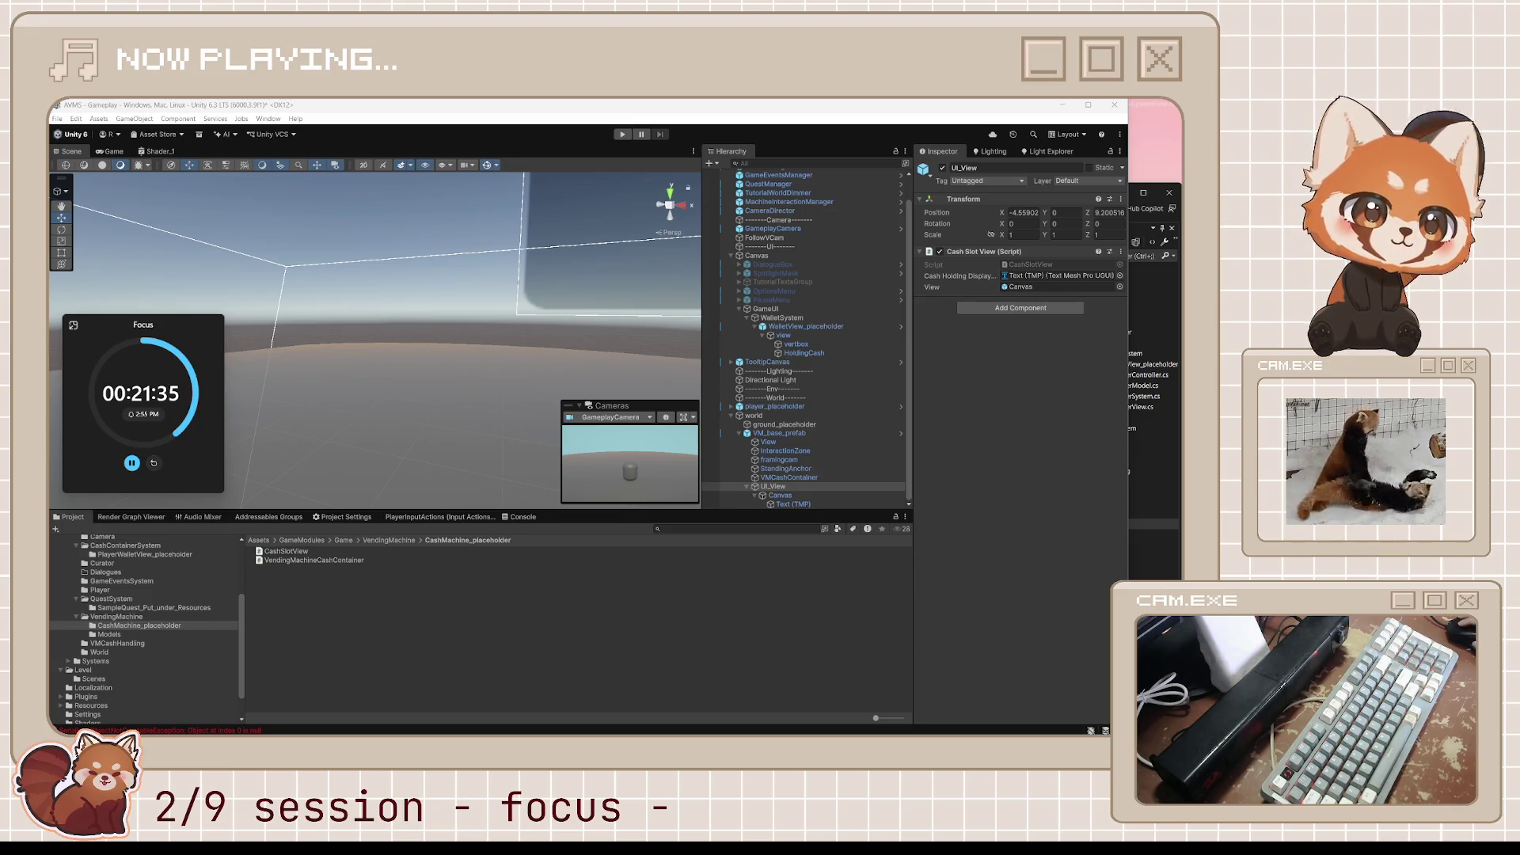
Enter play mode and inspect UI_View's Canvas, Text (TMP) and Cash Slot View references.
click(348, 410)
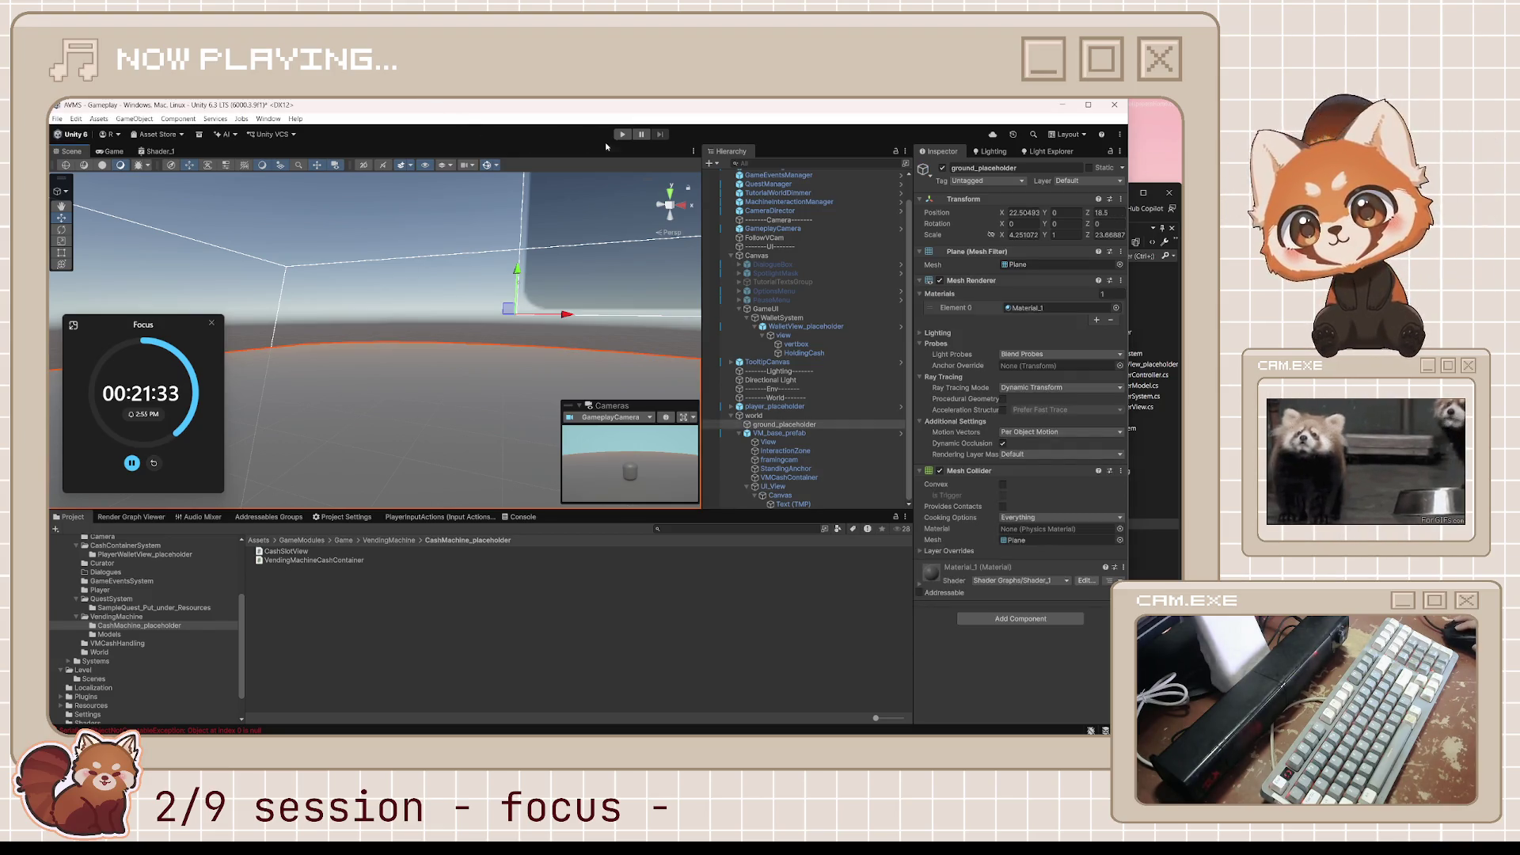
click(623, 134)
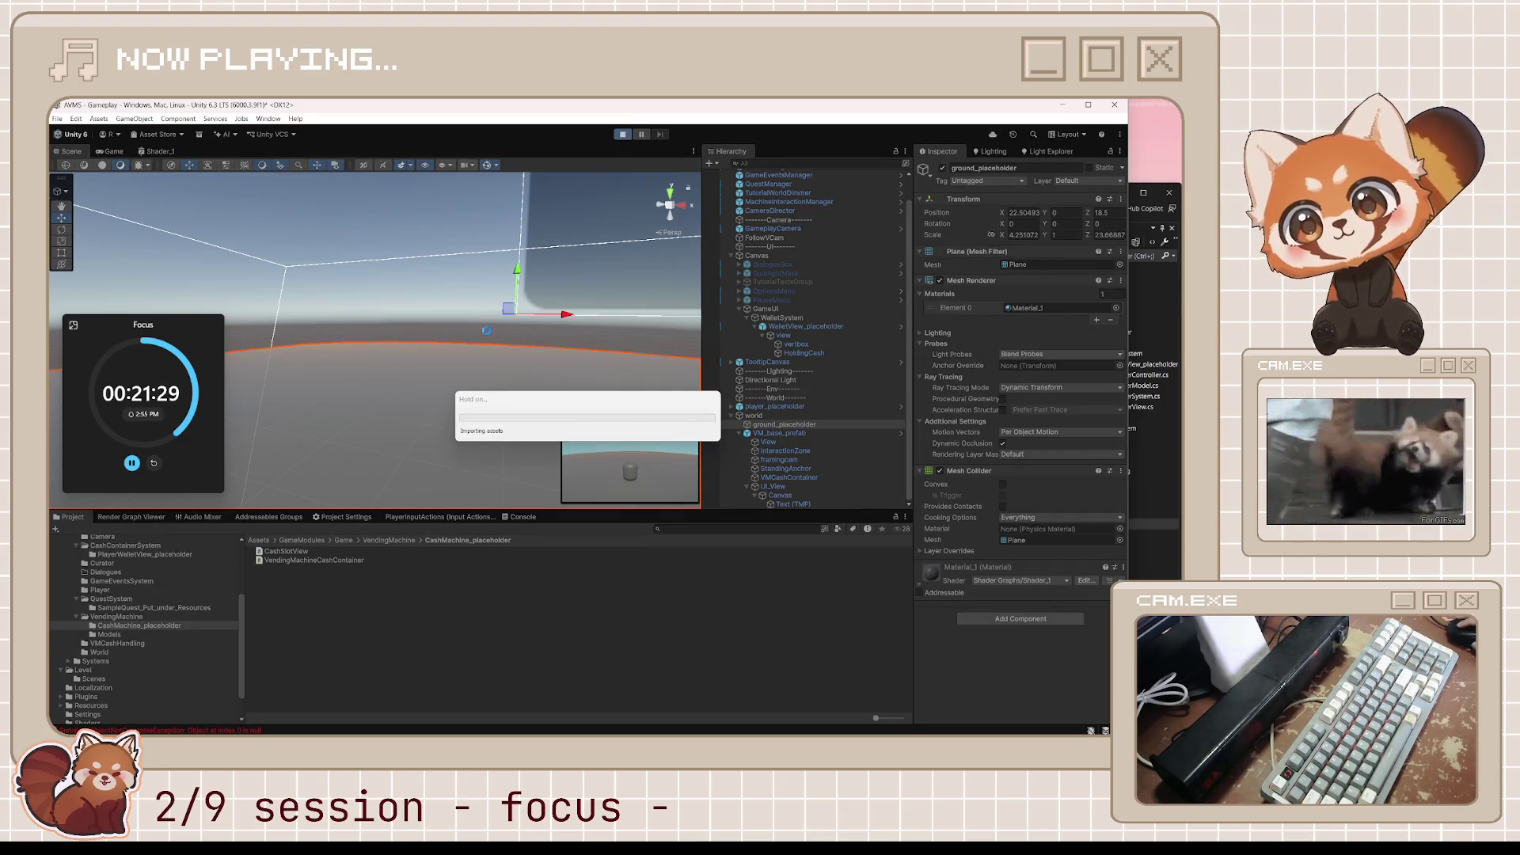
click(792, 487)
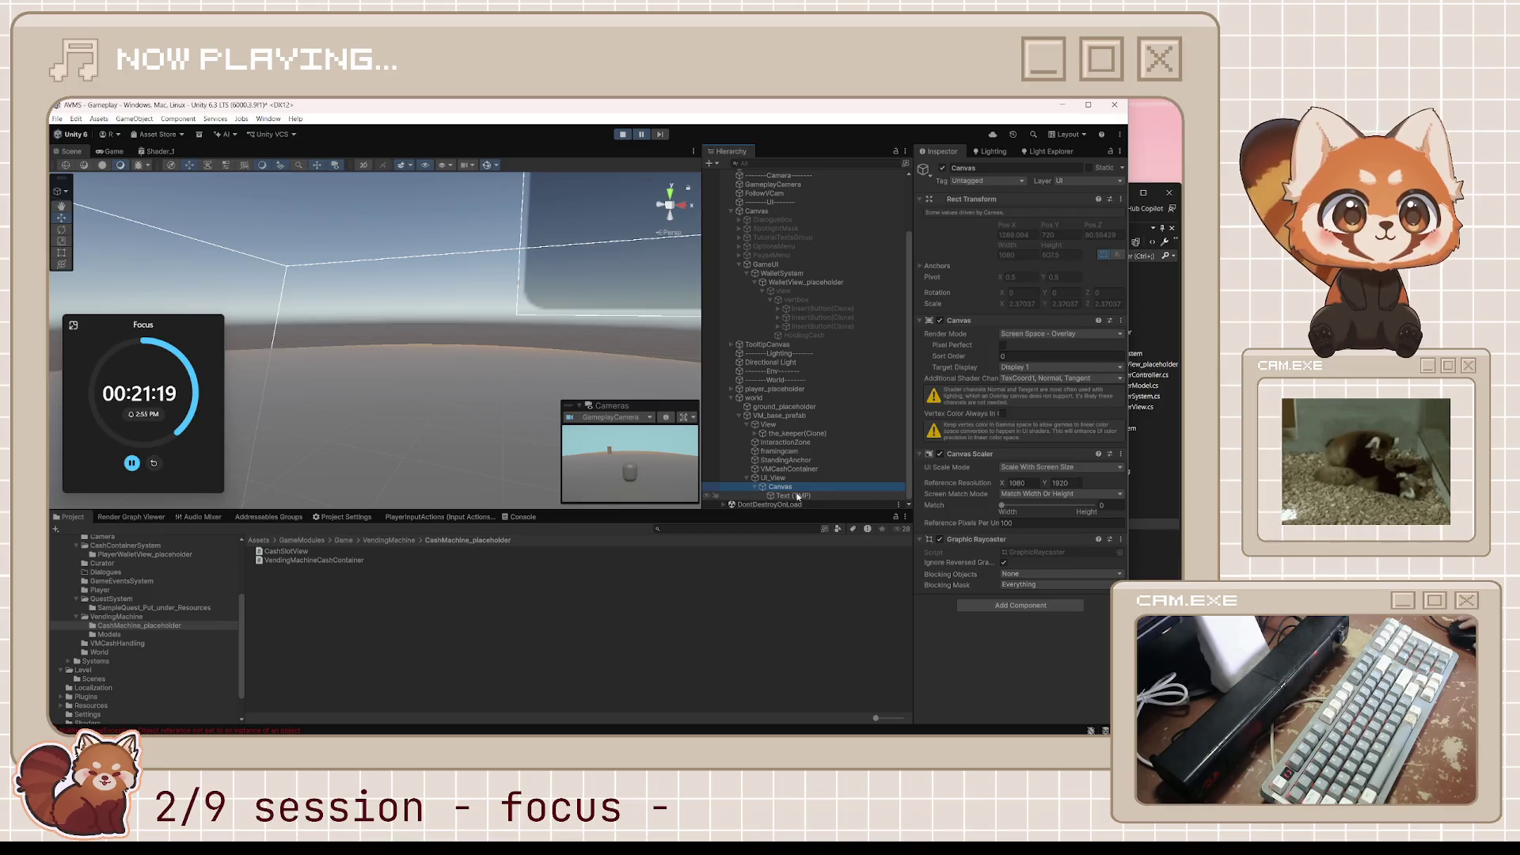
click(798, 496)
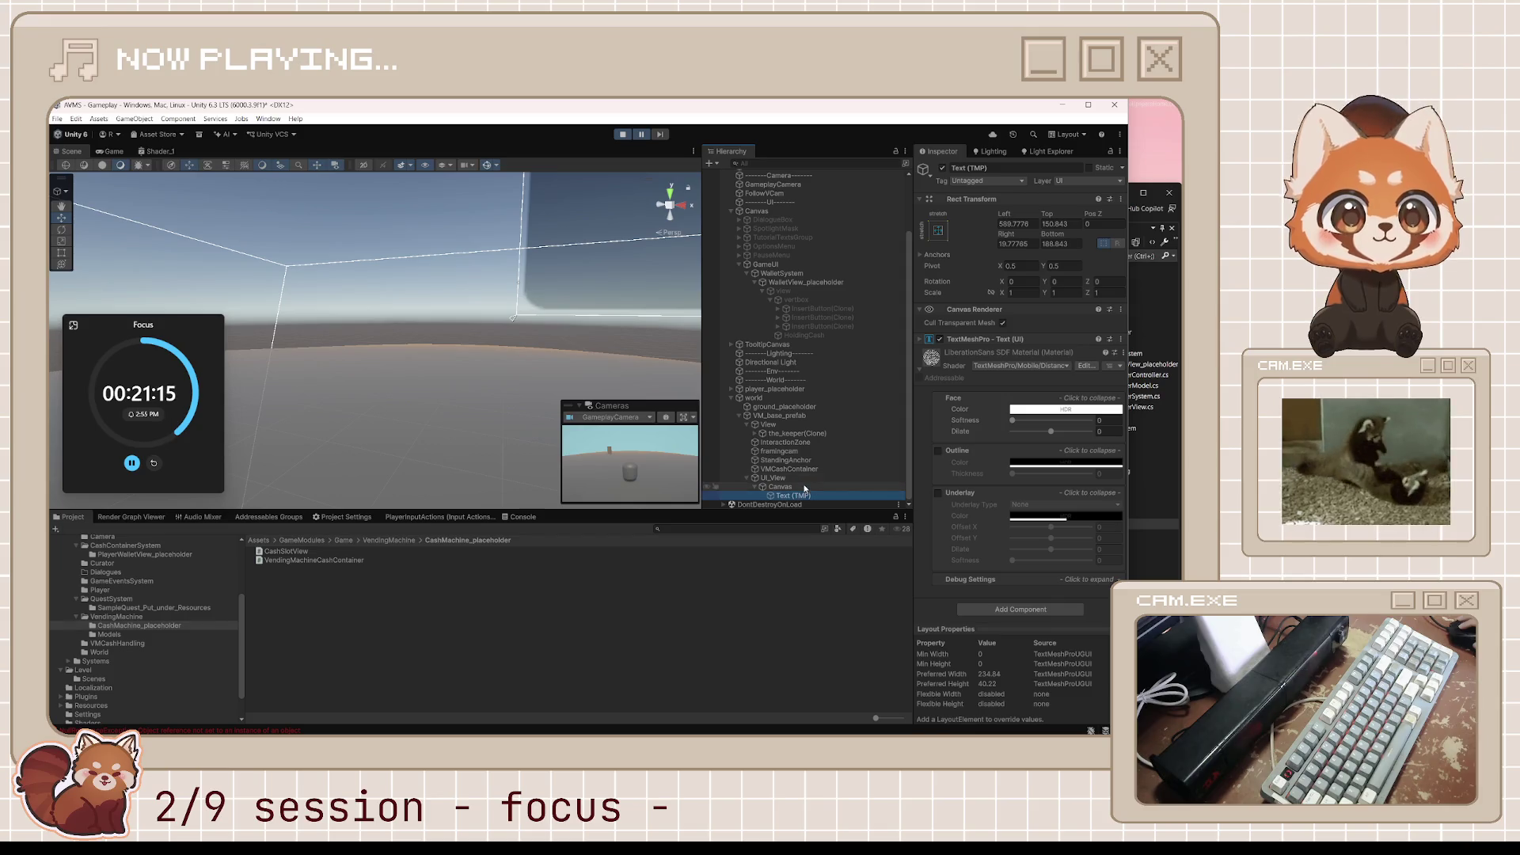
click(804, 487)
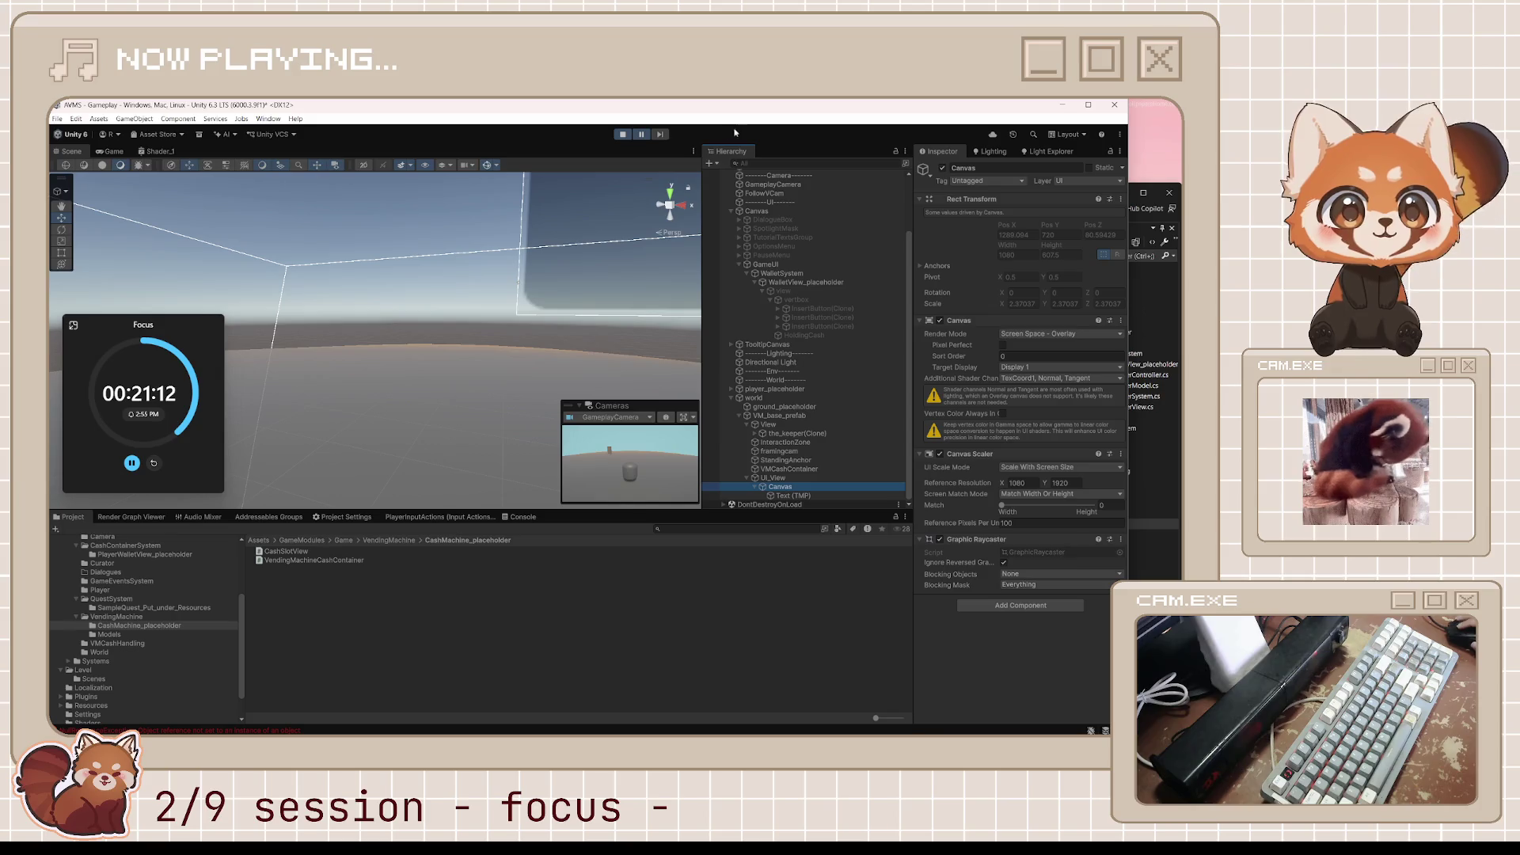
click(796, 477)
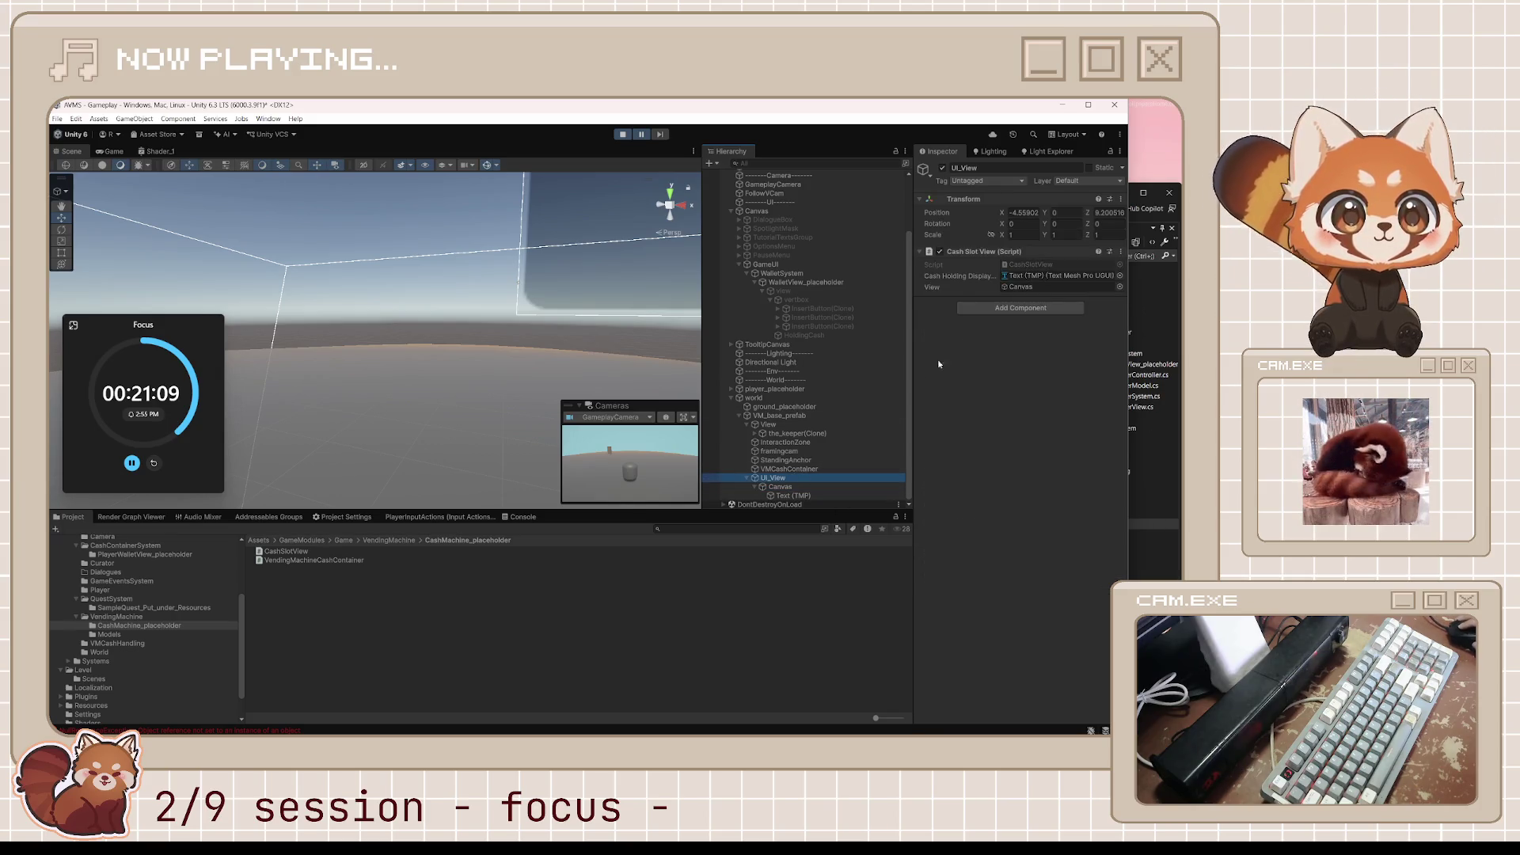
click(778, 487)
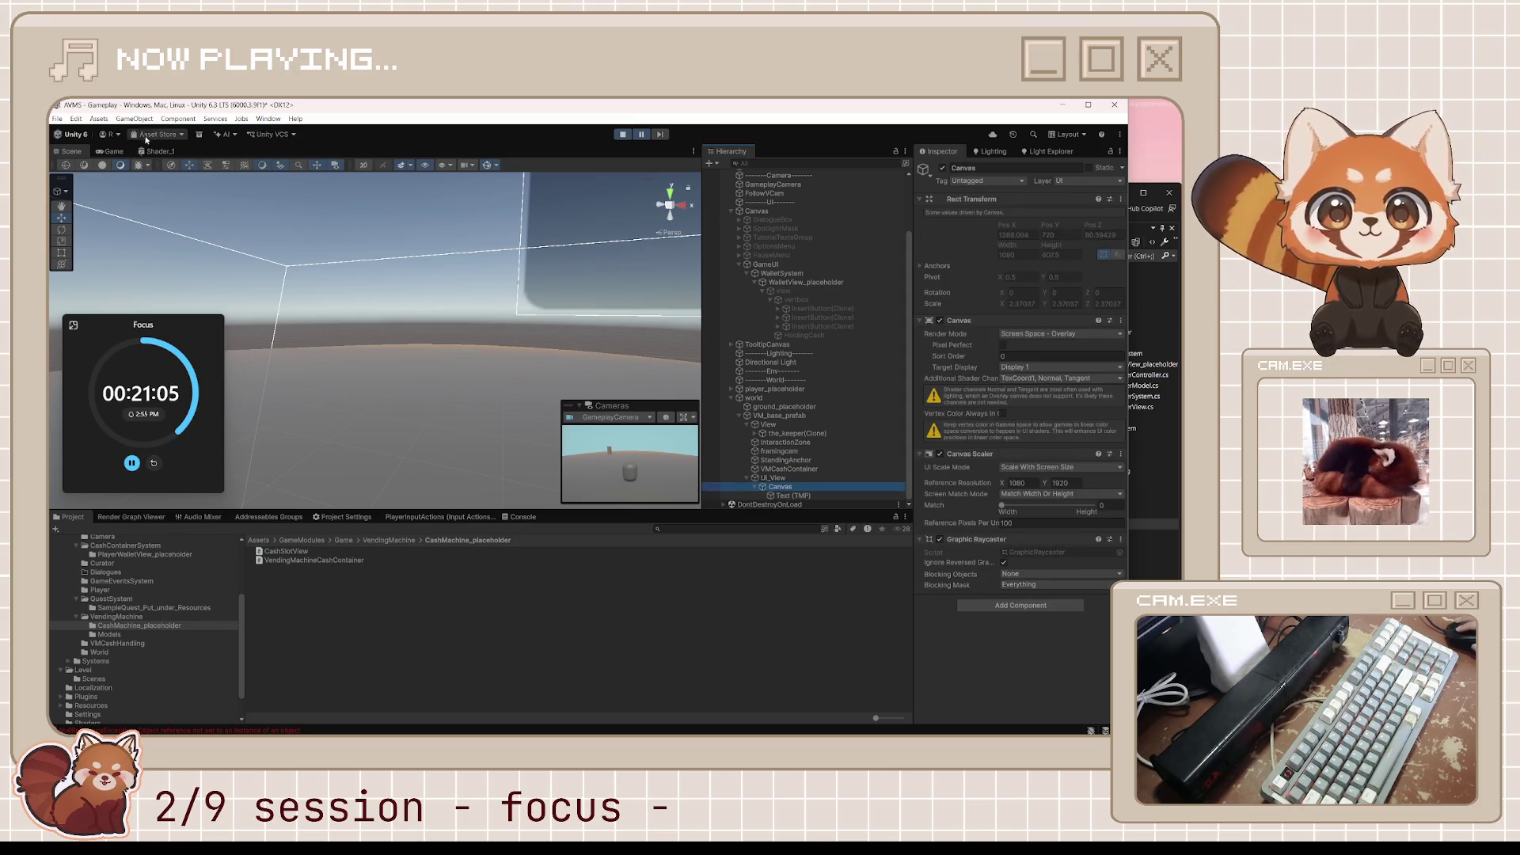
In the Game view, toggle the Cash Inserted Canvas and inspect WalletView_placeholder's Image.
click(115, 151)
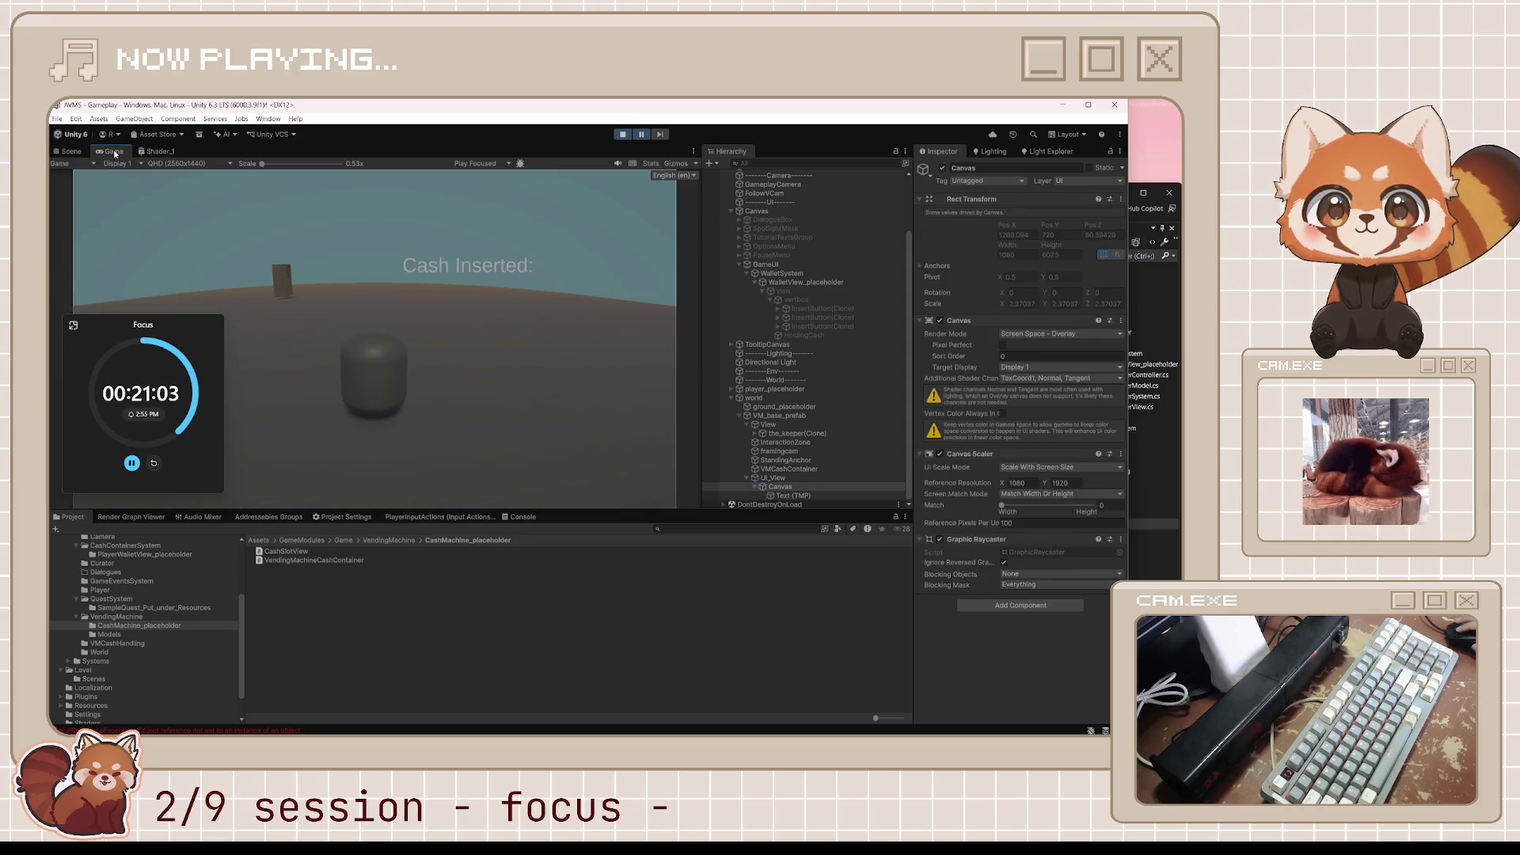
click(942, 168)
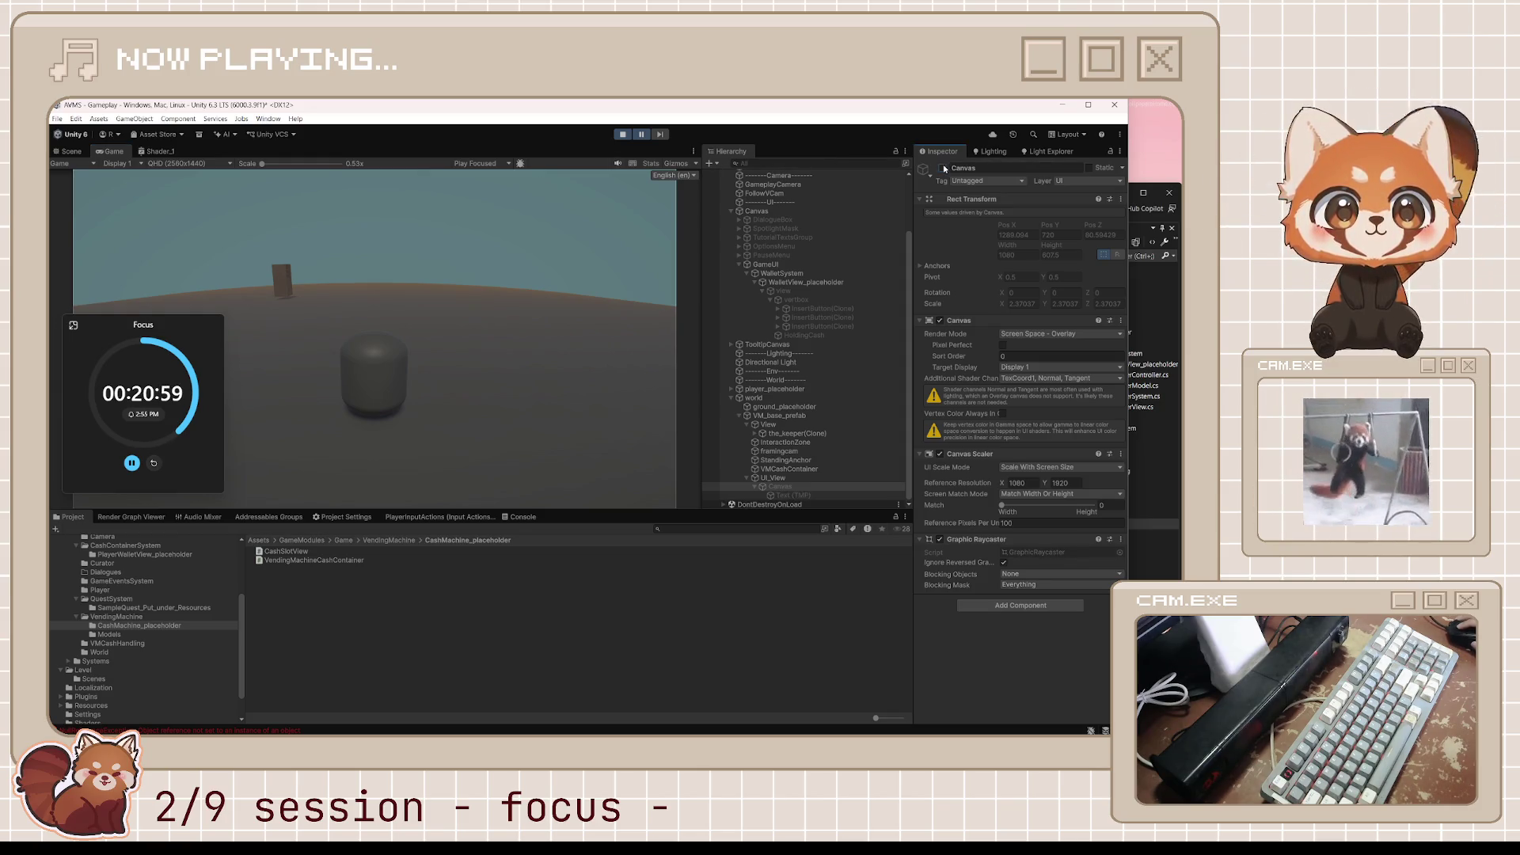
click(942, 168)
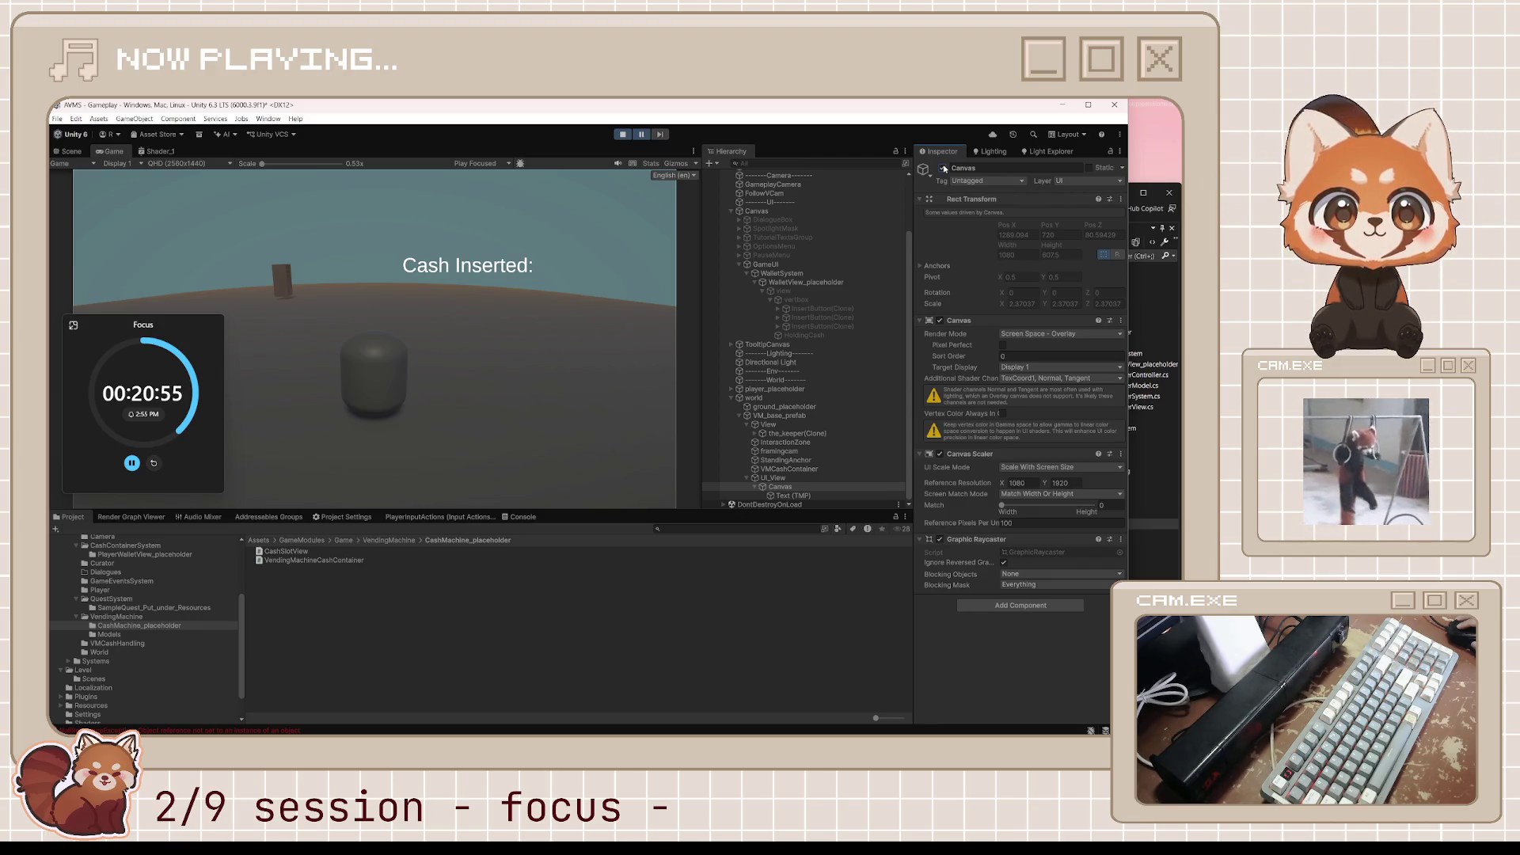
click(942, 168)
click(942, 168)
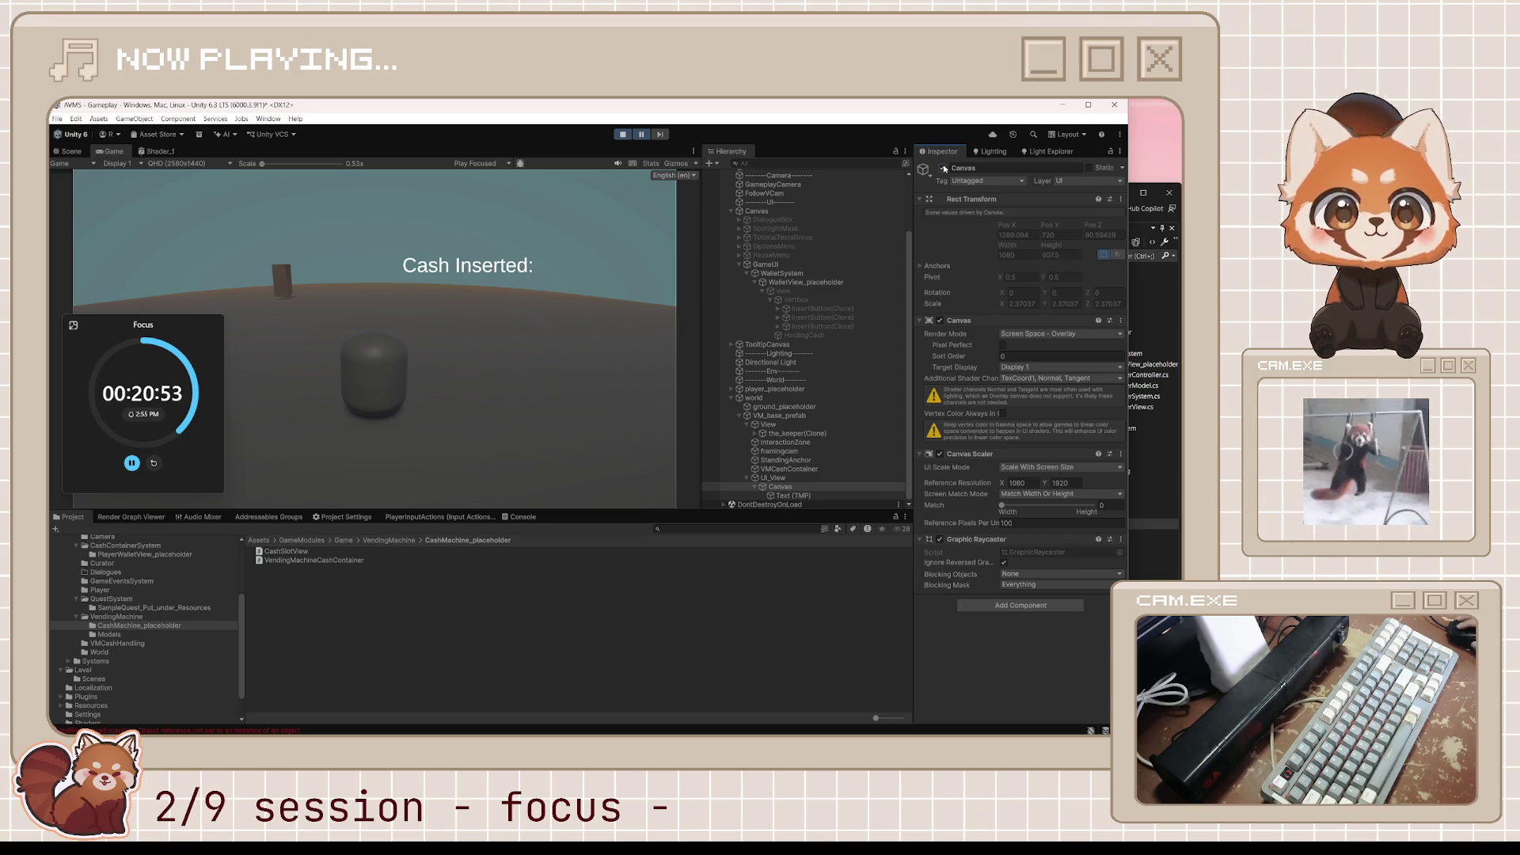
click(792, 274)
click(793, 284)
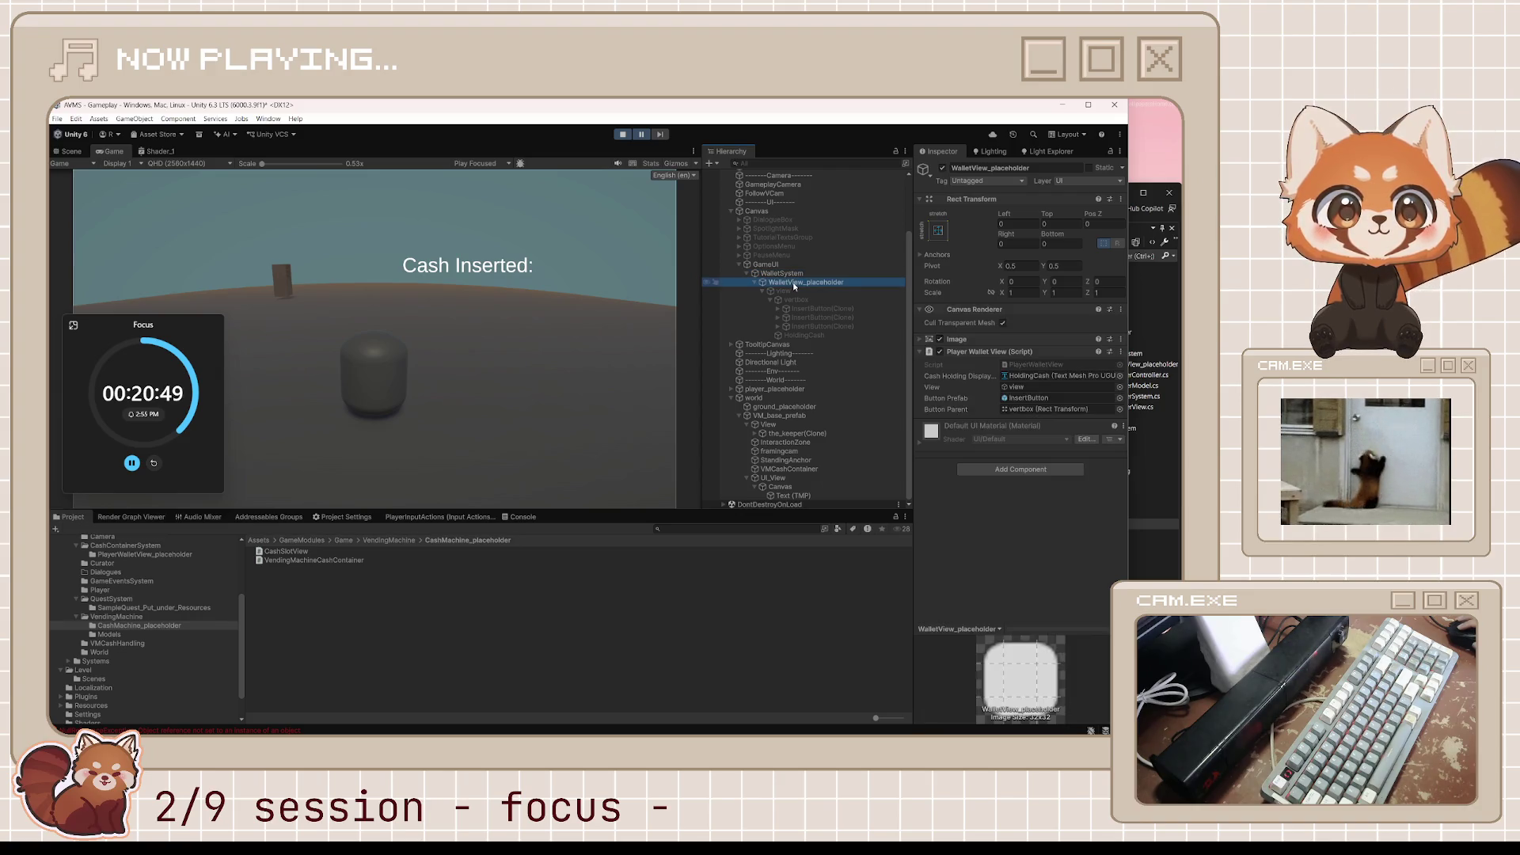
click(920, 339)
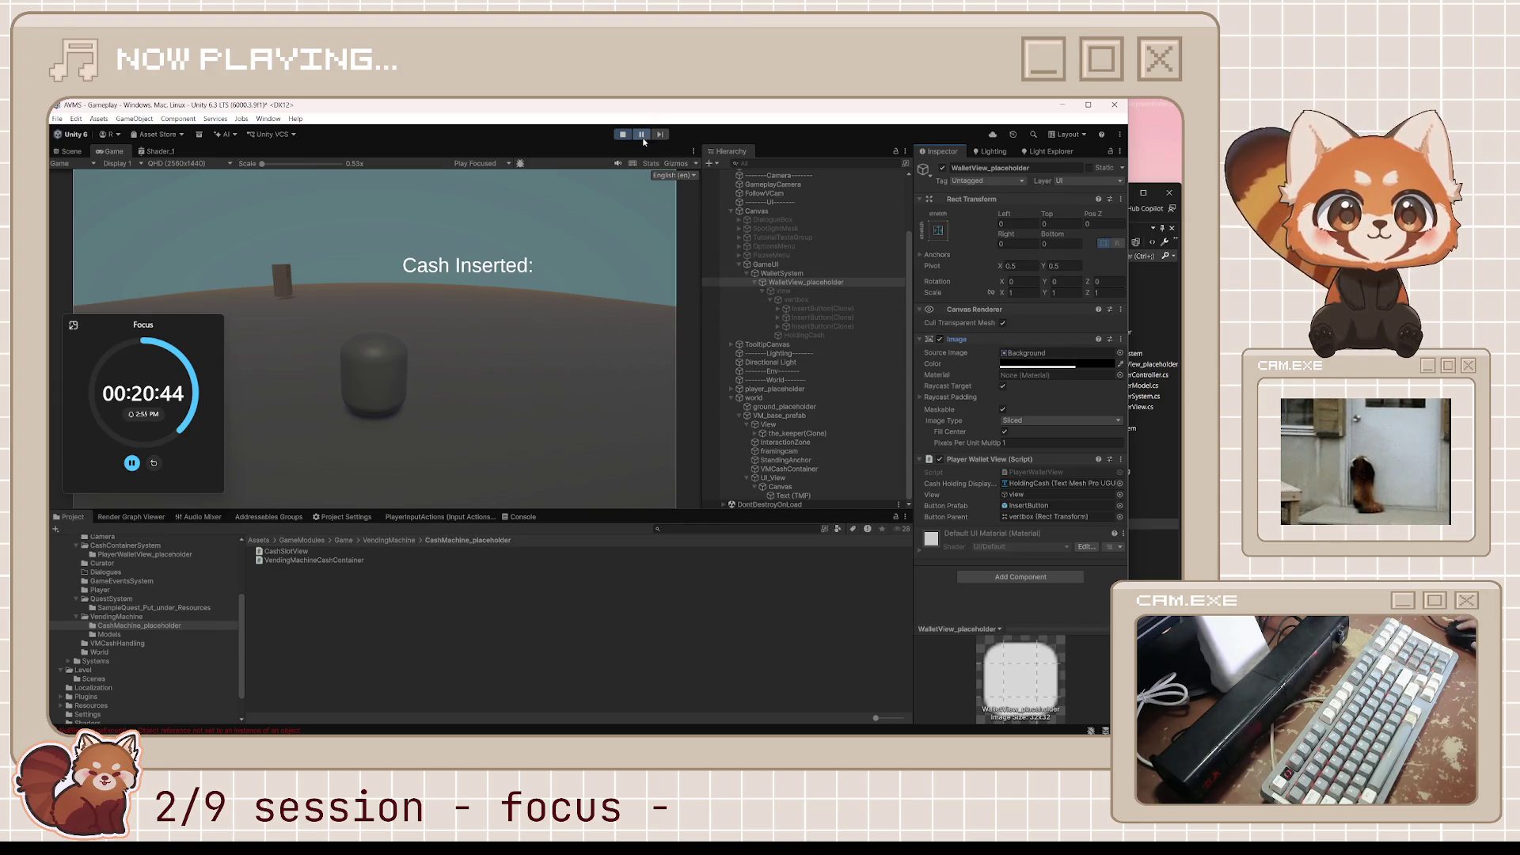
Stop playing and remove the Image component from the WalletView_placeholder prefab.
click(623, 133)
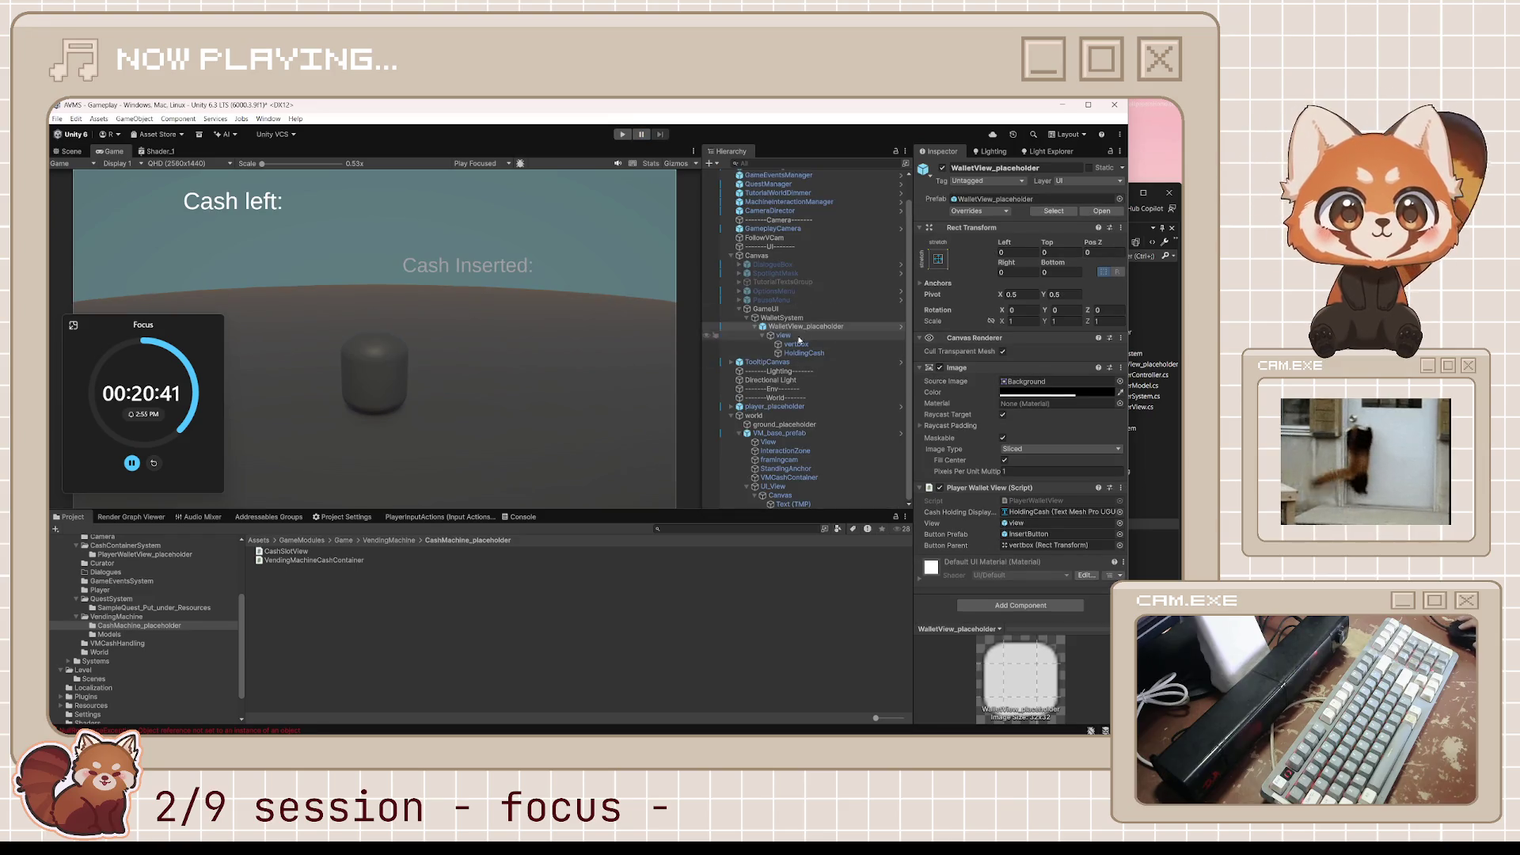
click(901, 326)
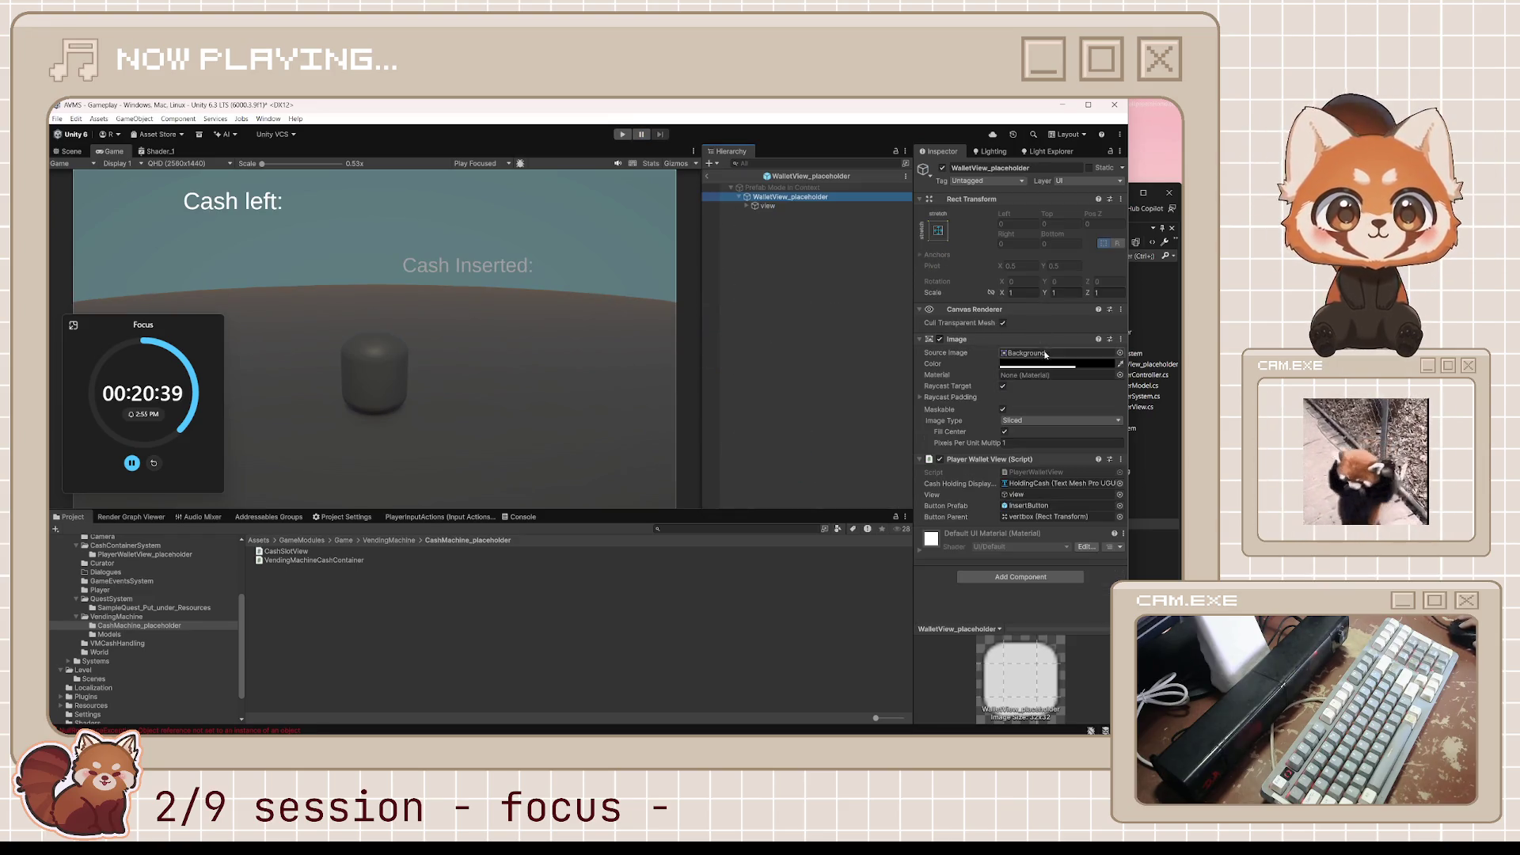
right_click(1023, 343)
click(1065, 365)
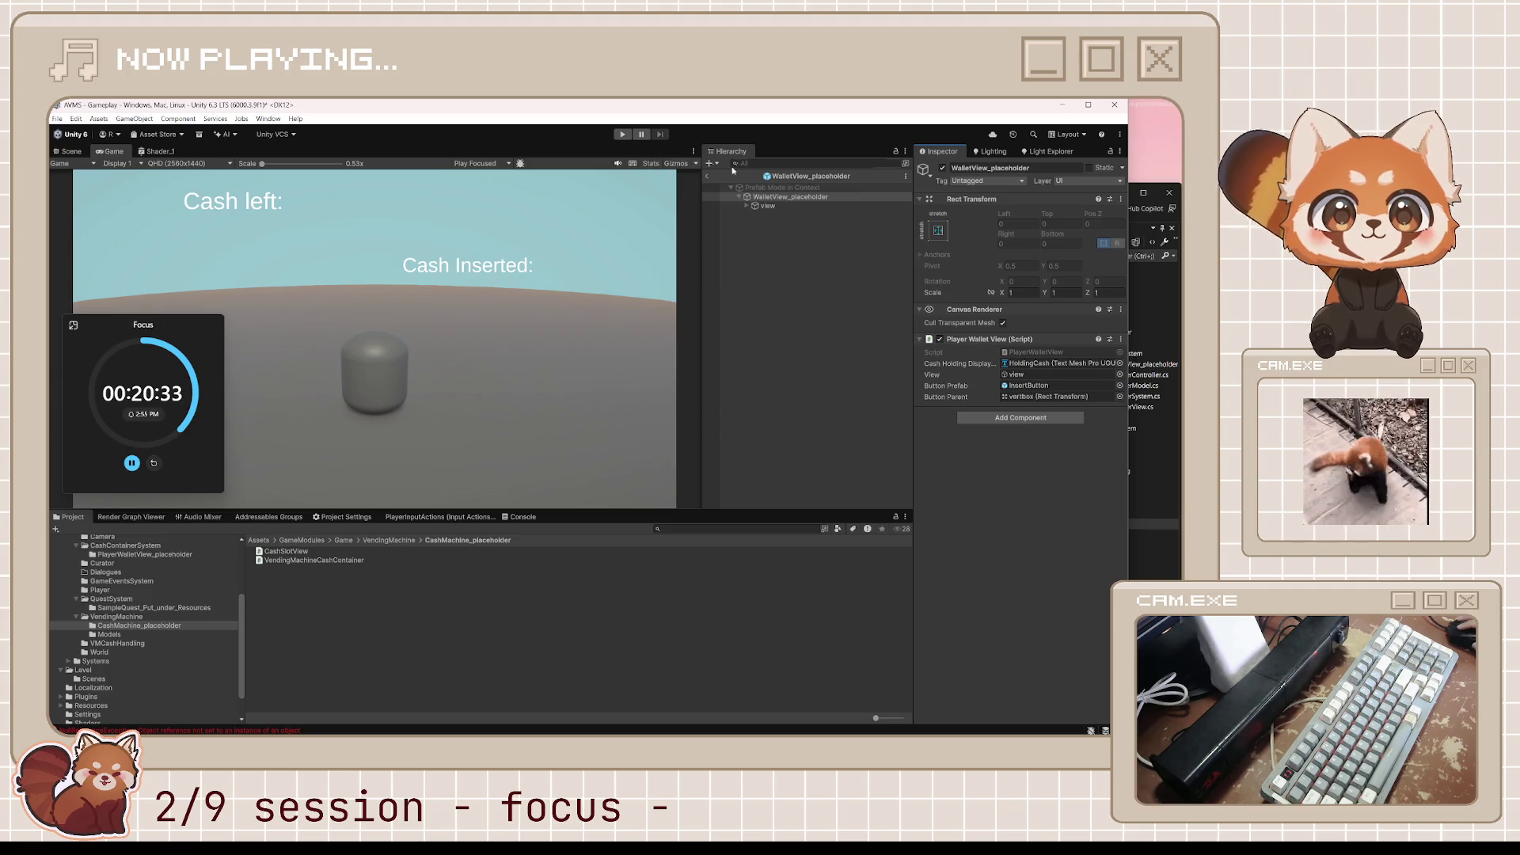
click(707, 175)
Assign Text (TMP) as the Cash Holding Display on UI_View's Cash Slot View.
click(806, 497)
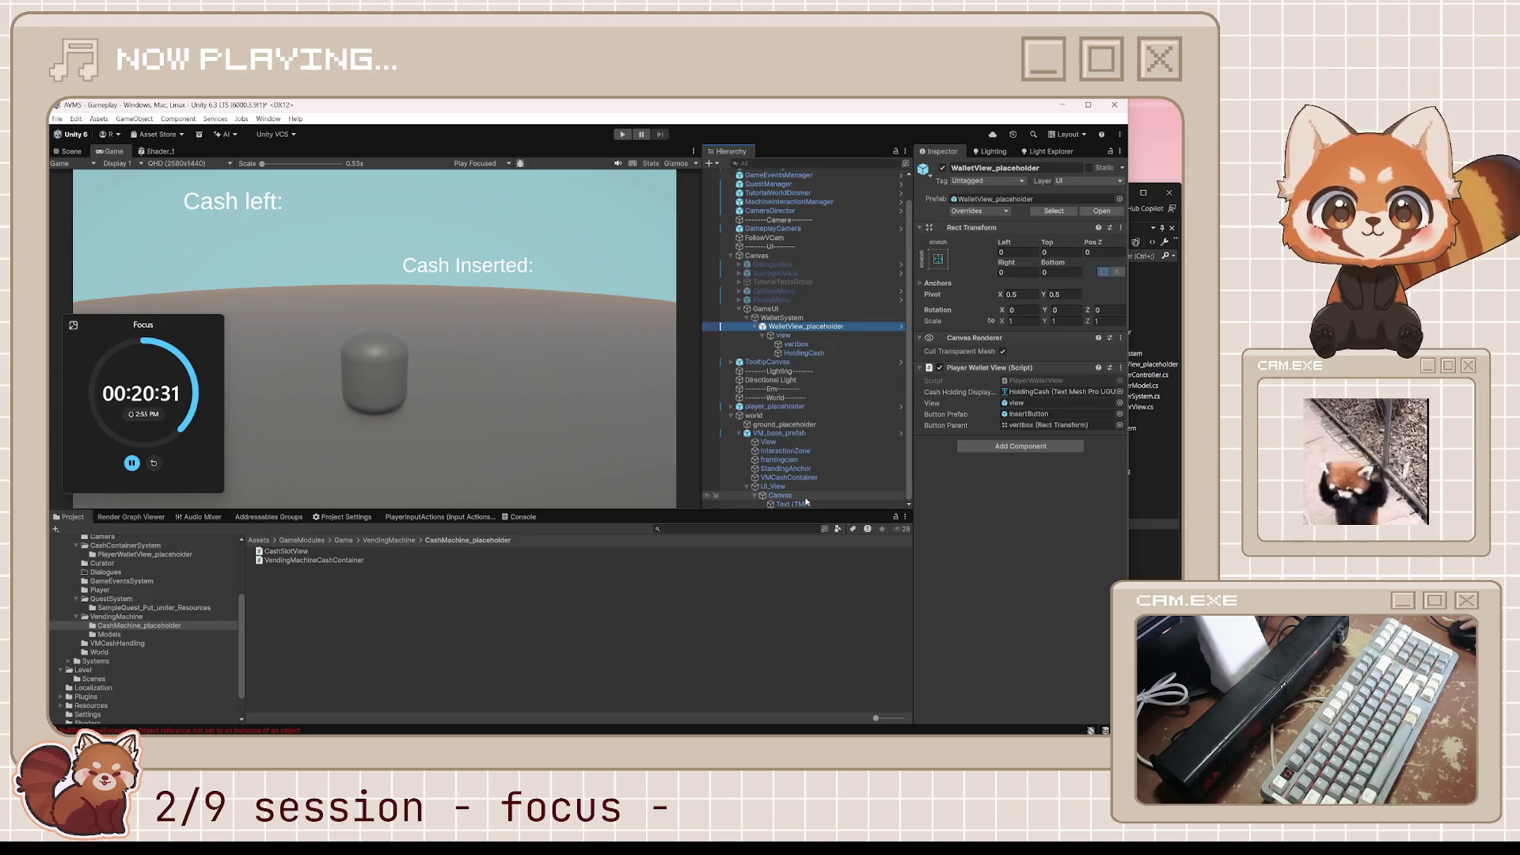
click(805, 504)
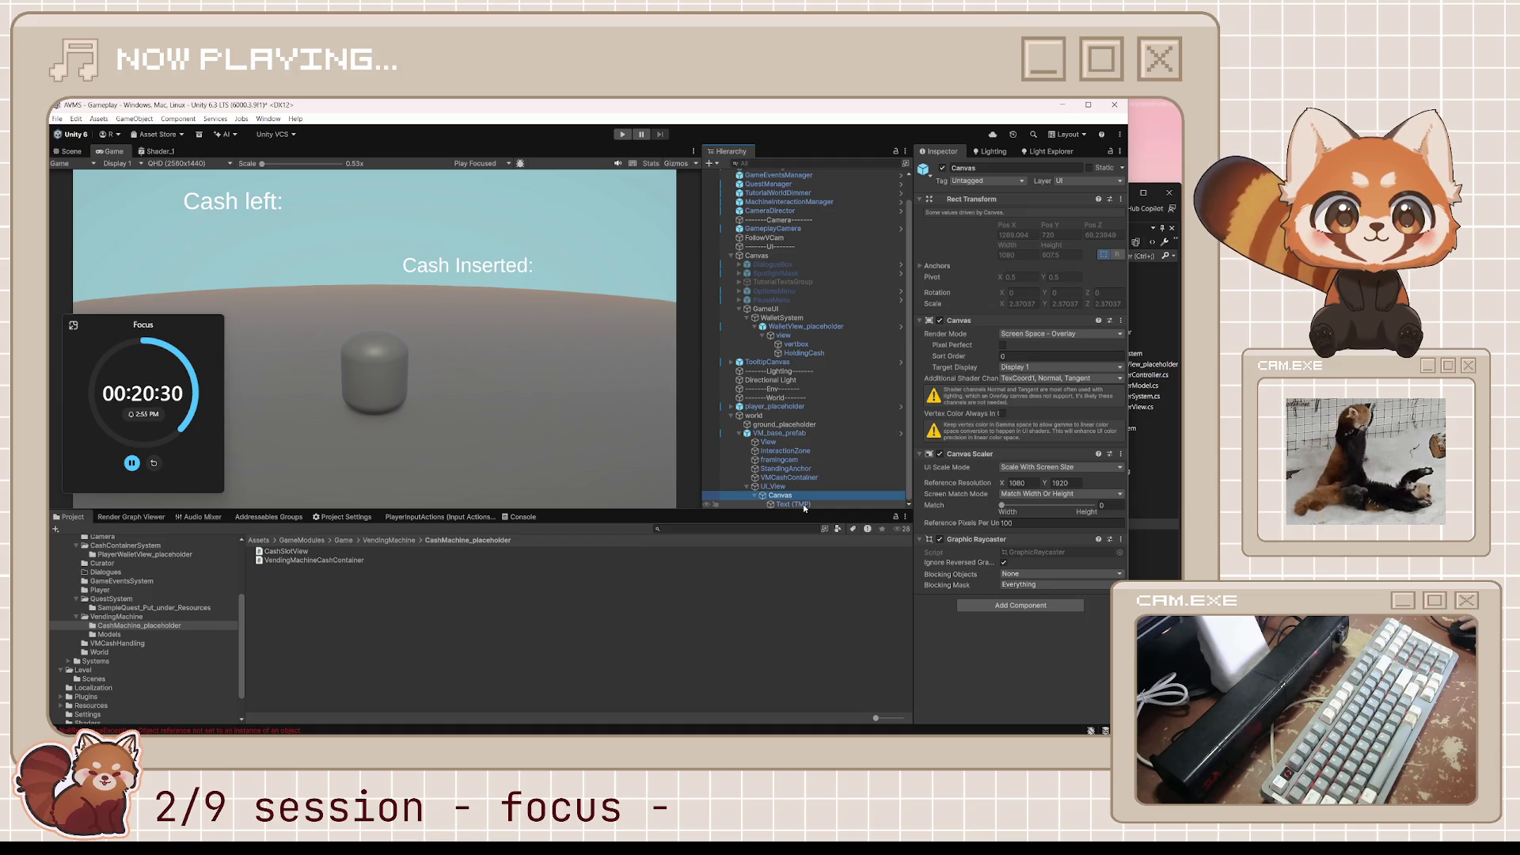
click(773, 486)
drag(791, 505, 1025, 277)
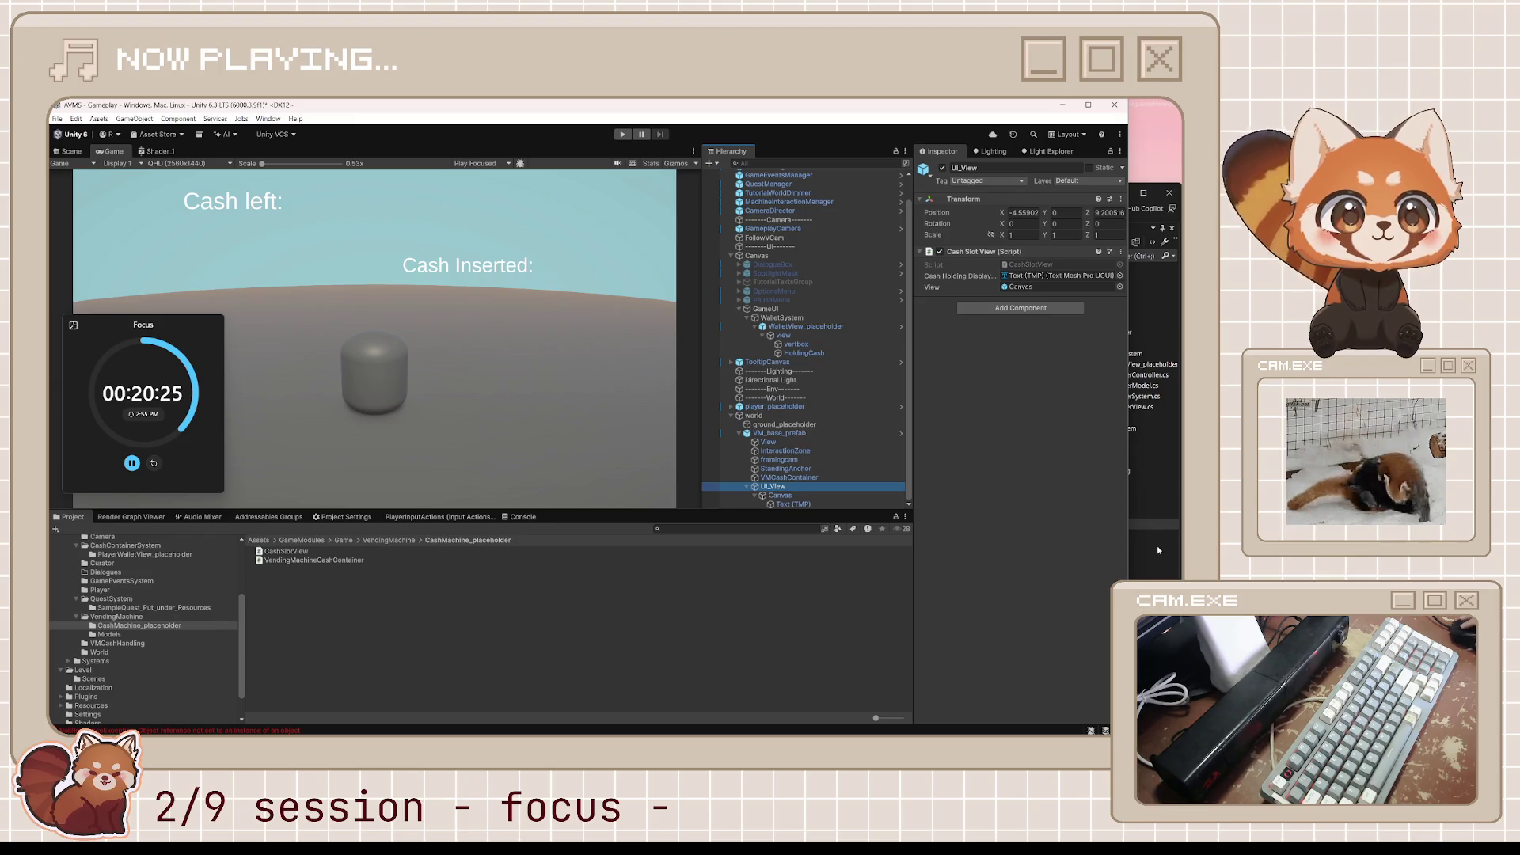
key(alt+Tab)
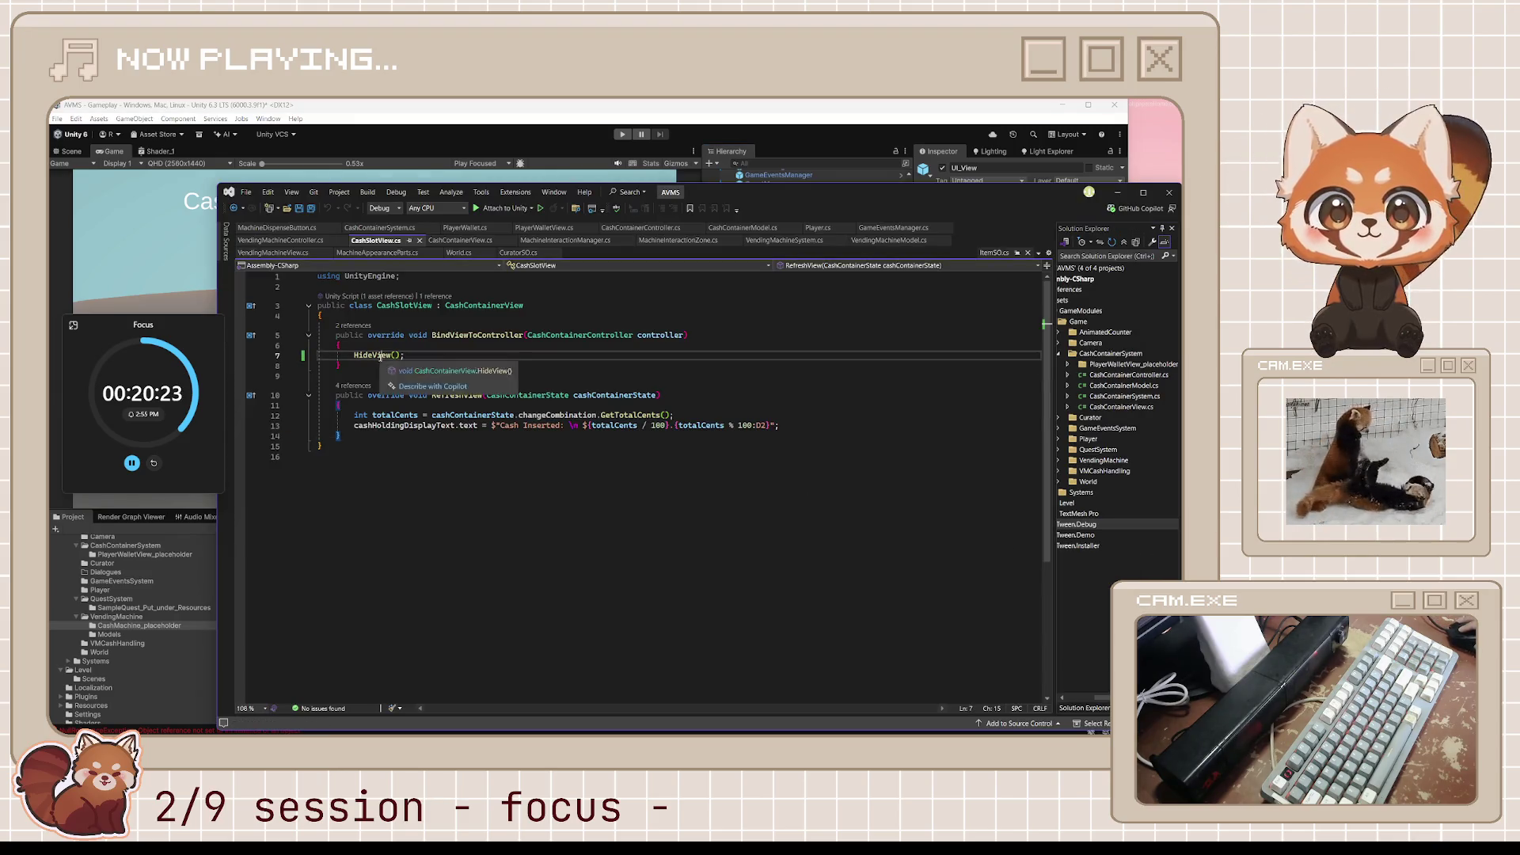
Check HideView's definition, then save CashSlotView.cs and return to Unity.
click(390, 356)
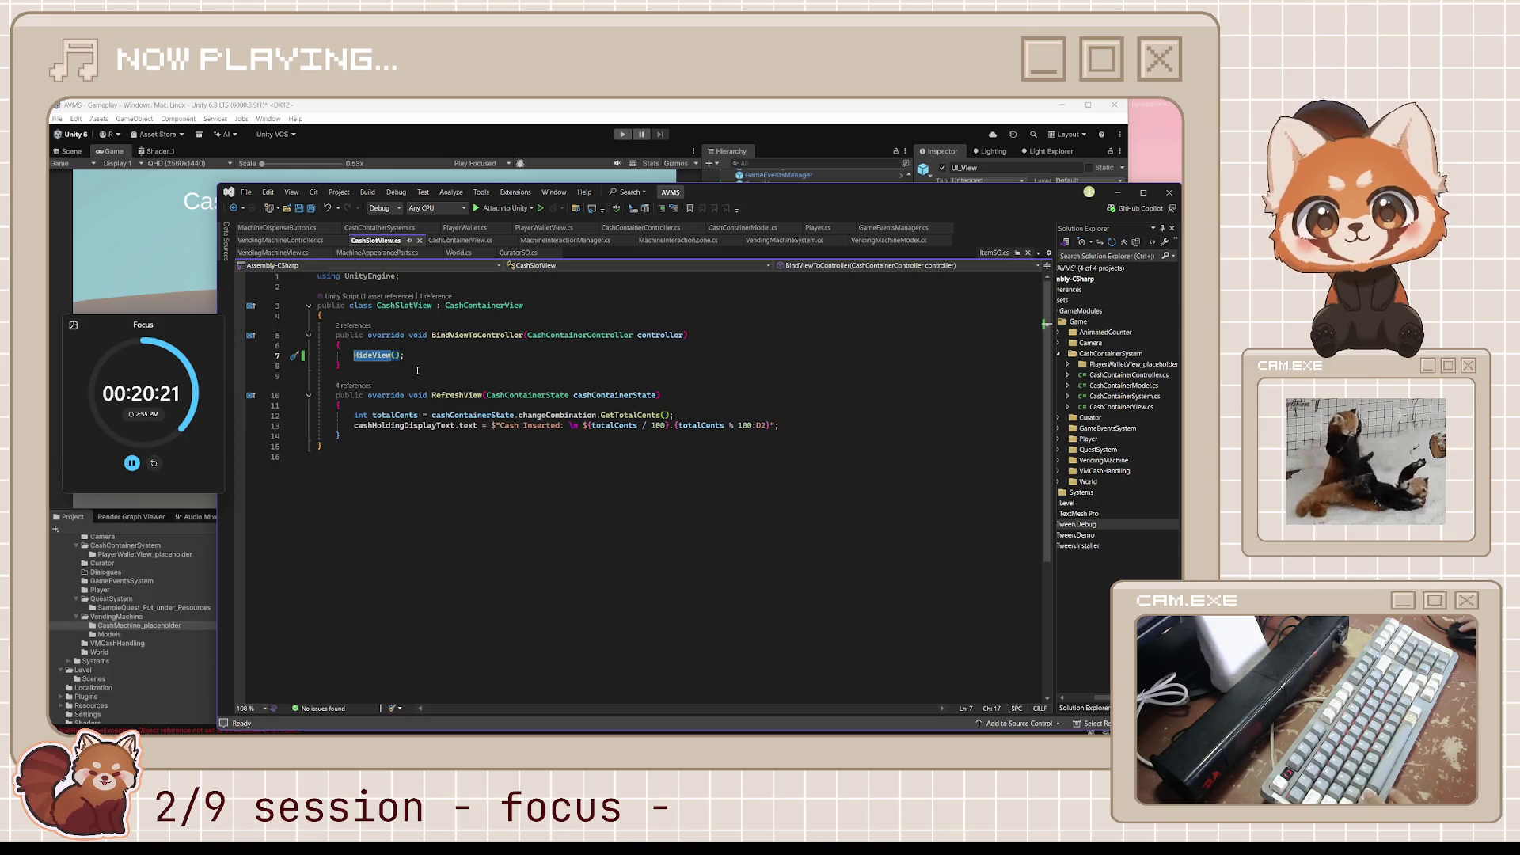
ctrl+click(372, 354)
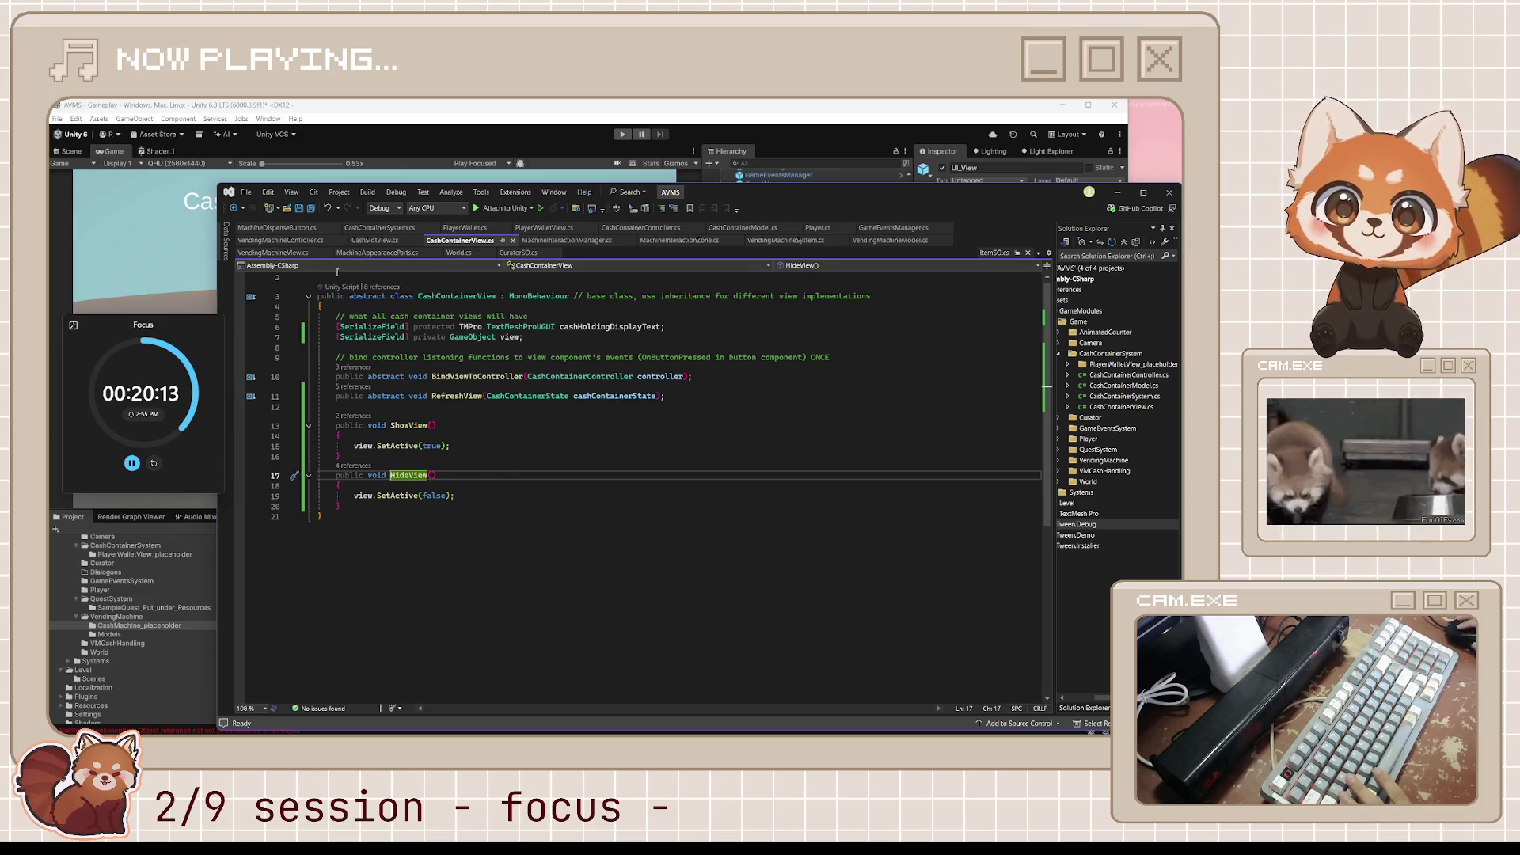
click(298, 230)
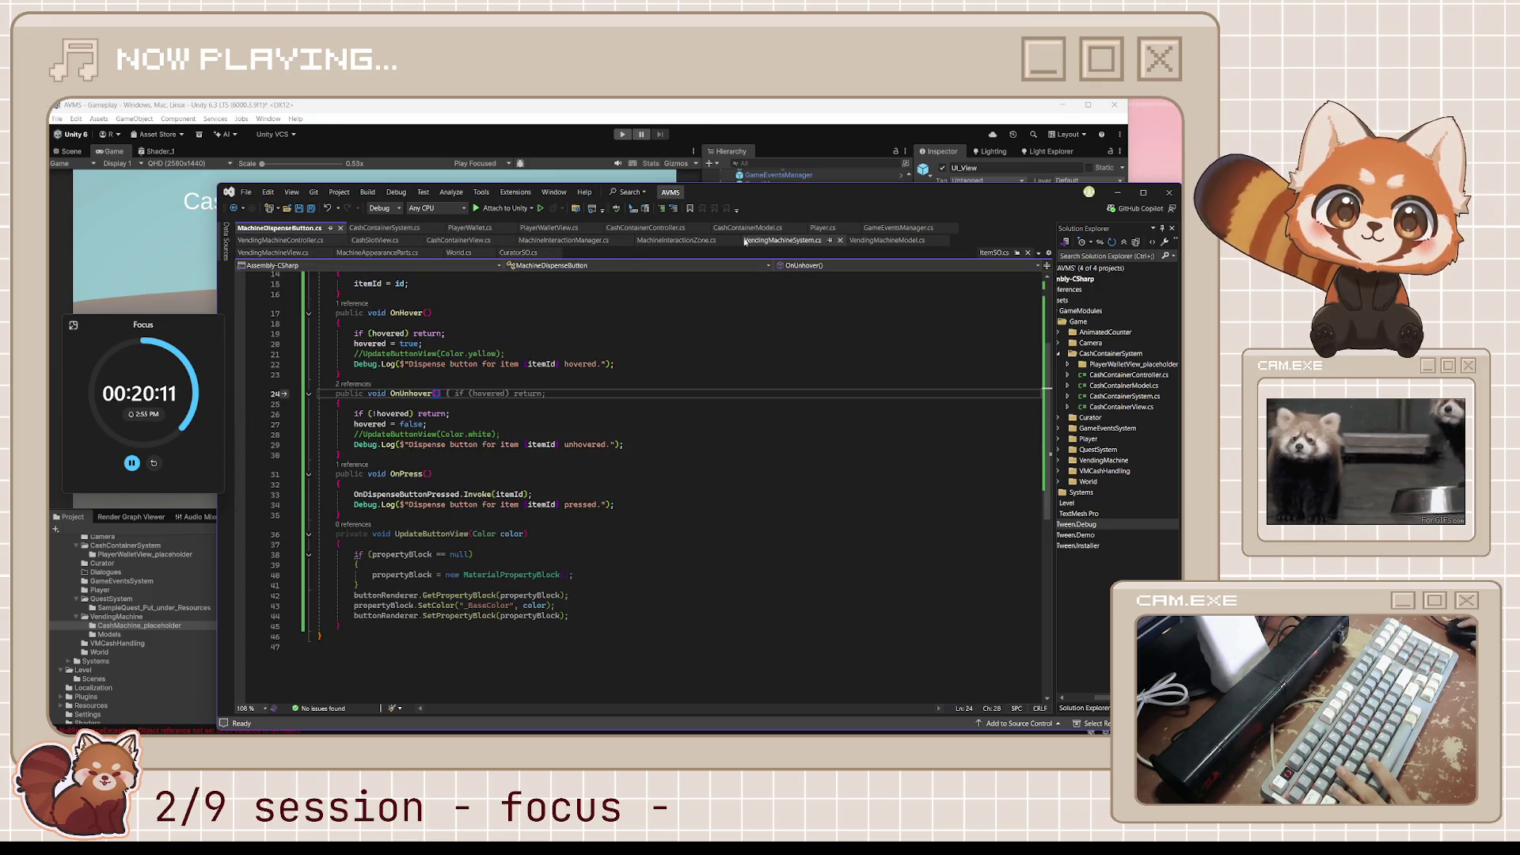
click(376, 240)
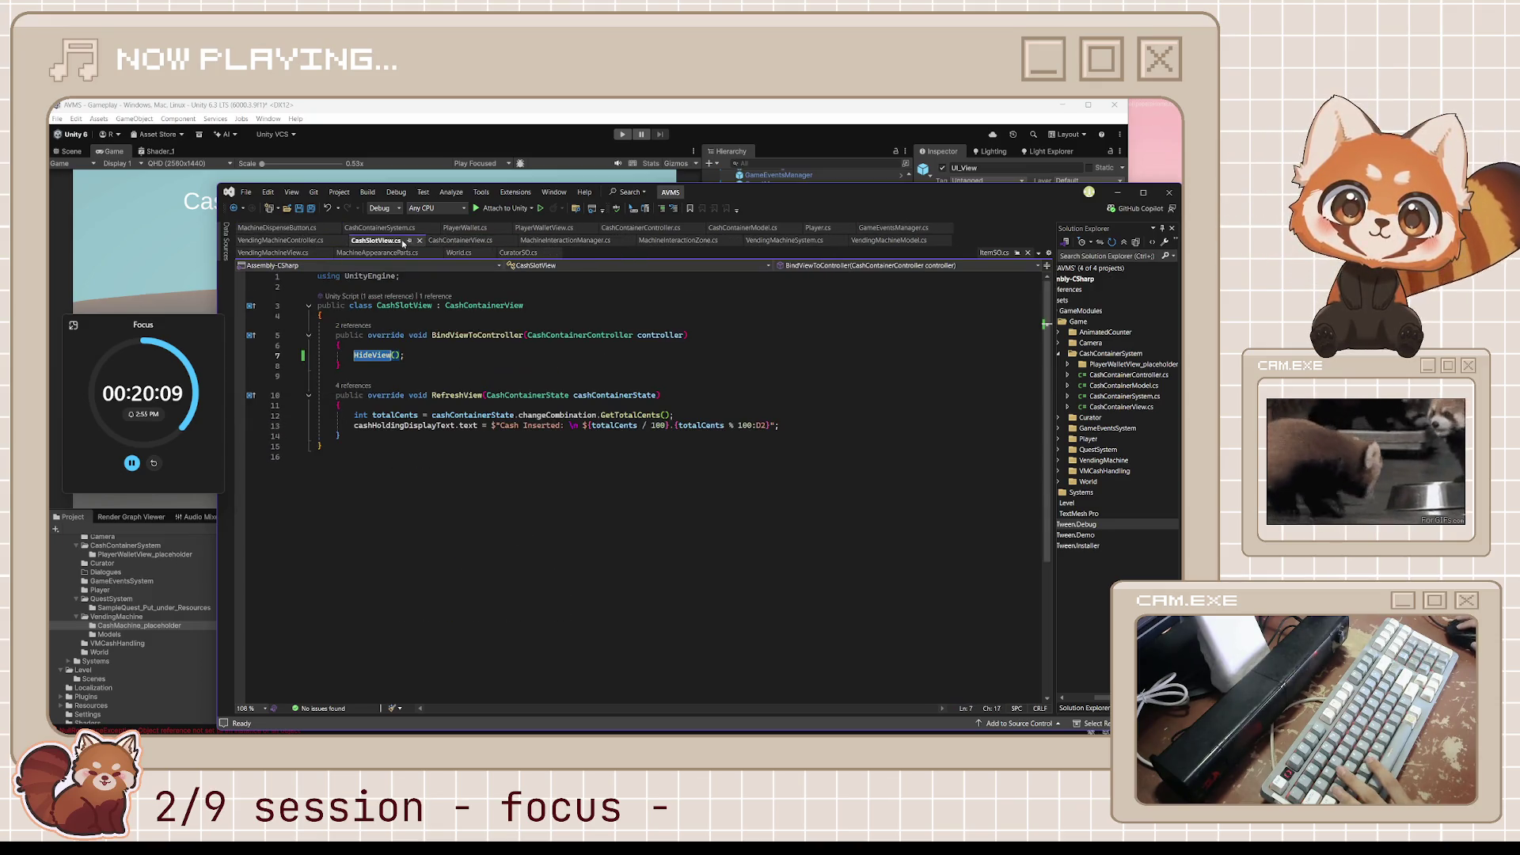
click(424, 355)
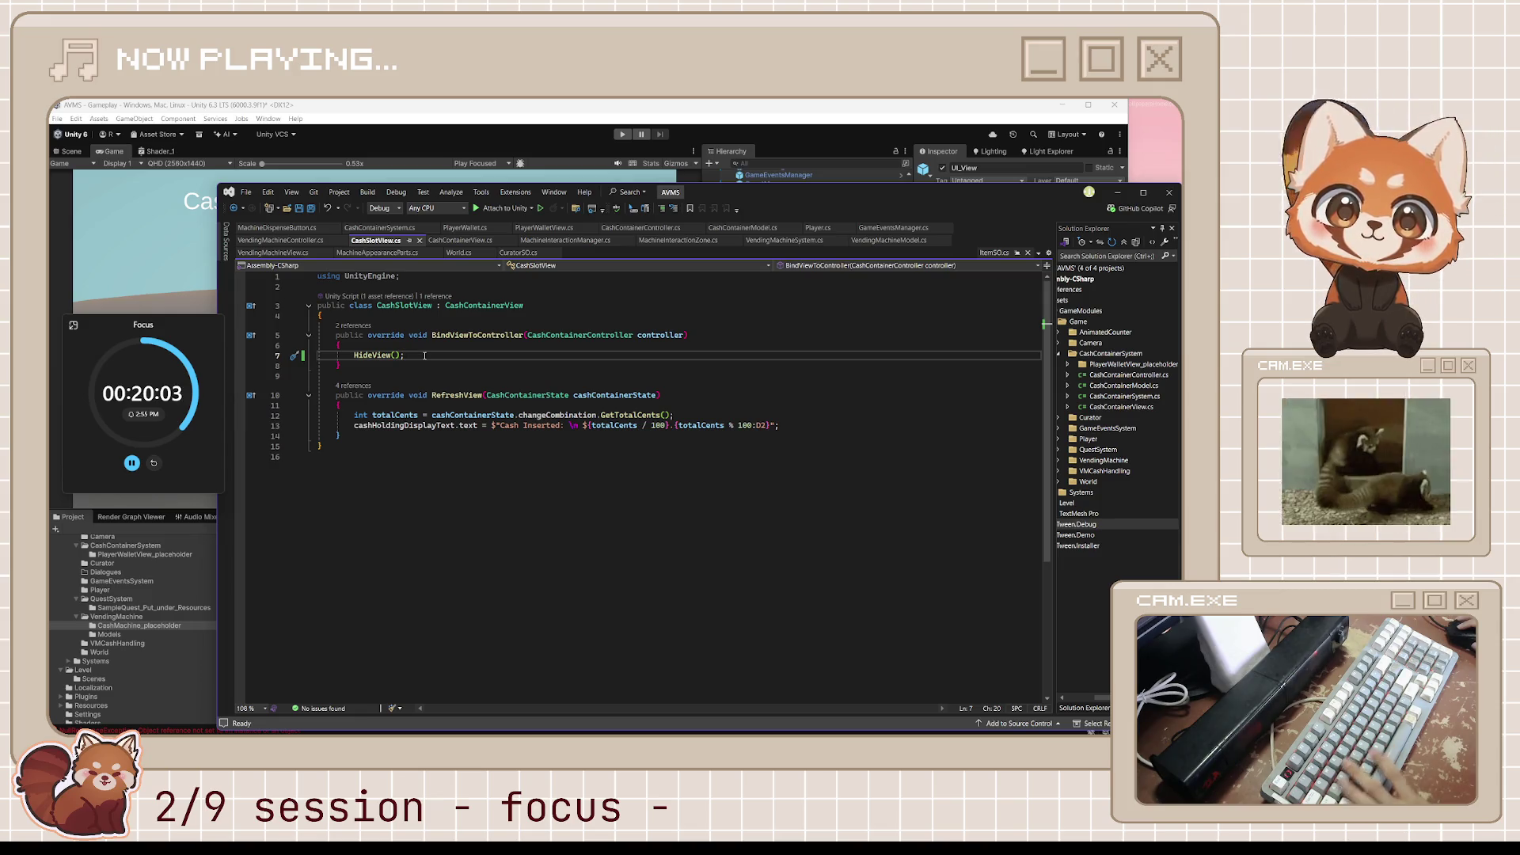
key(ctrl+s)
click(632, 115)
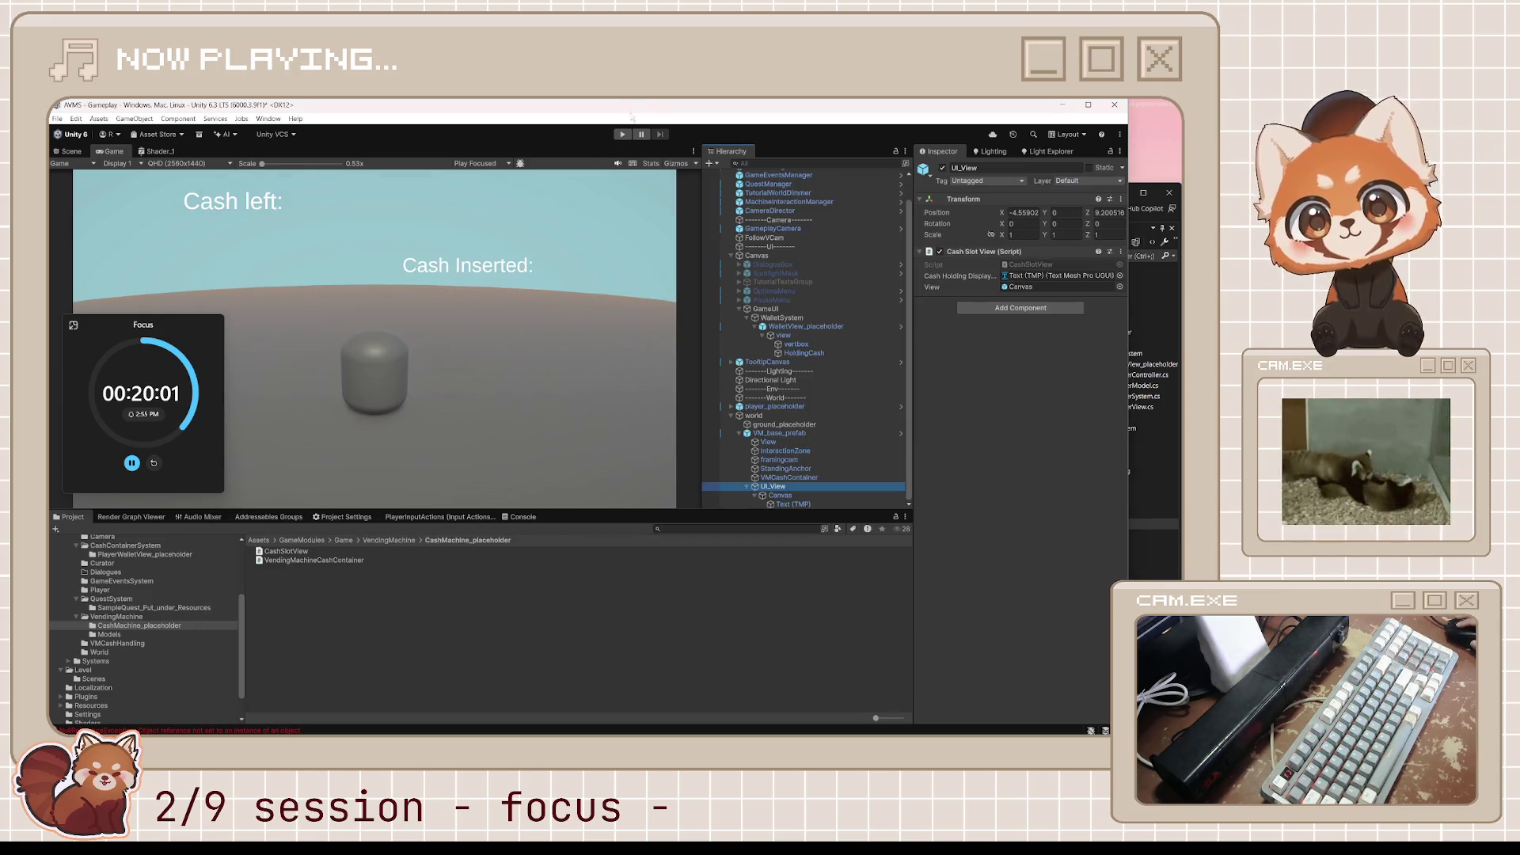
Start play mode, interact with the vending machine, and inspect the Canvas under UI_View.
click(631, 134)
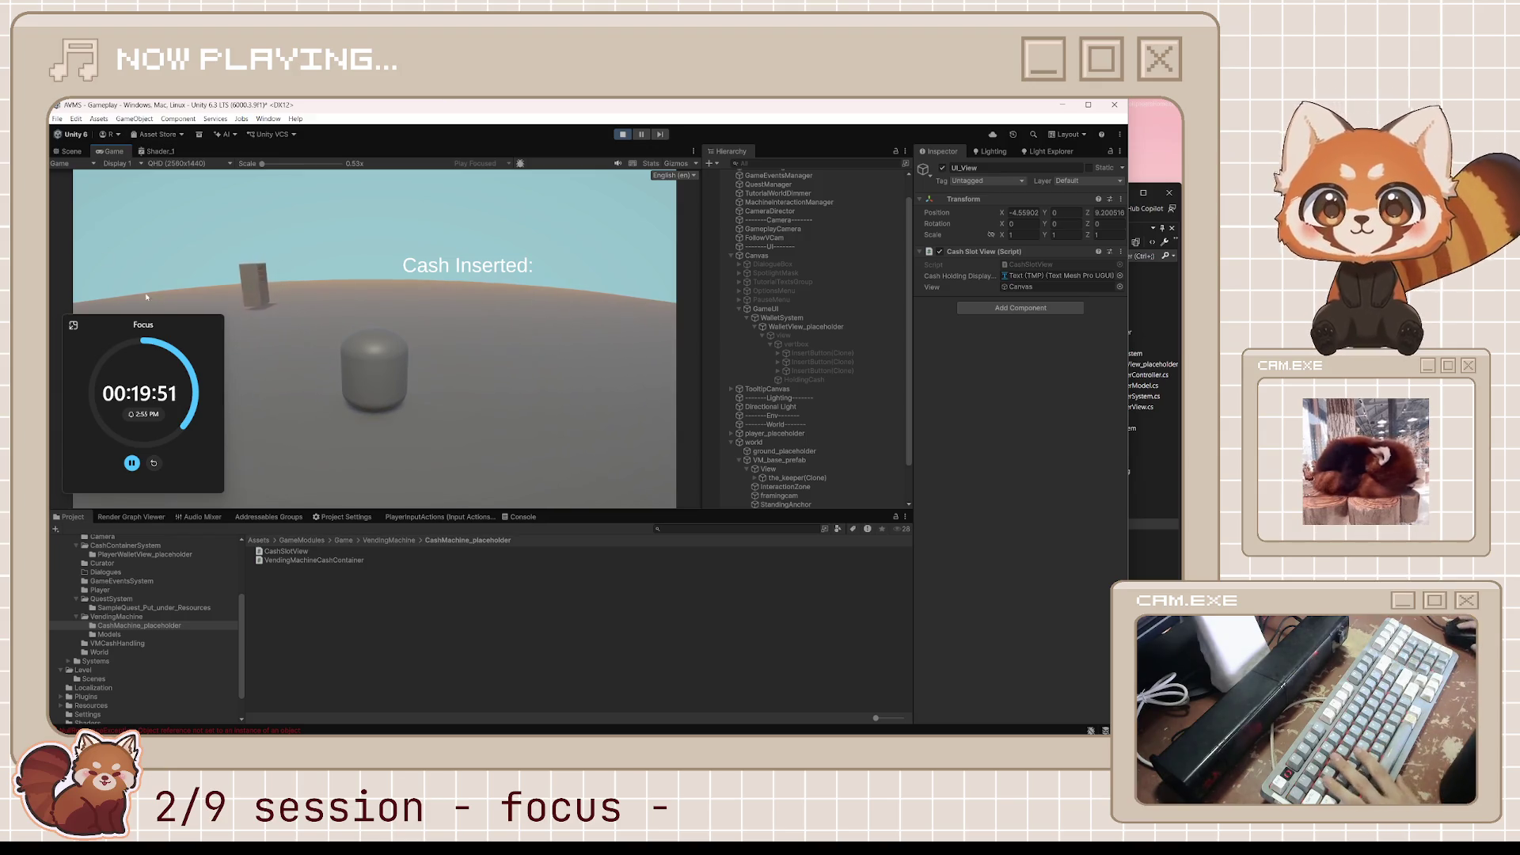
key(e)
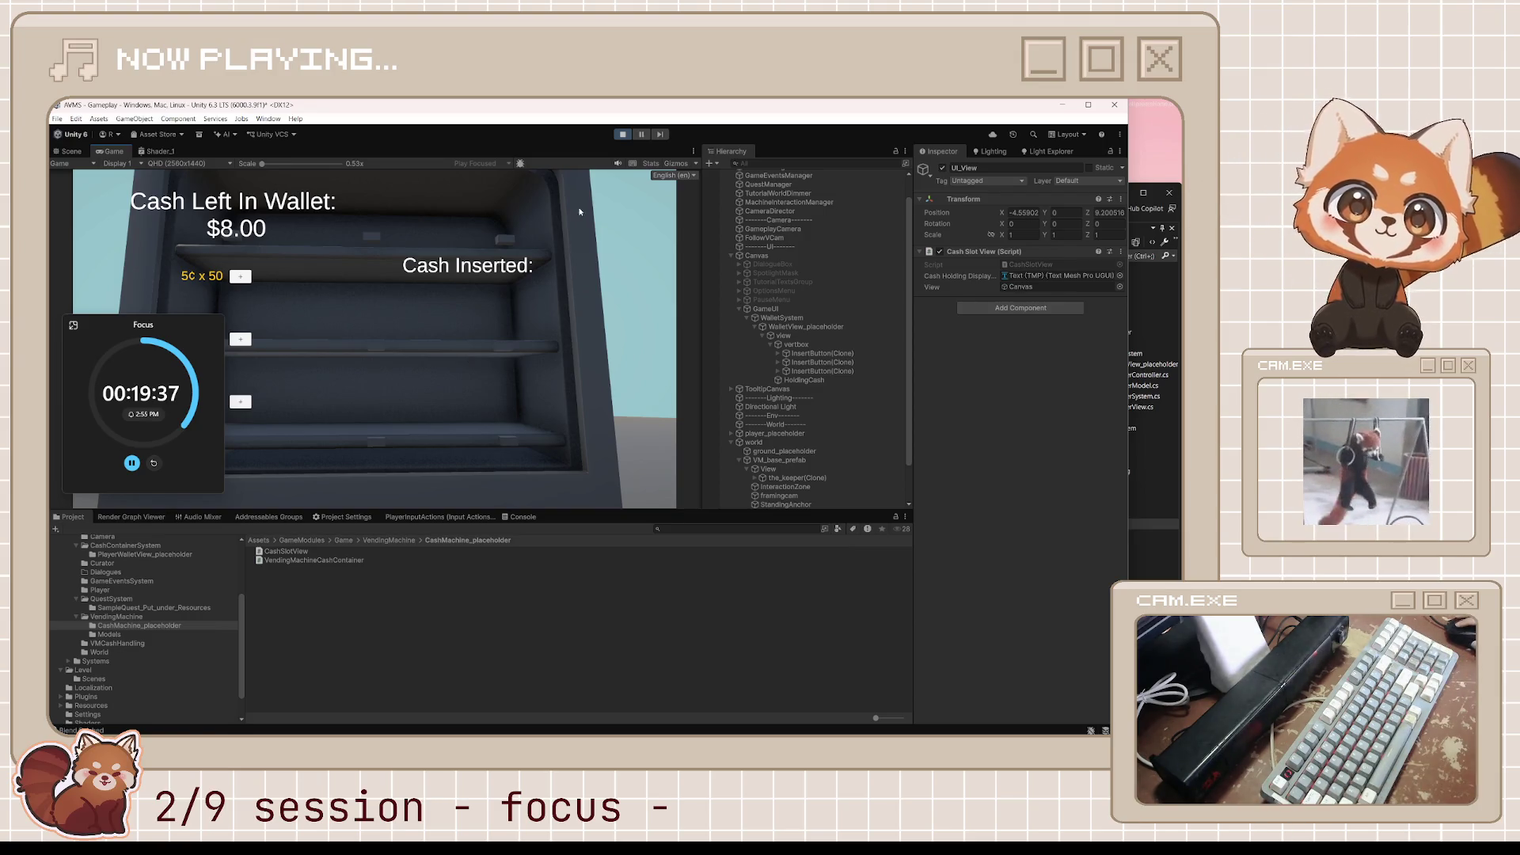
scroll(850, 372, down, 2)
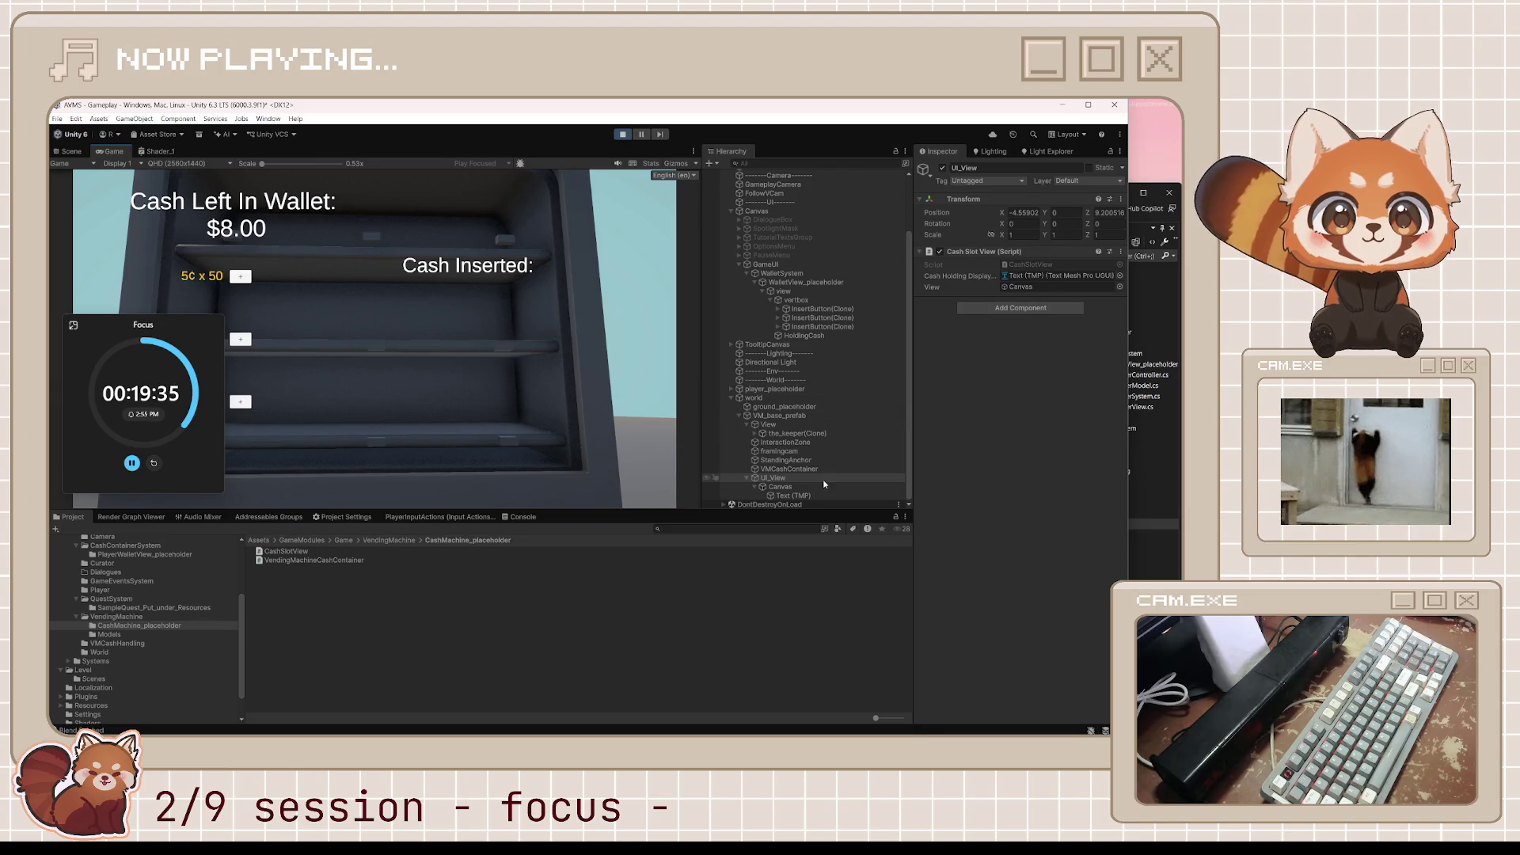
click(790, 487)
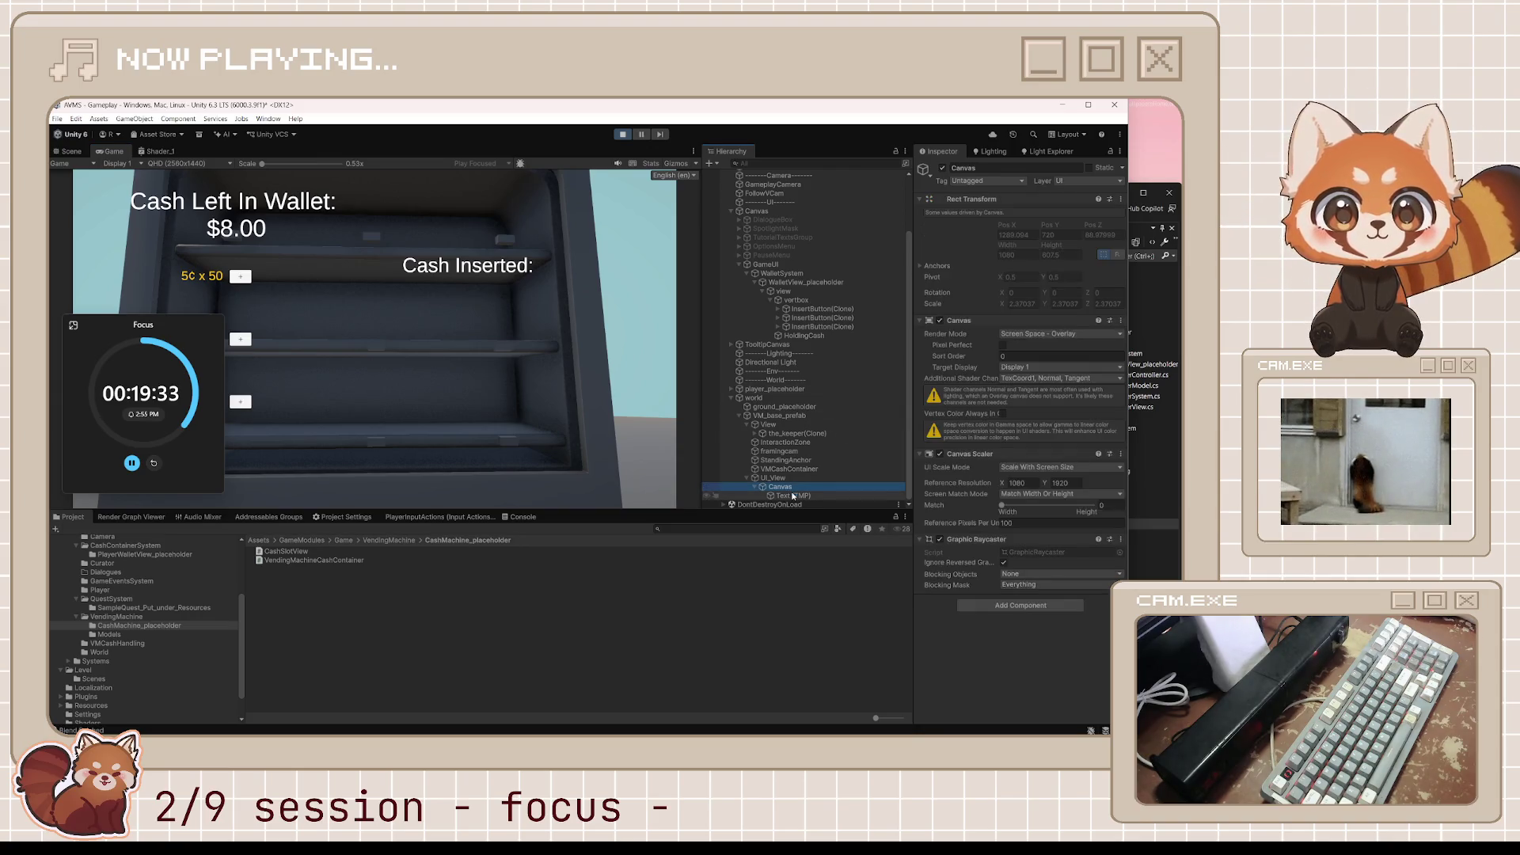
click(936, 169)
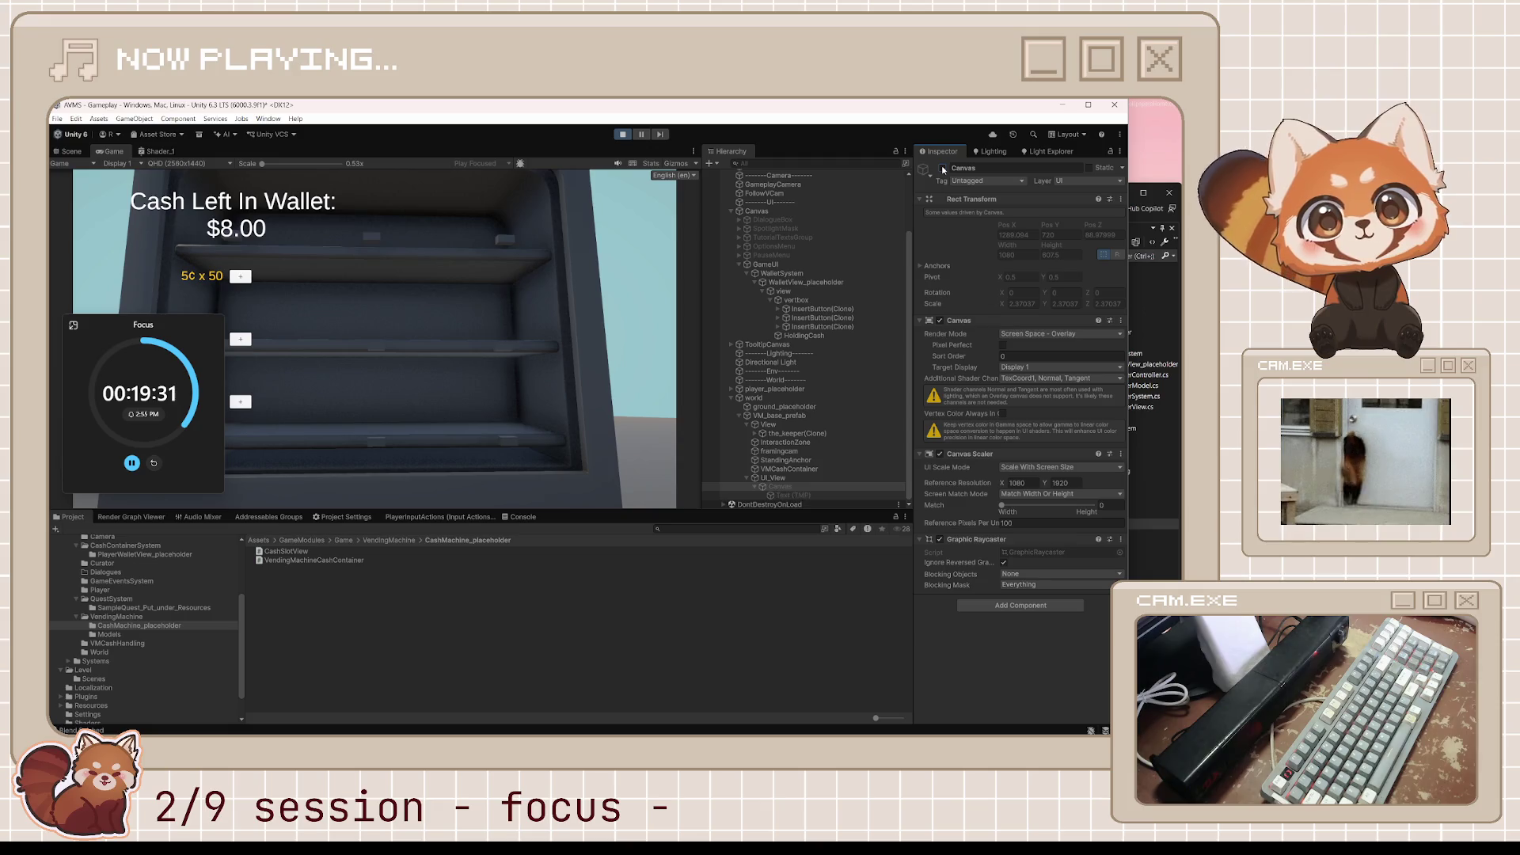
Trace UI_View's Cash Slot View reference to the Canvas, then stop the game.
click(821, 479)
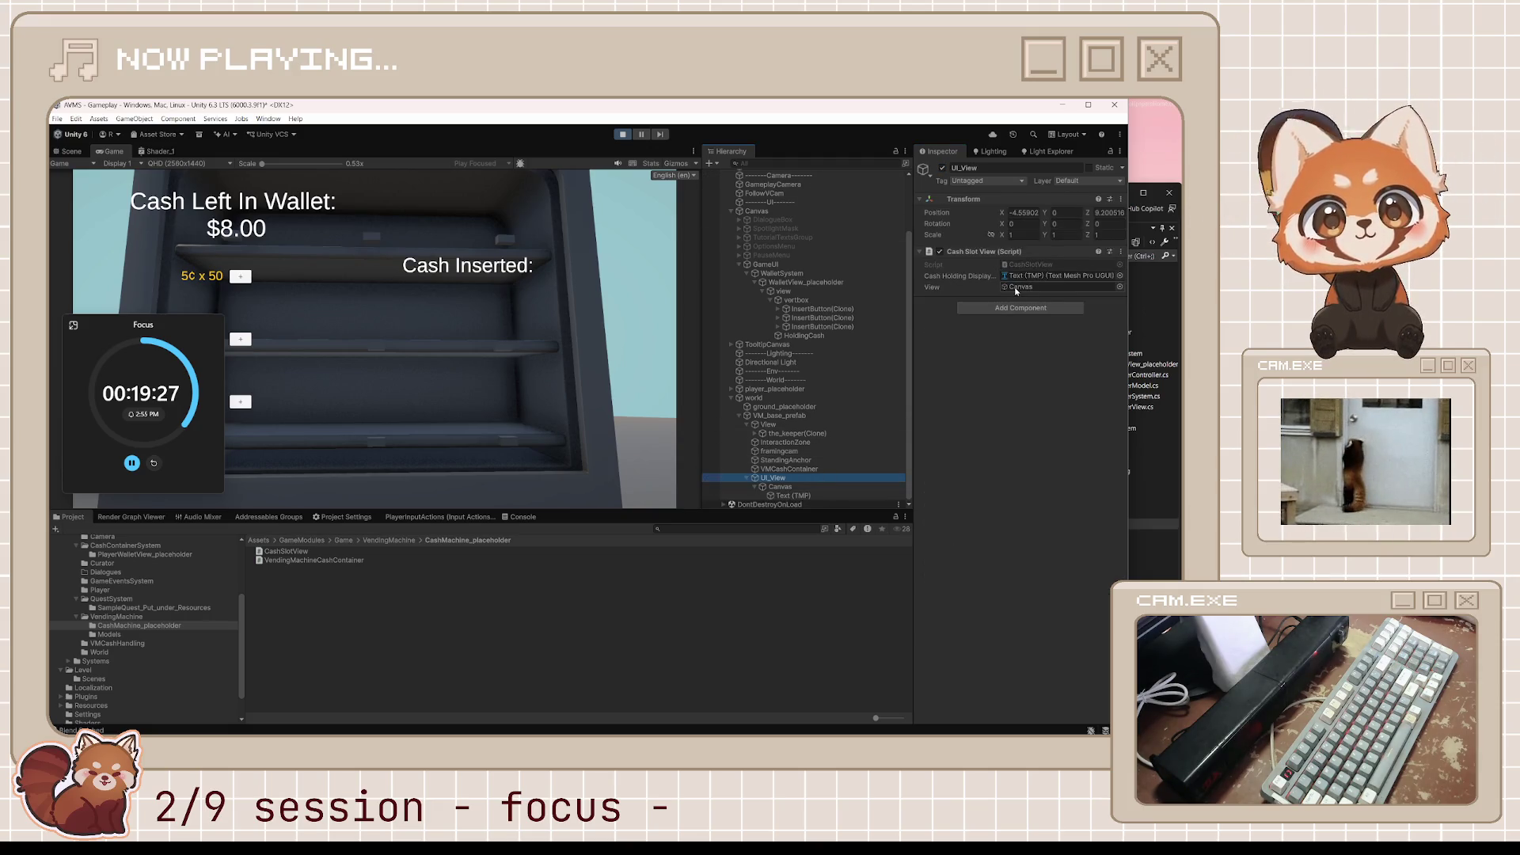
click(1014, 286)
click(784, 487)
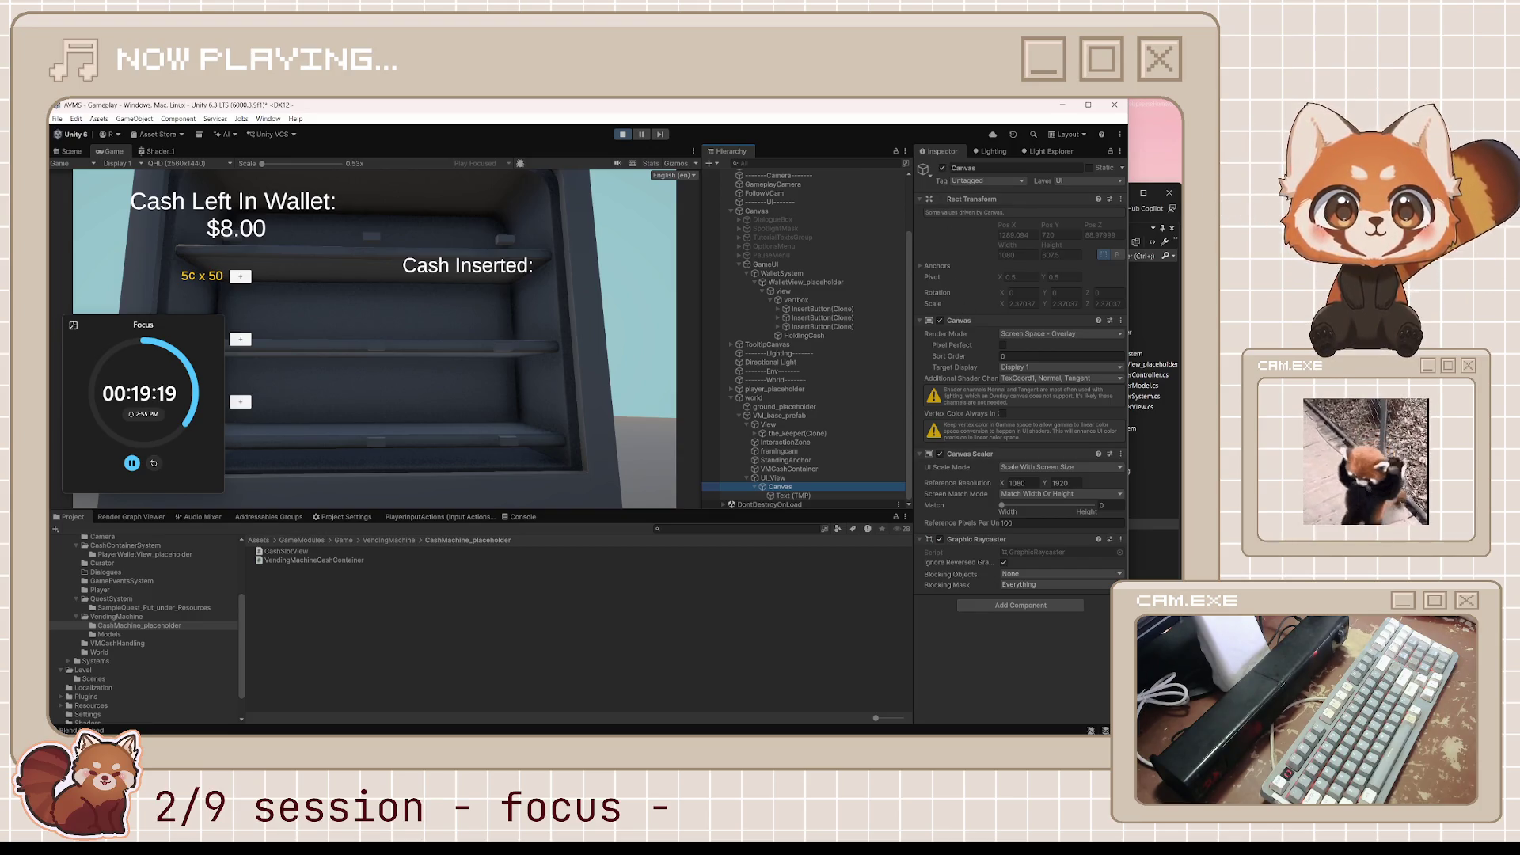
click(622, 134)
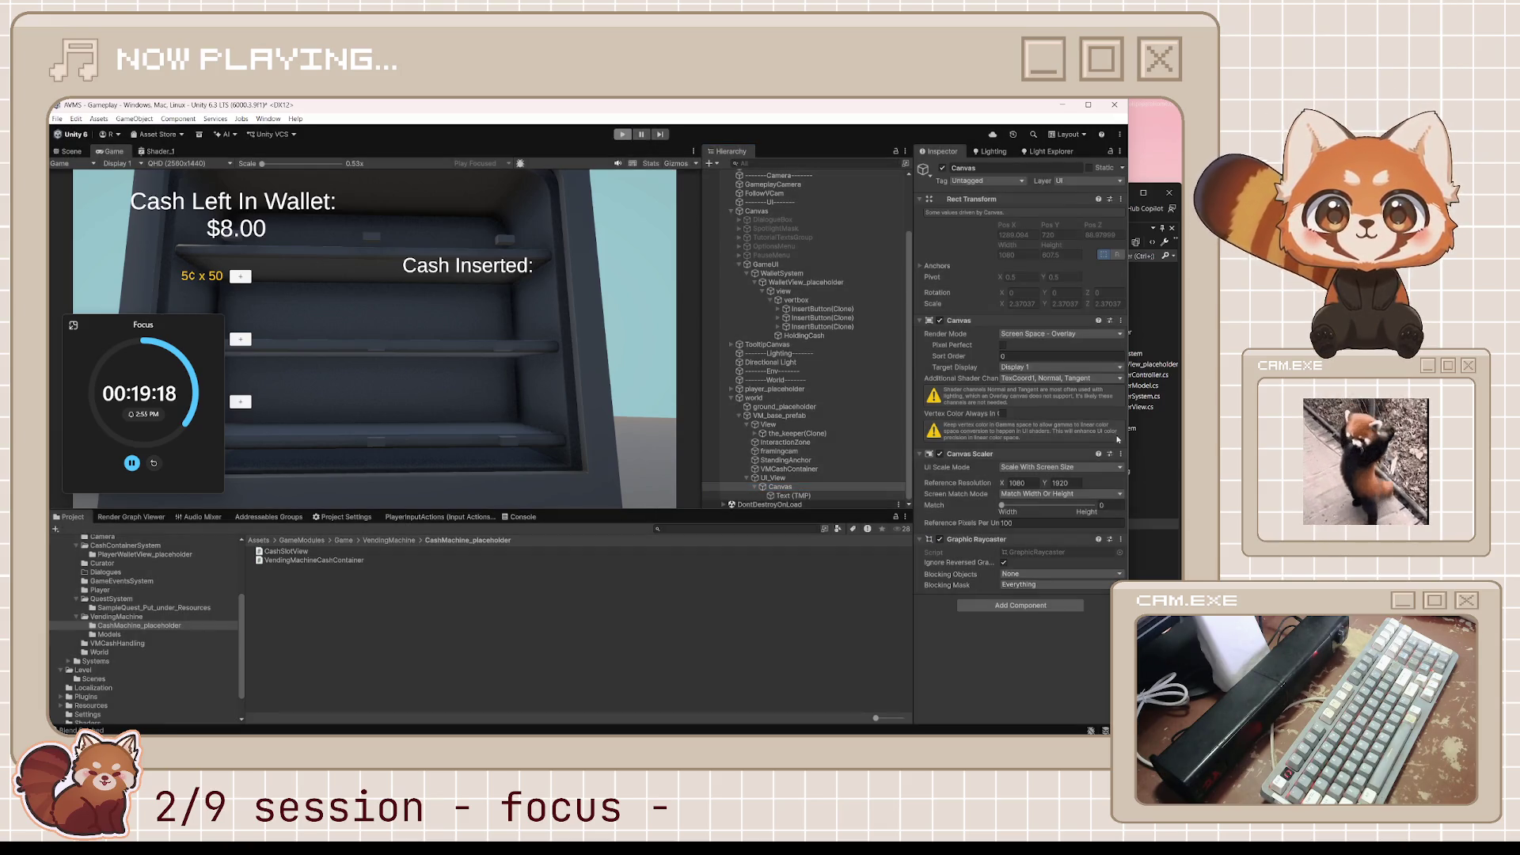
key(alt+Tab)
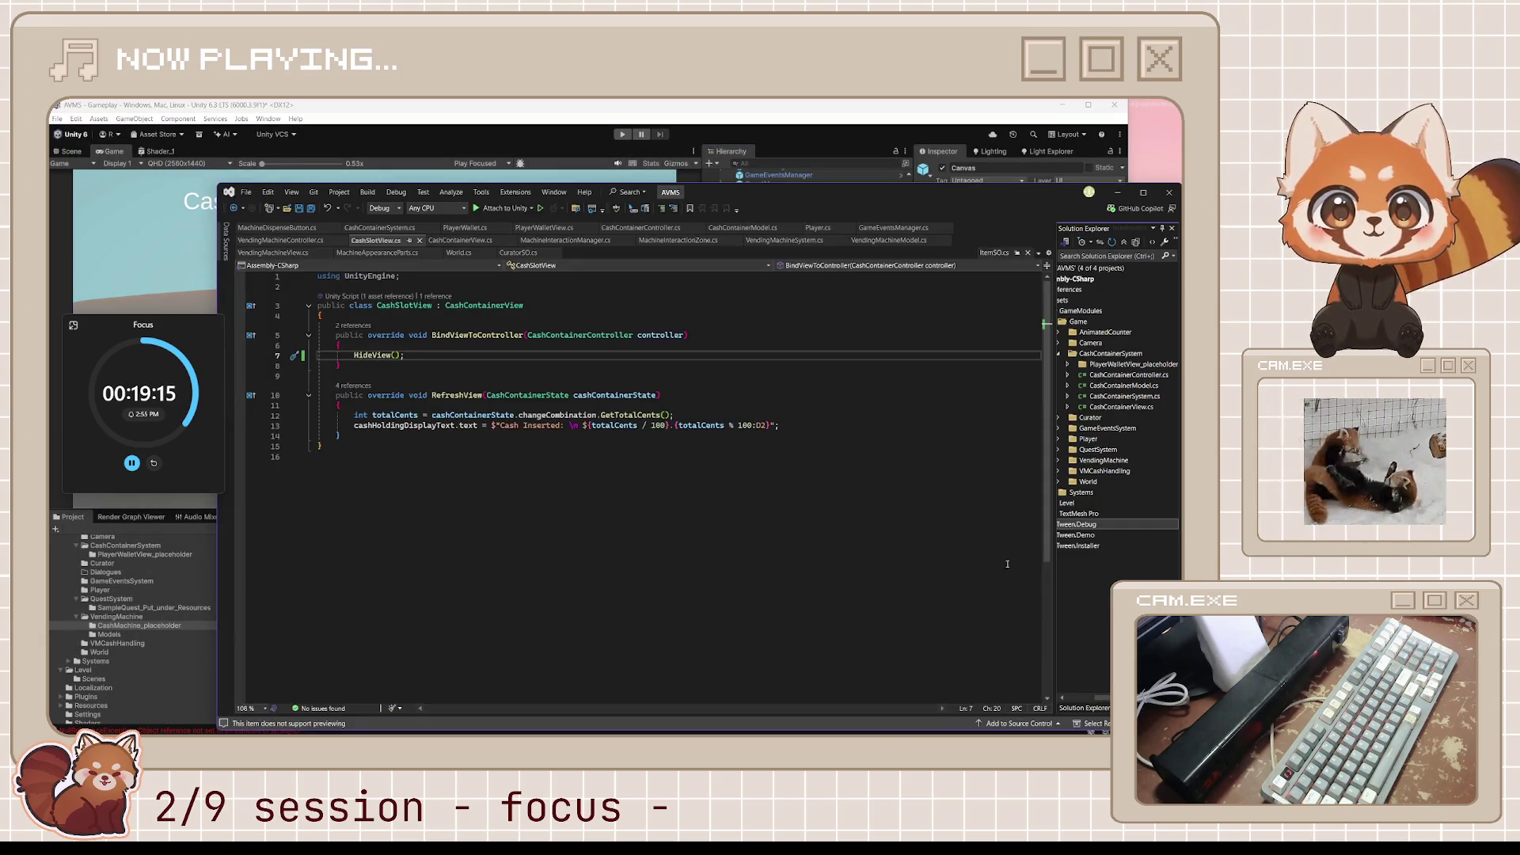
Review the RefreshView method's total-cents line and Cash Inserted formatting.
click(644, 414)
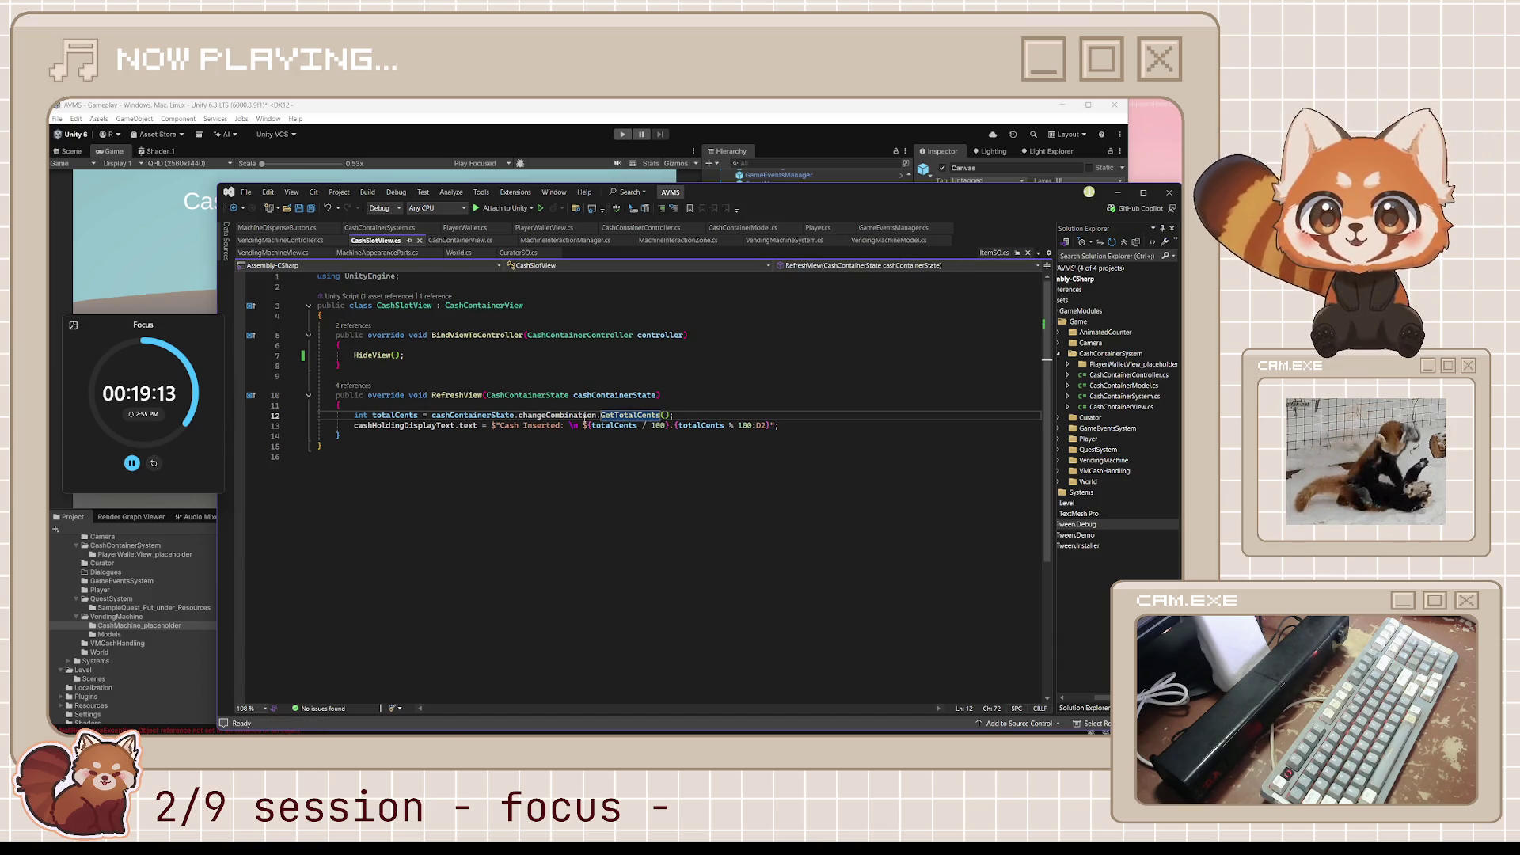
click(409, 358)
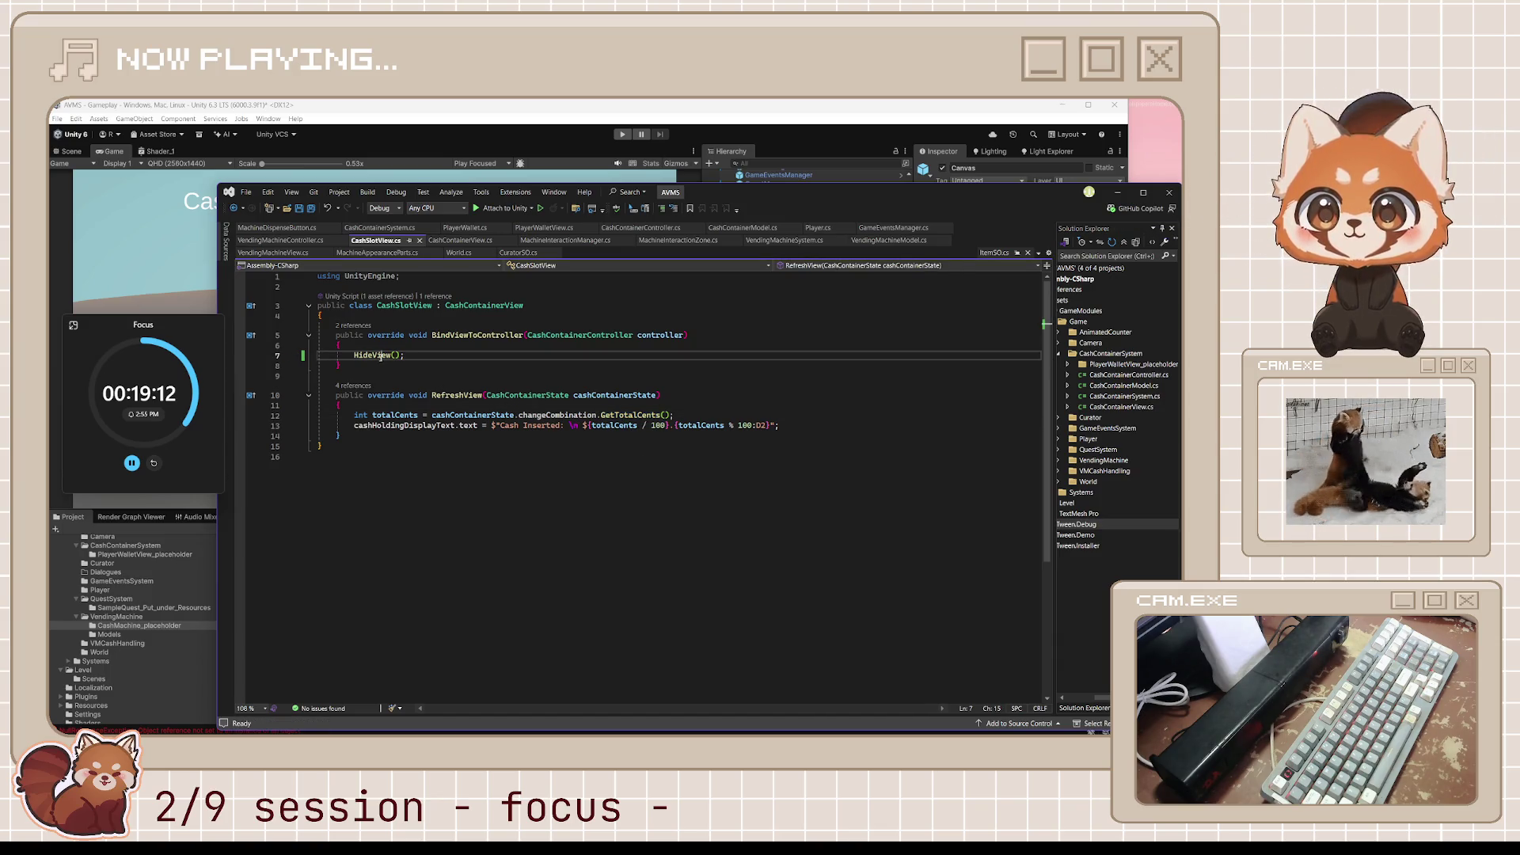
click(455, 395)
click(473, 415)
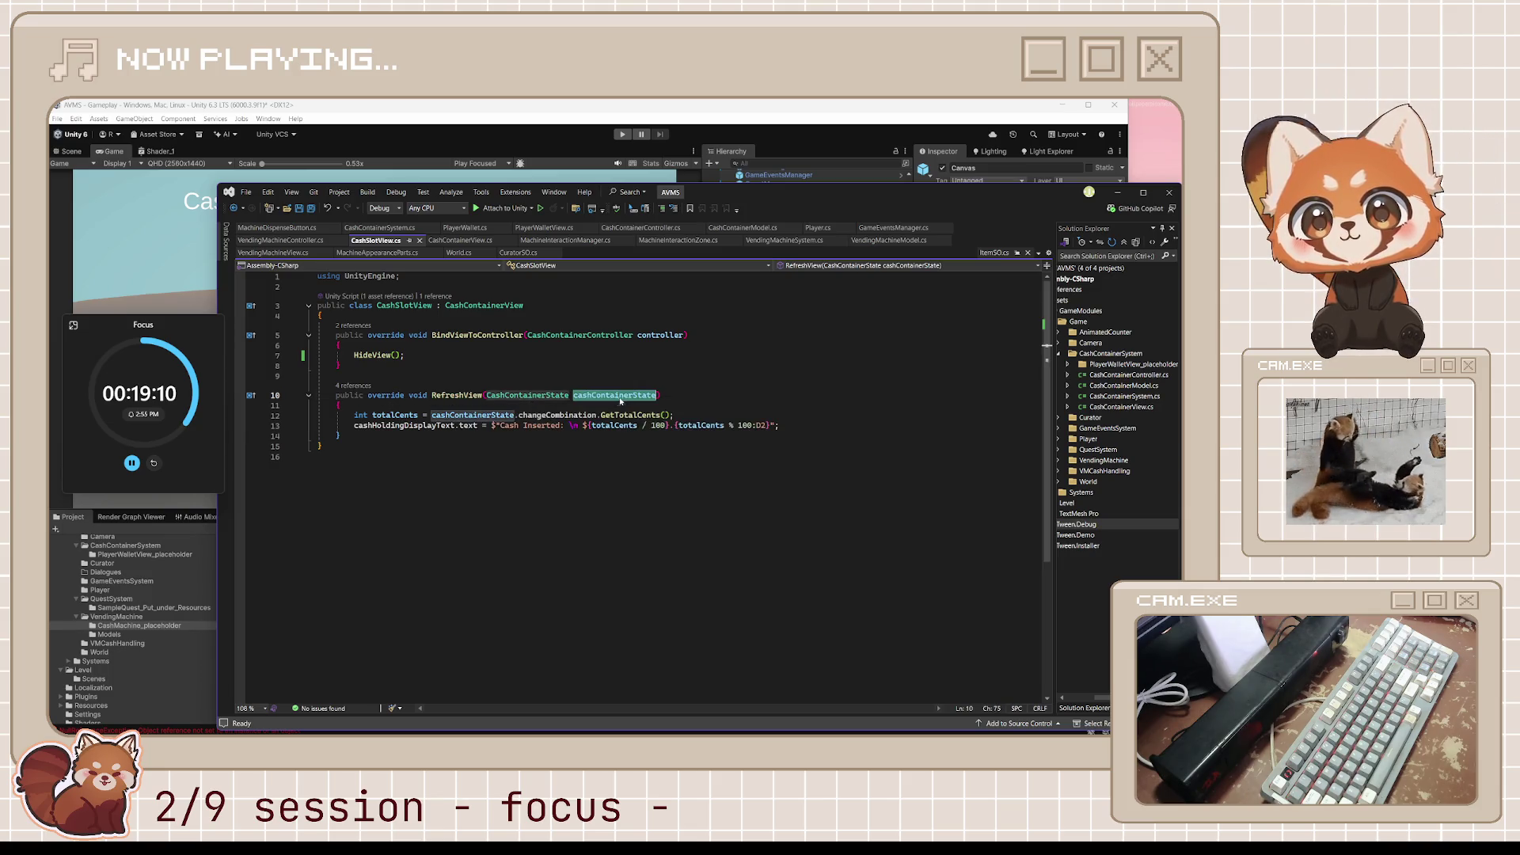
double_click(558, 415)
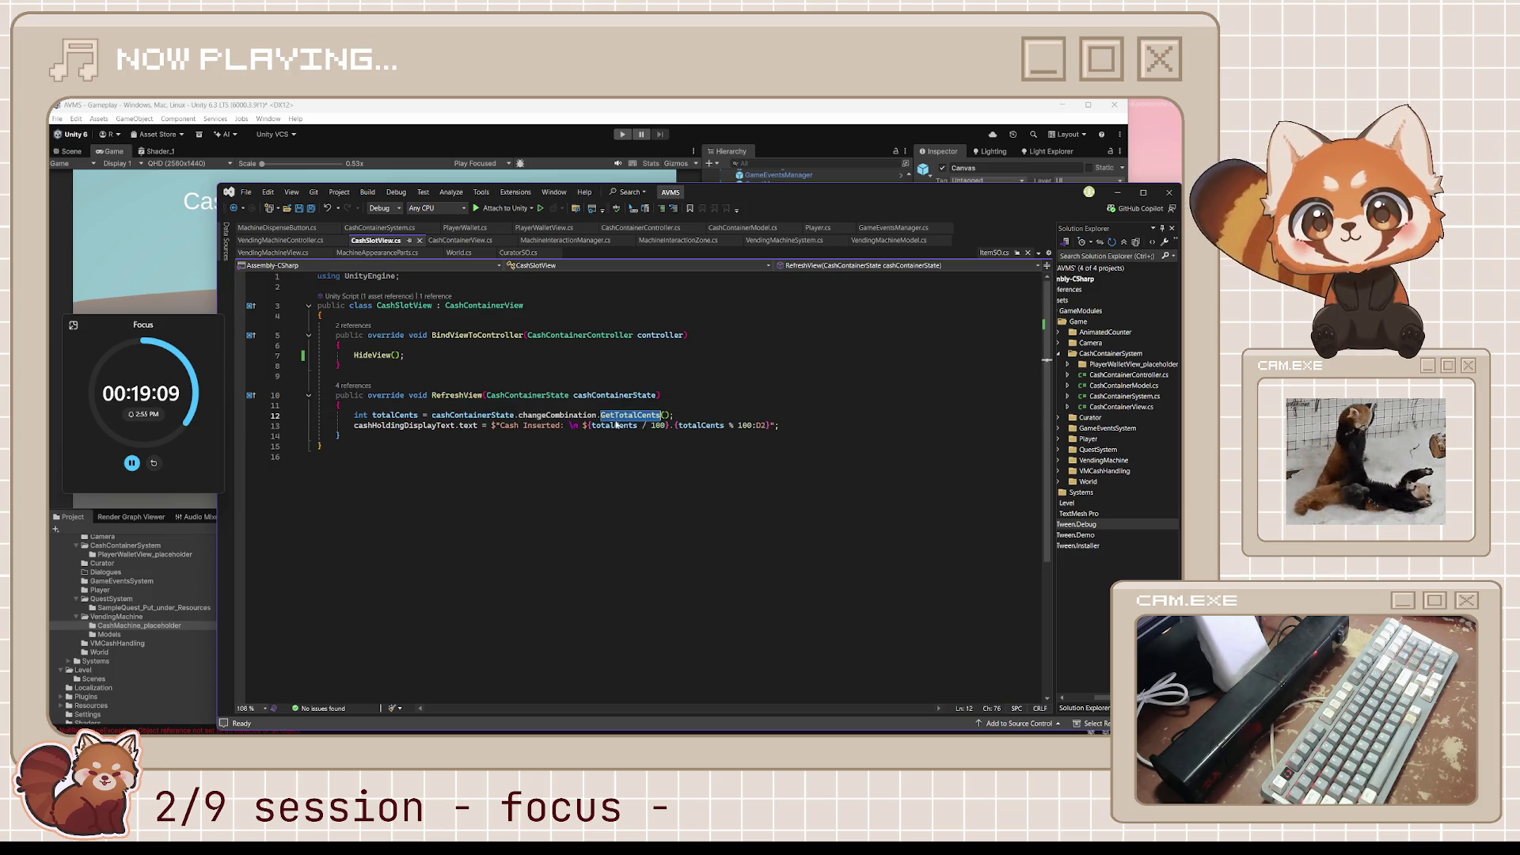
double_click(511, 426)
click(613, 425)
click(661, 425)
double_click(658, 425)
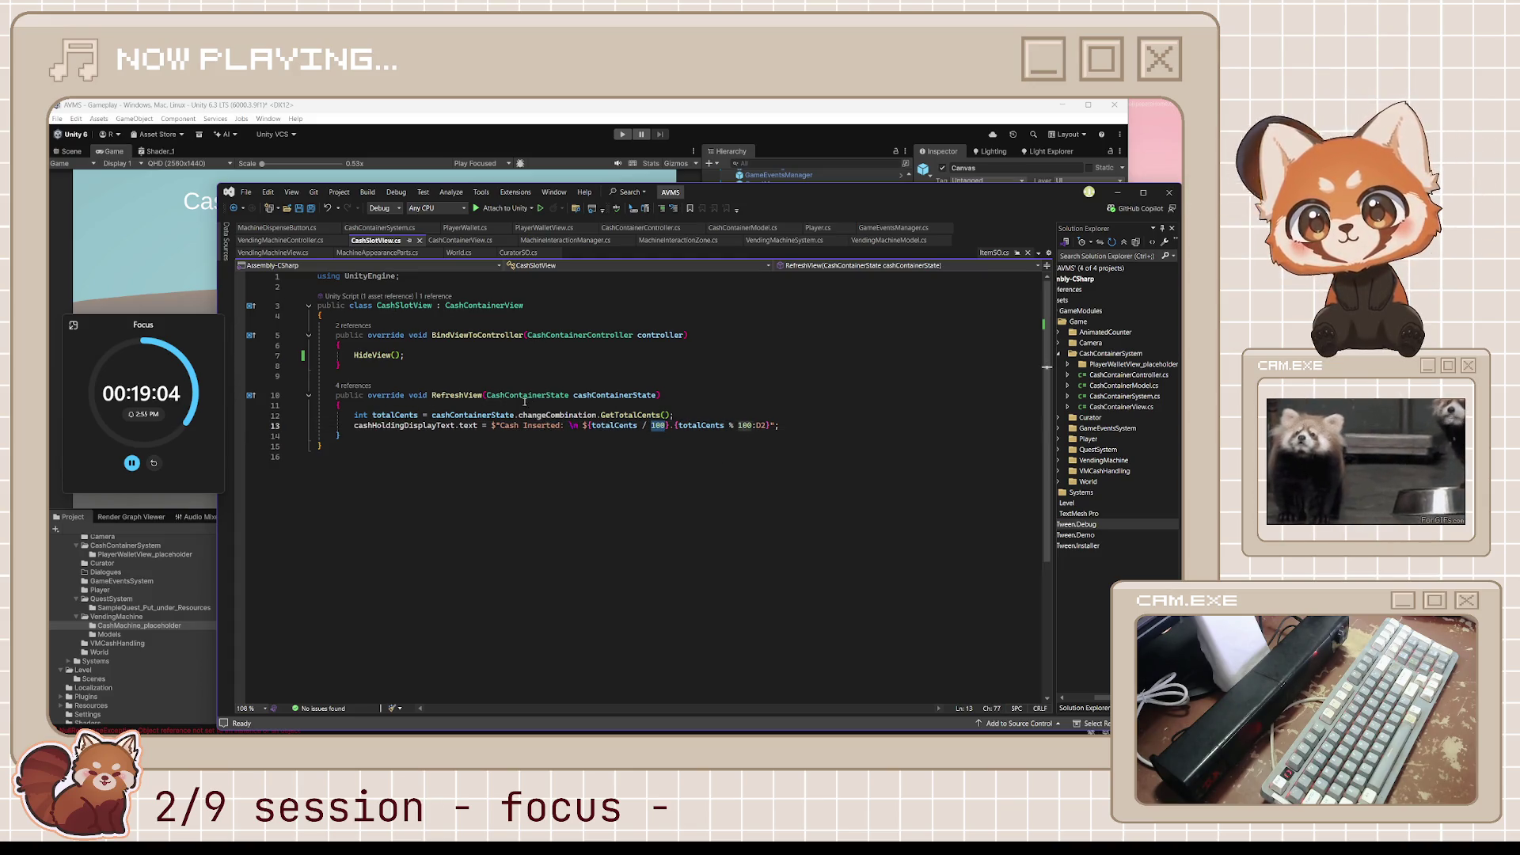
Add a Debug.Log after HideView() in BindViewToController and save the script.
click(389, 355)
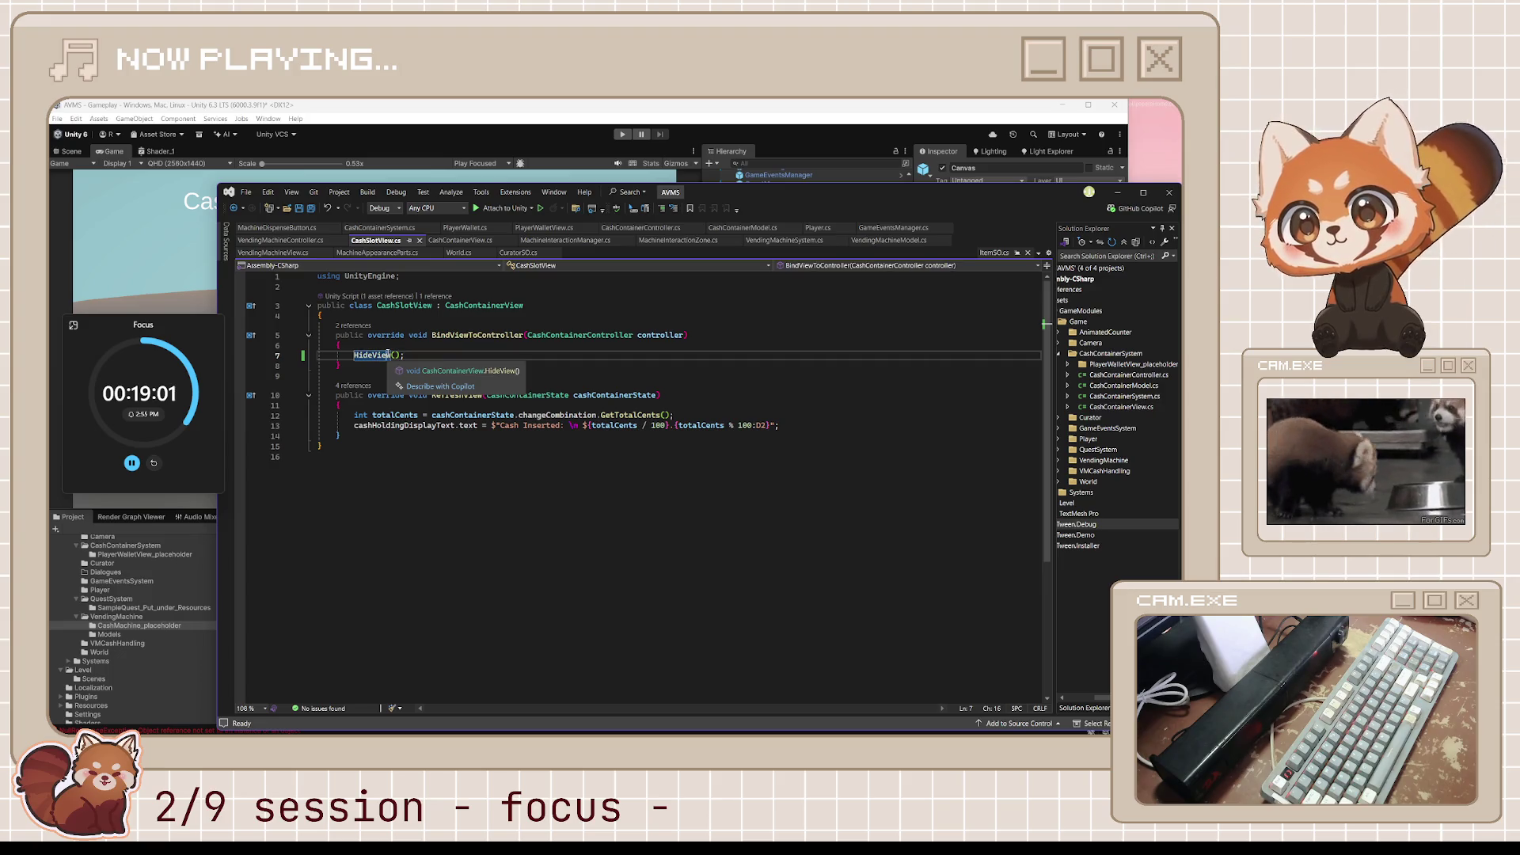
key(Return)
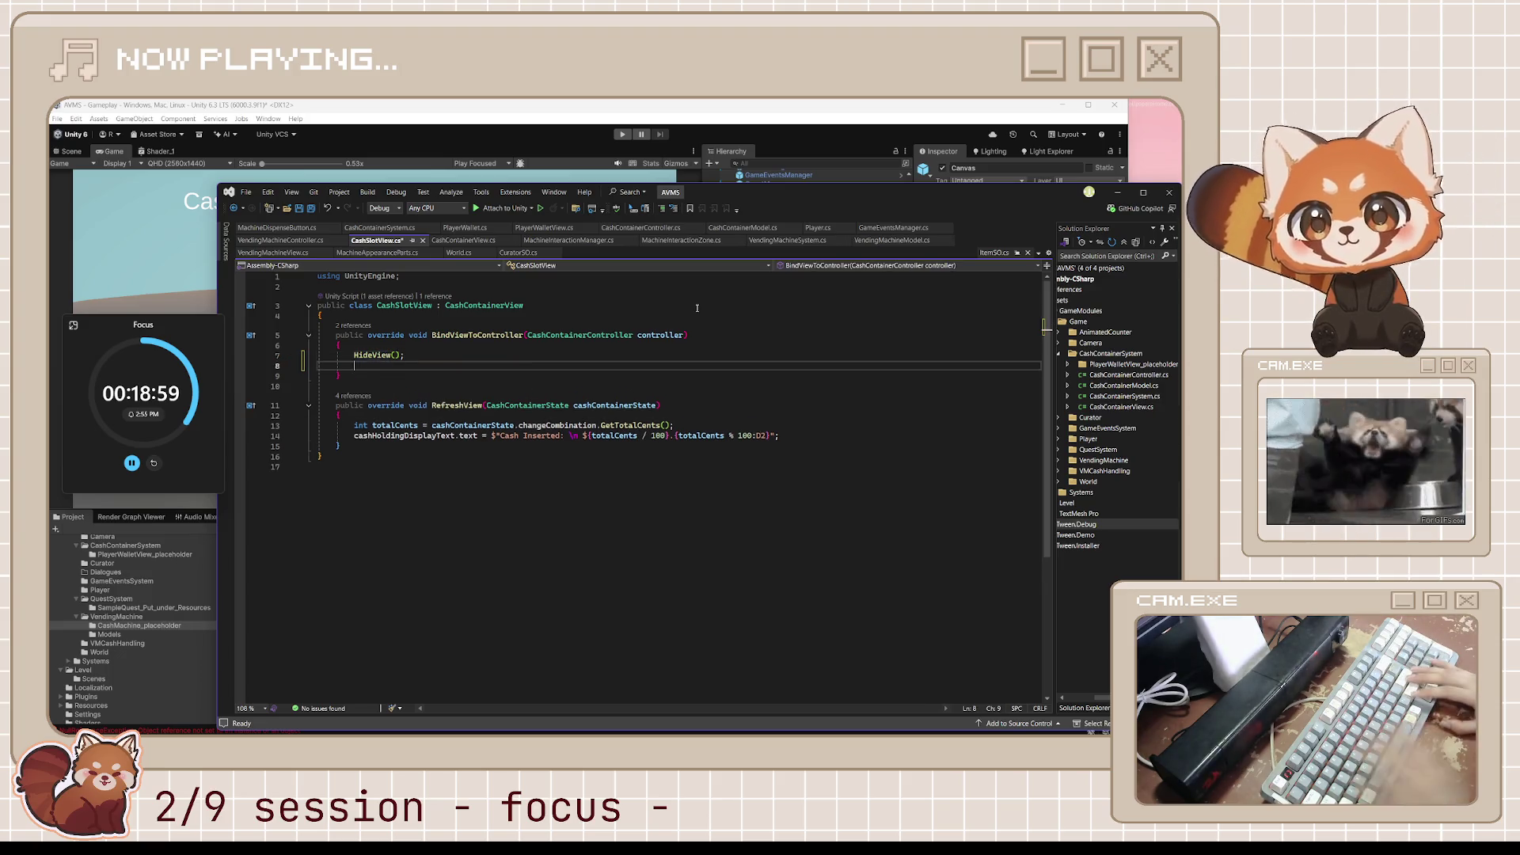
text(debug.)
key(Tab)
key(ctrl+s)
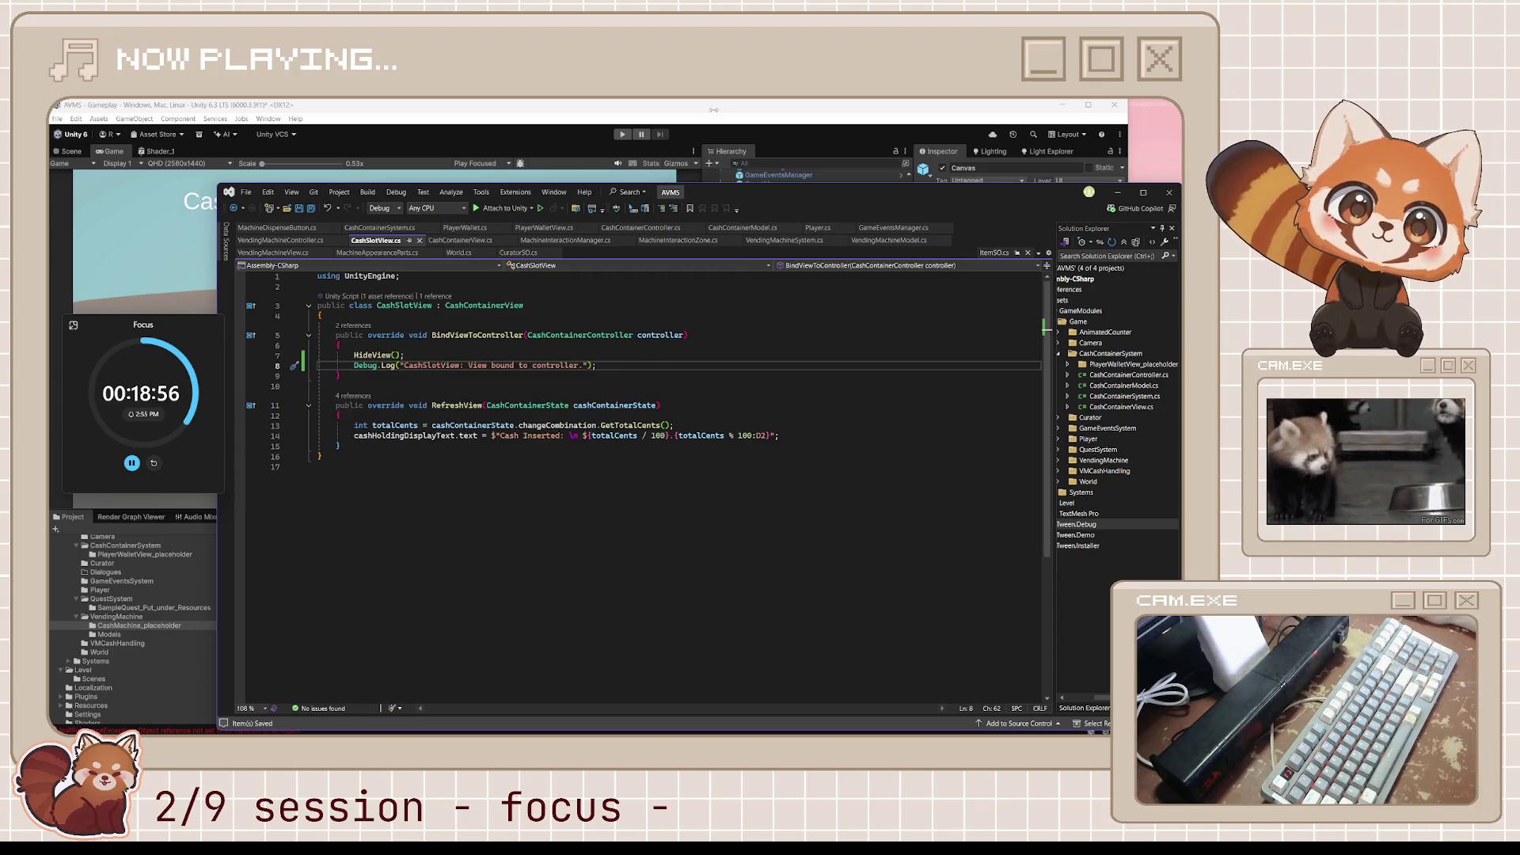
key(alt+Tab)
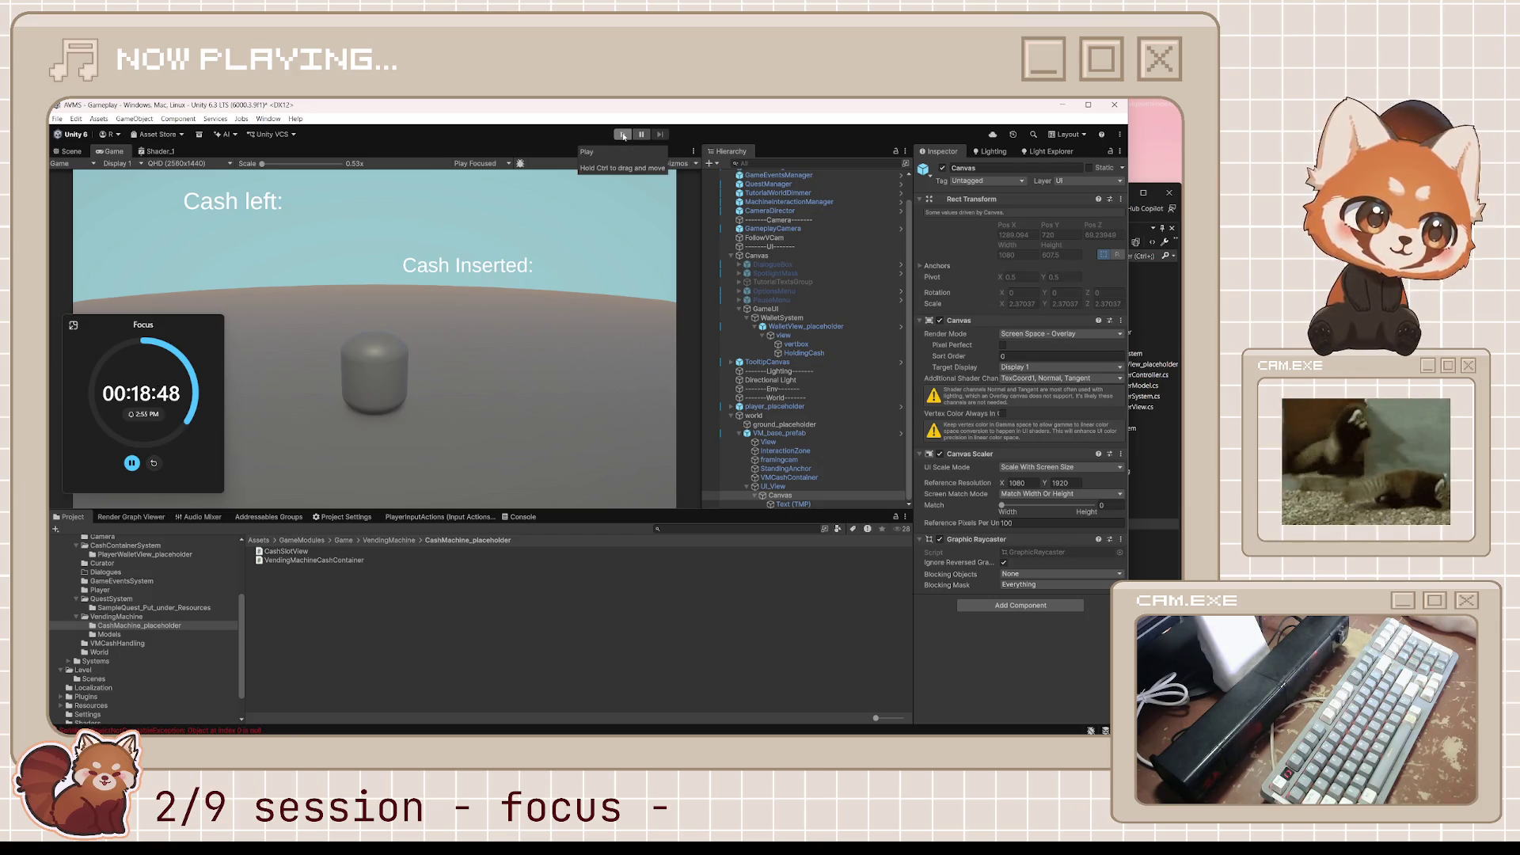
Play-test the scene, review the NullReferenceException errors in the Console, then stop and return to Visual Studio.
click(623, 136)
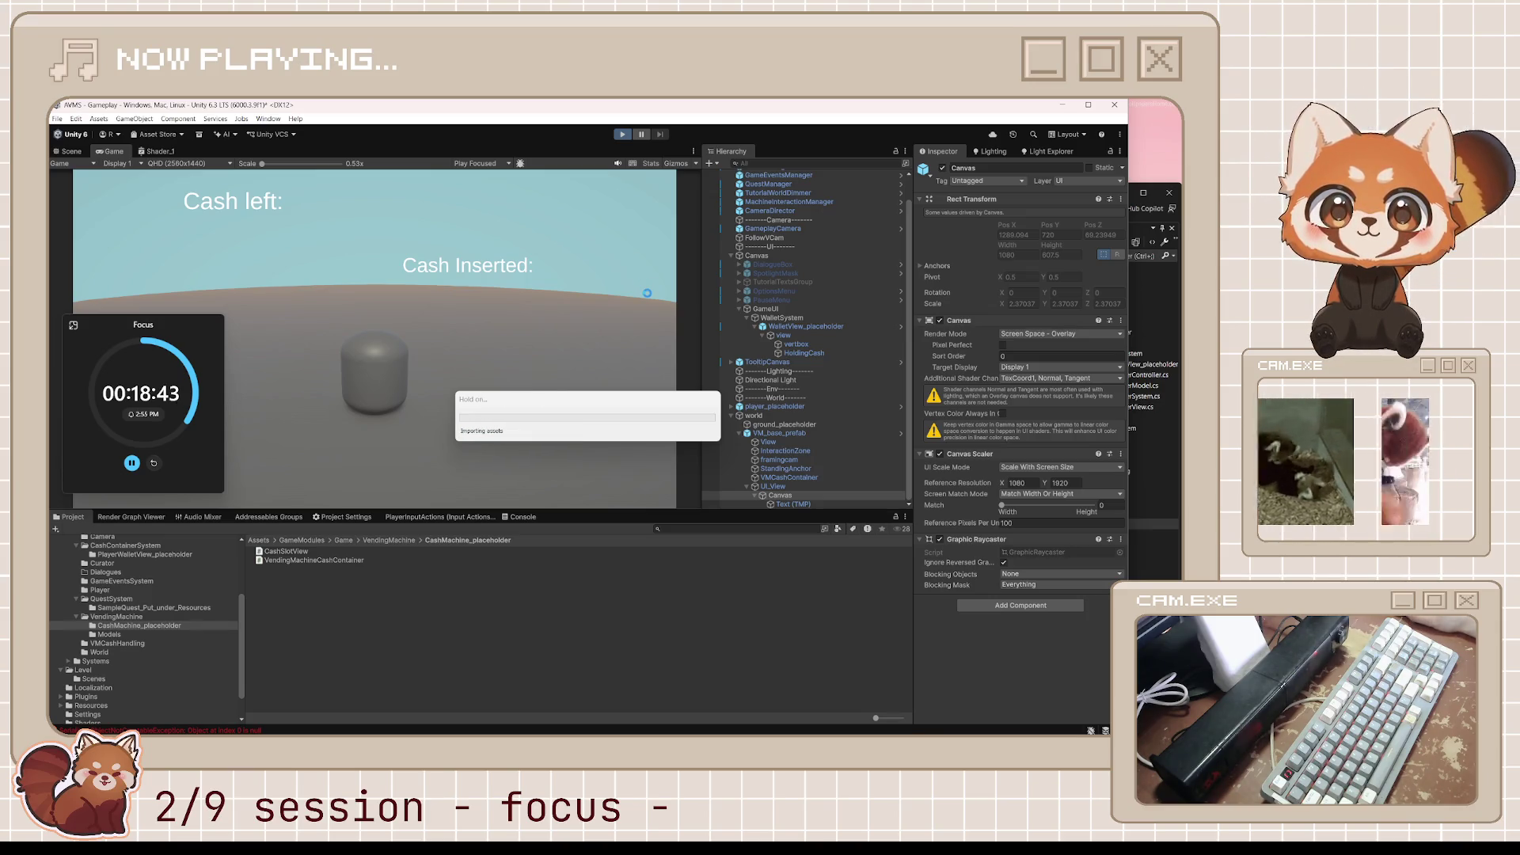
click(521, 517)
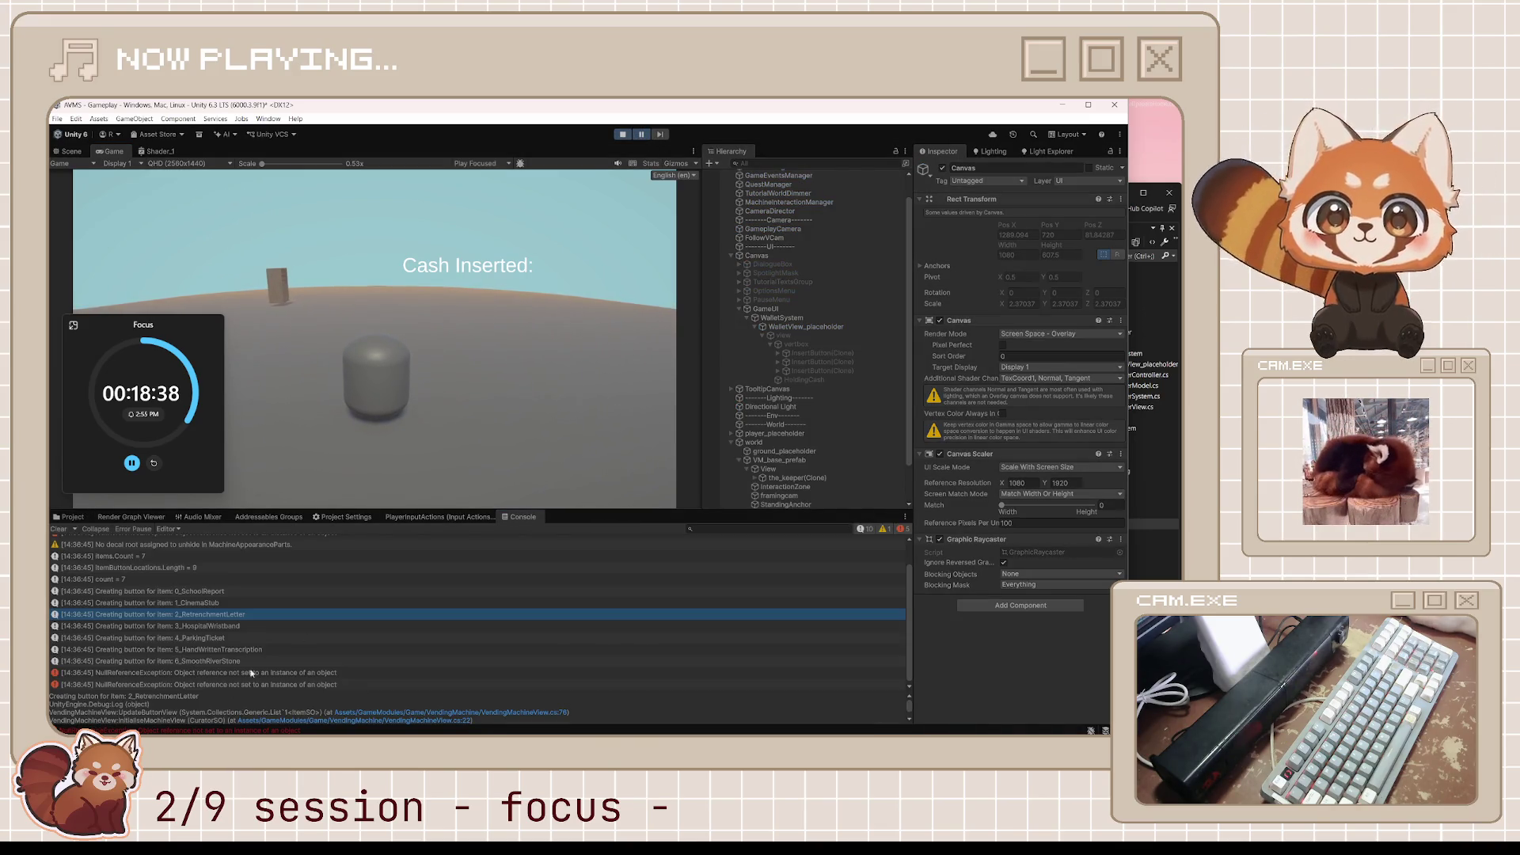
scroll(237, 673, up, 2)
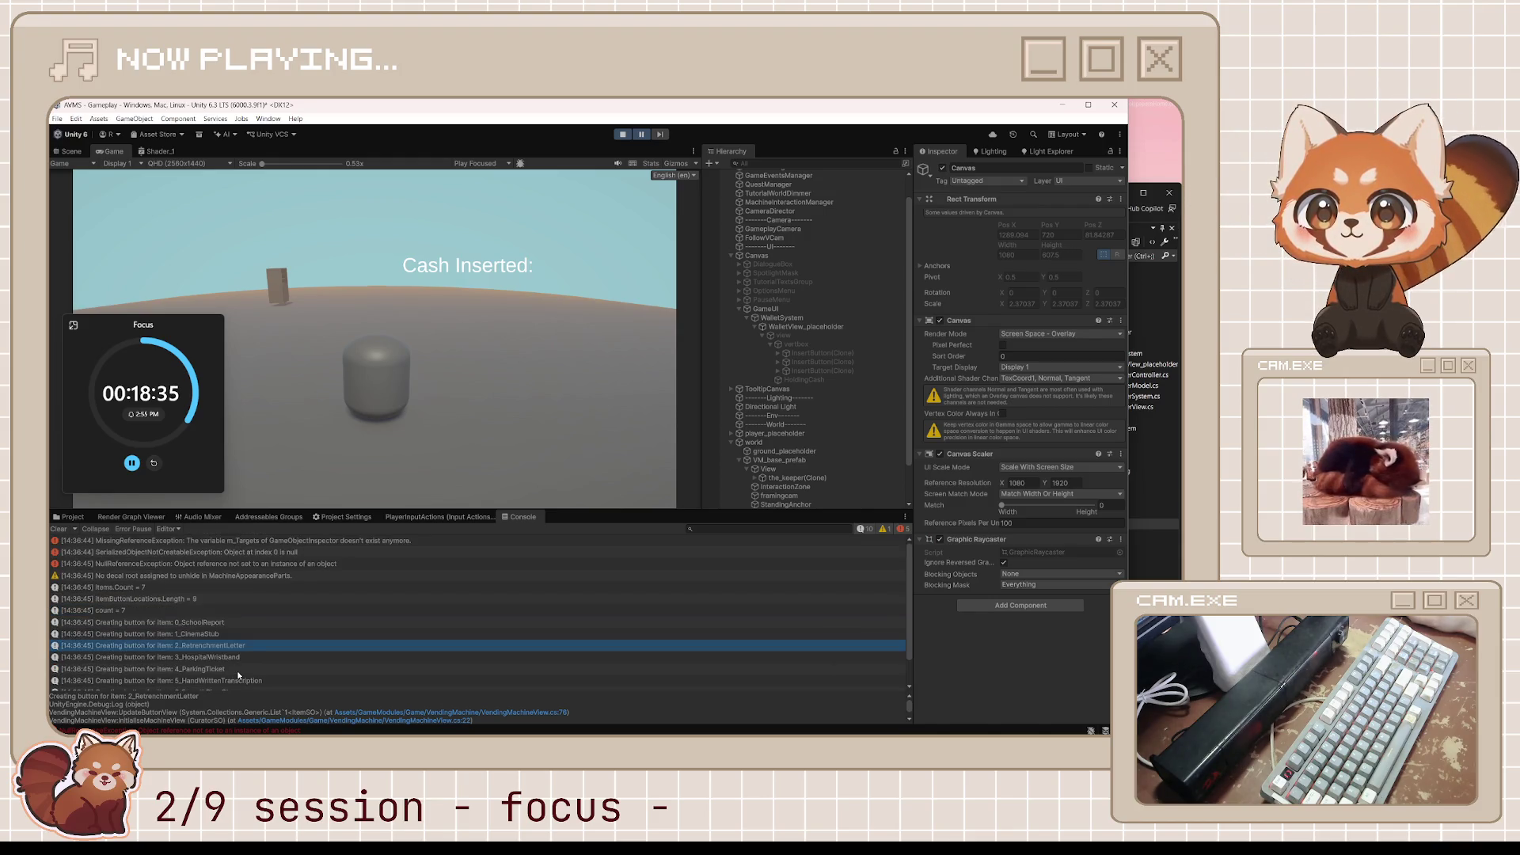
scroll(237, 675, down, 2)
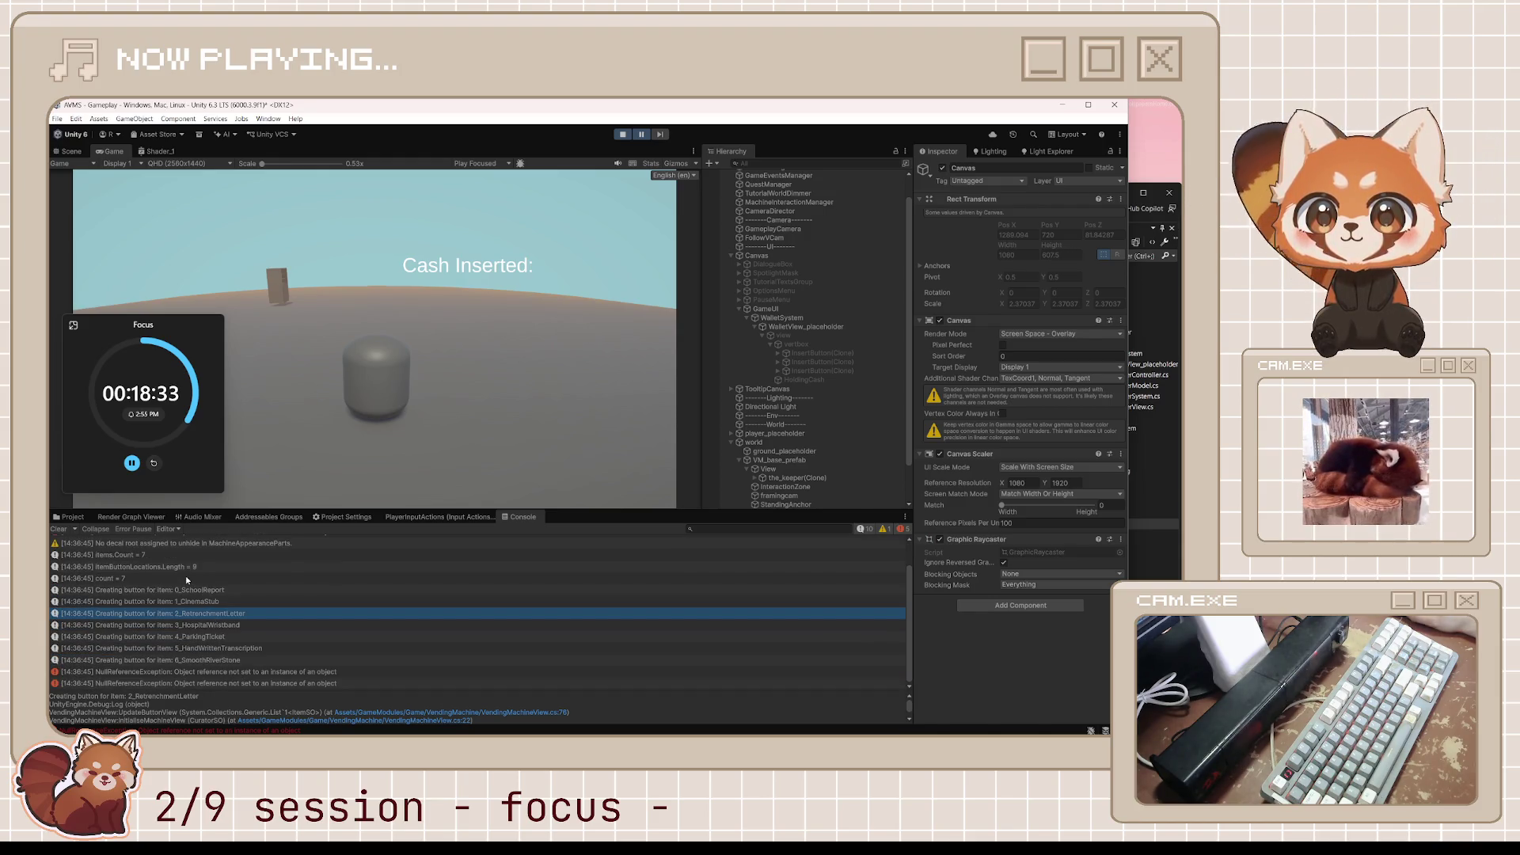
scroll(187, 580, up, 2)
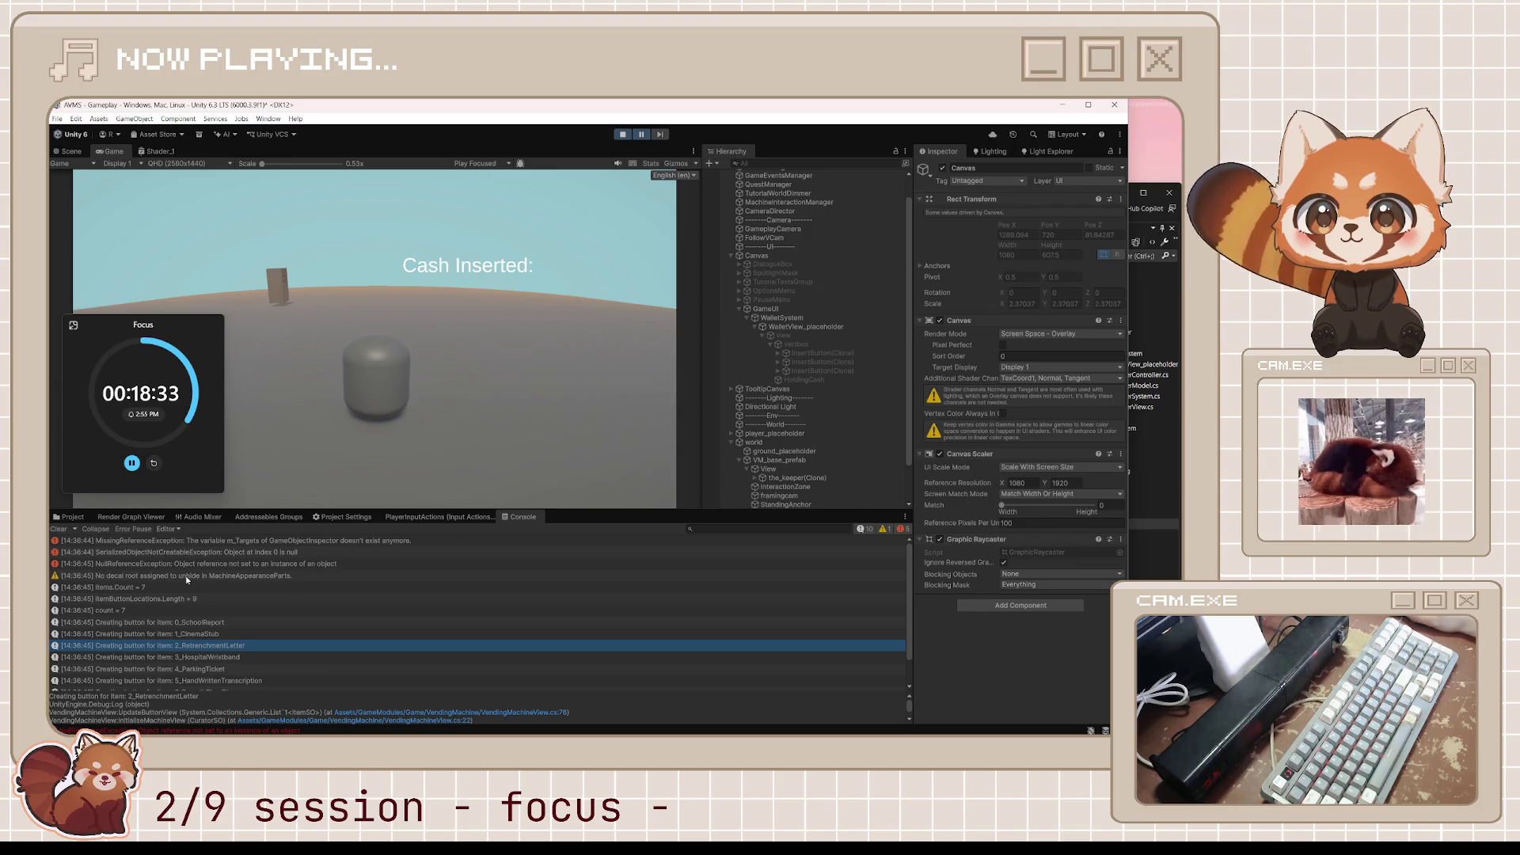
click(625, 135)
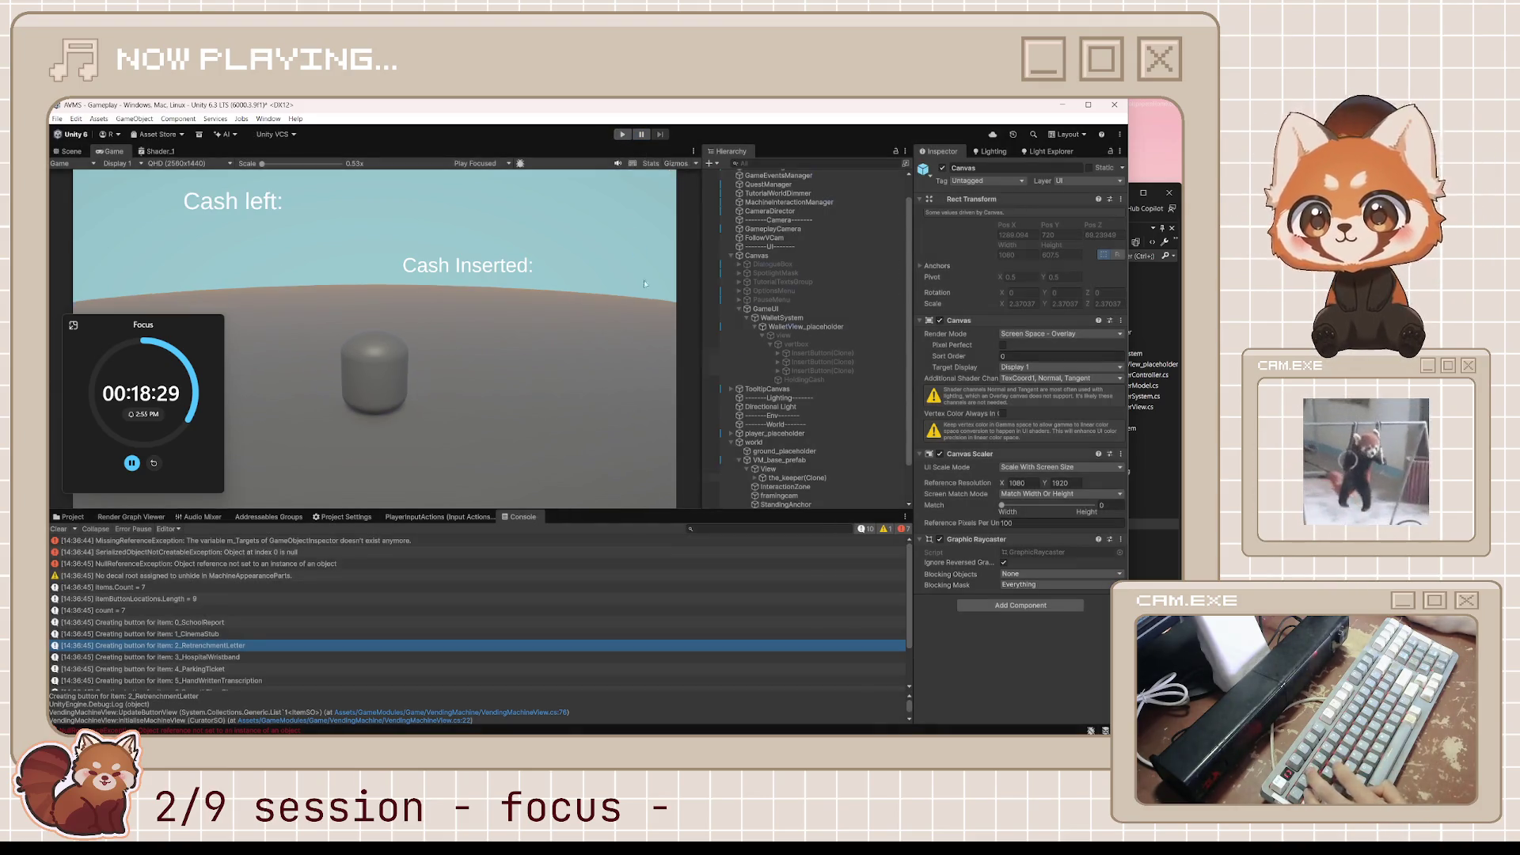
key(alt+Tab)
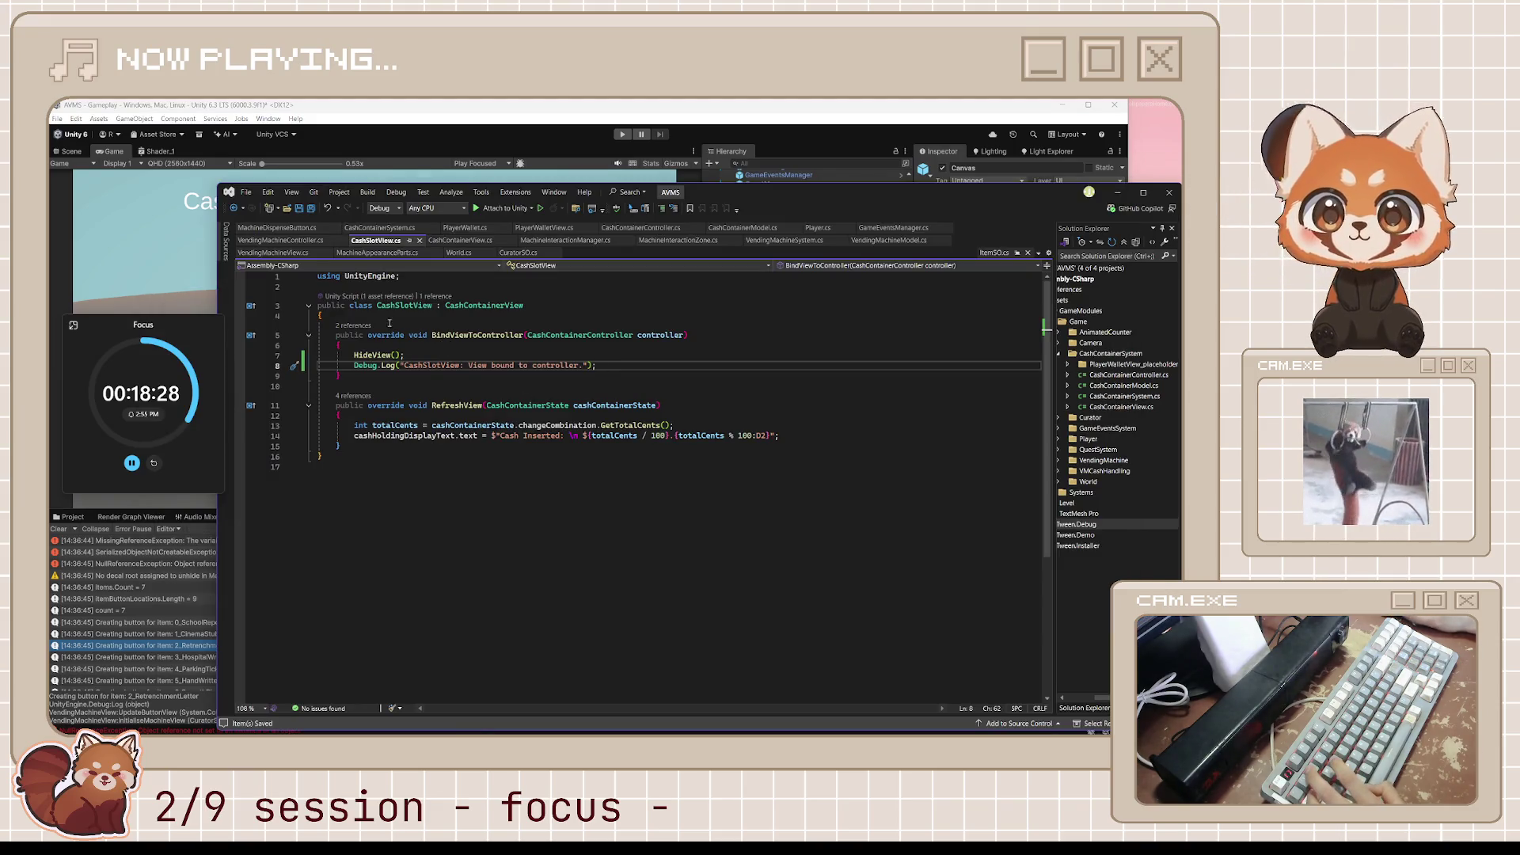
Follow BindViewToController's references to CashContainerController and inspect its ConnectModel, ConnectView and RefreshView calls.
click(353, 326)
mouse_move(505, 301)
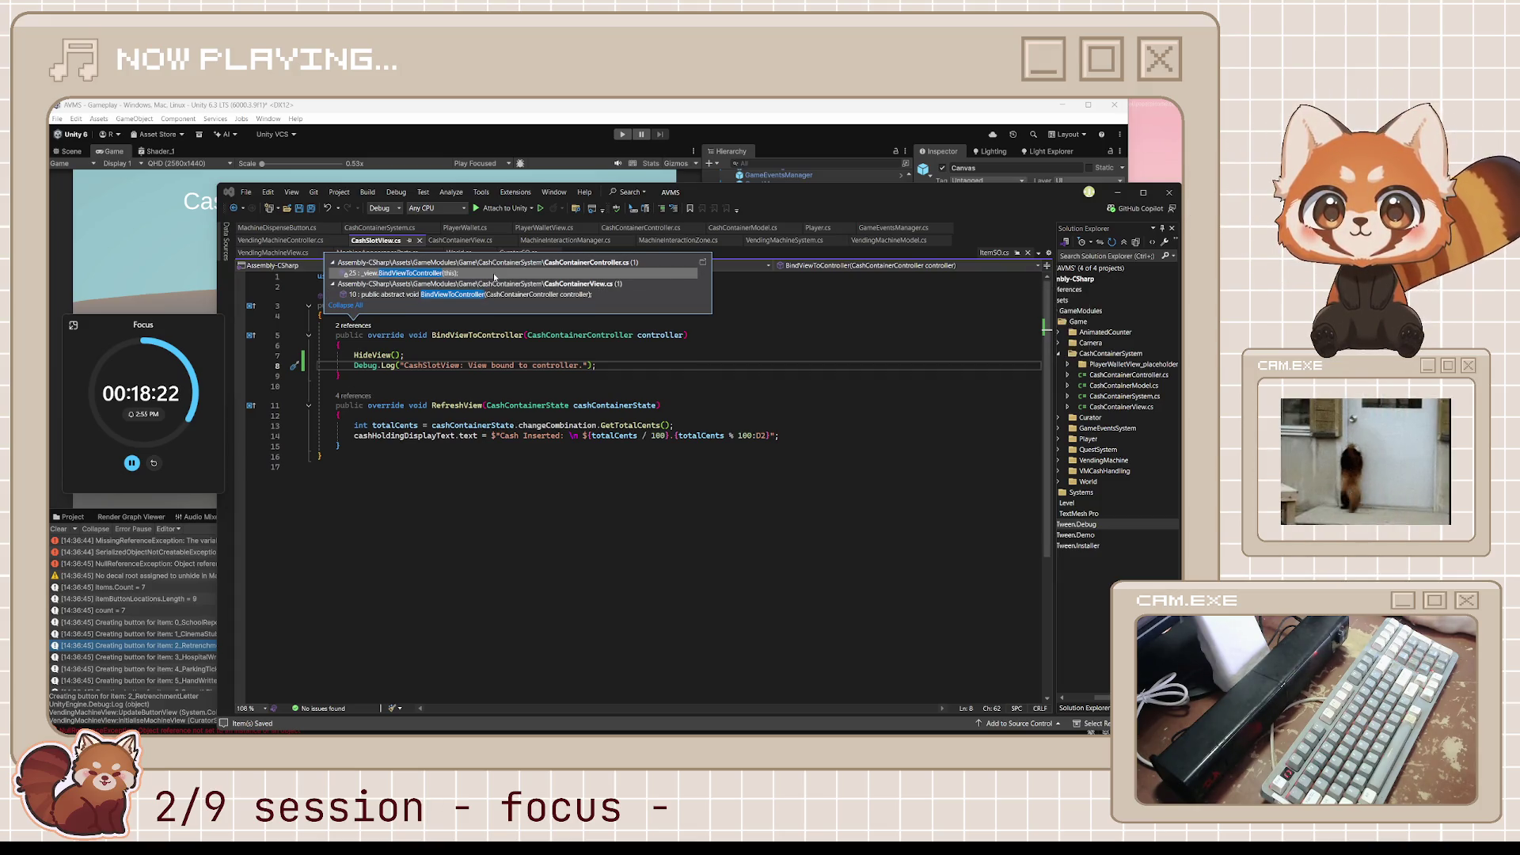
mouse_move(495, 277)
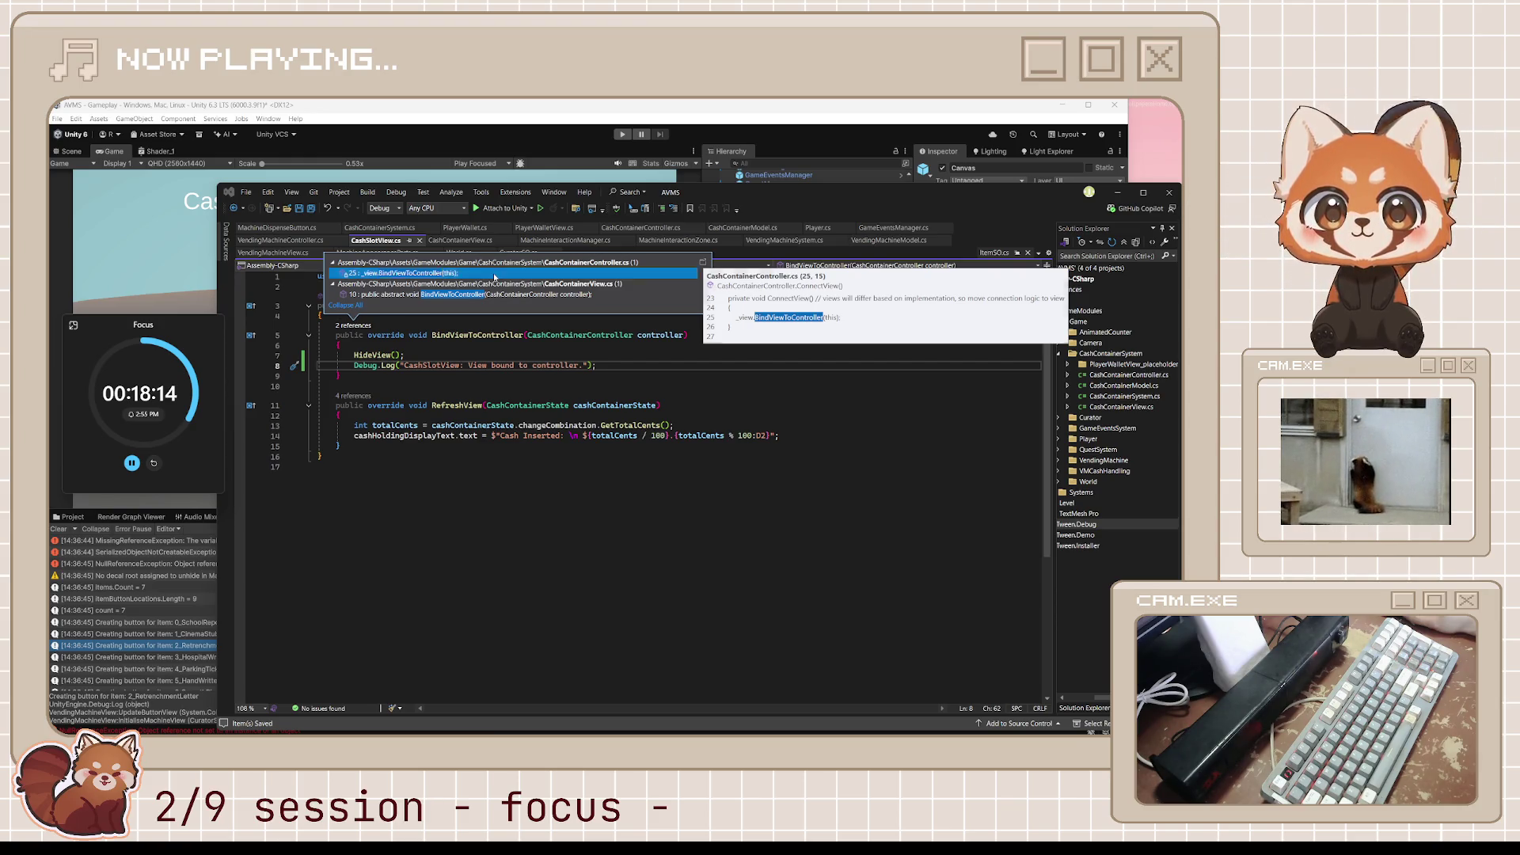
double_click(495, 274)
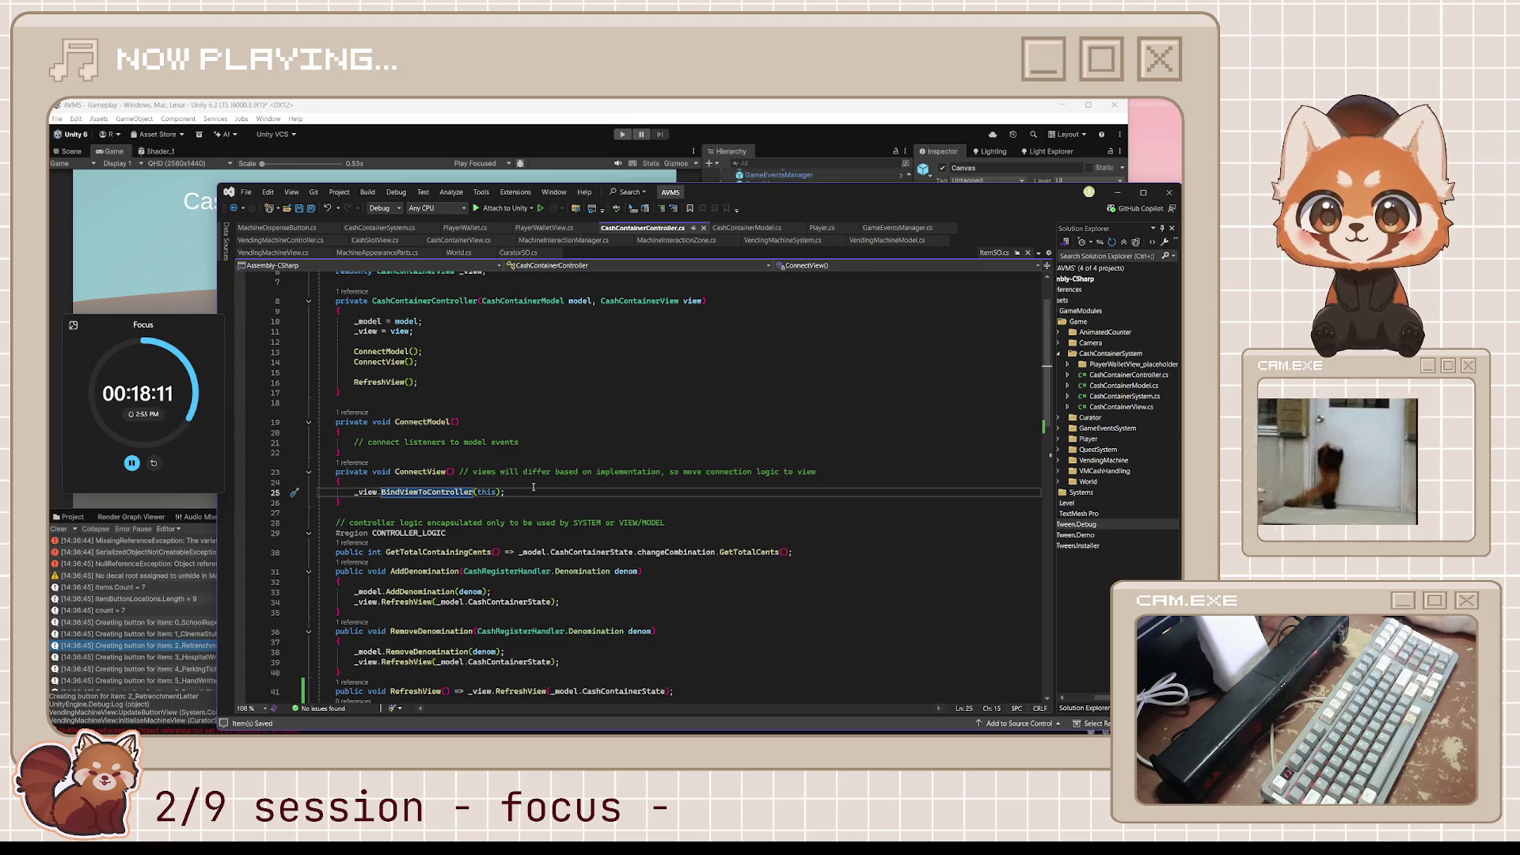
drag(418, 362, 305, 348)
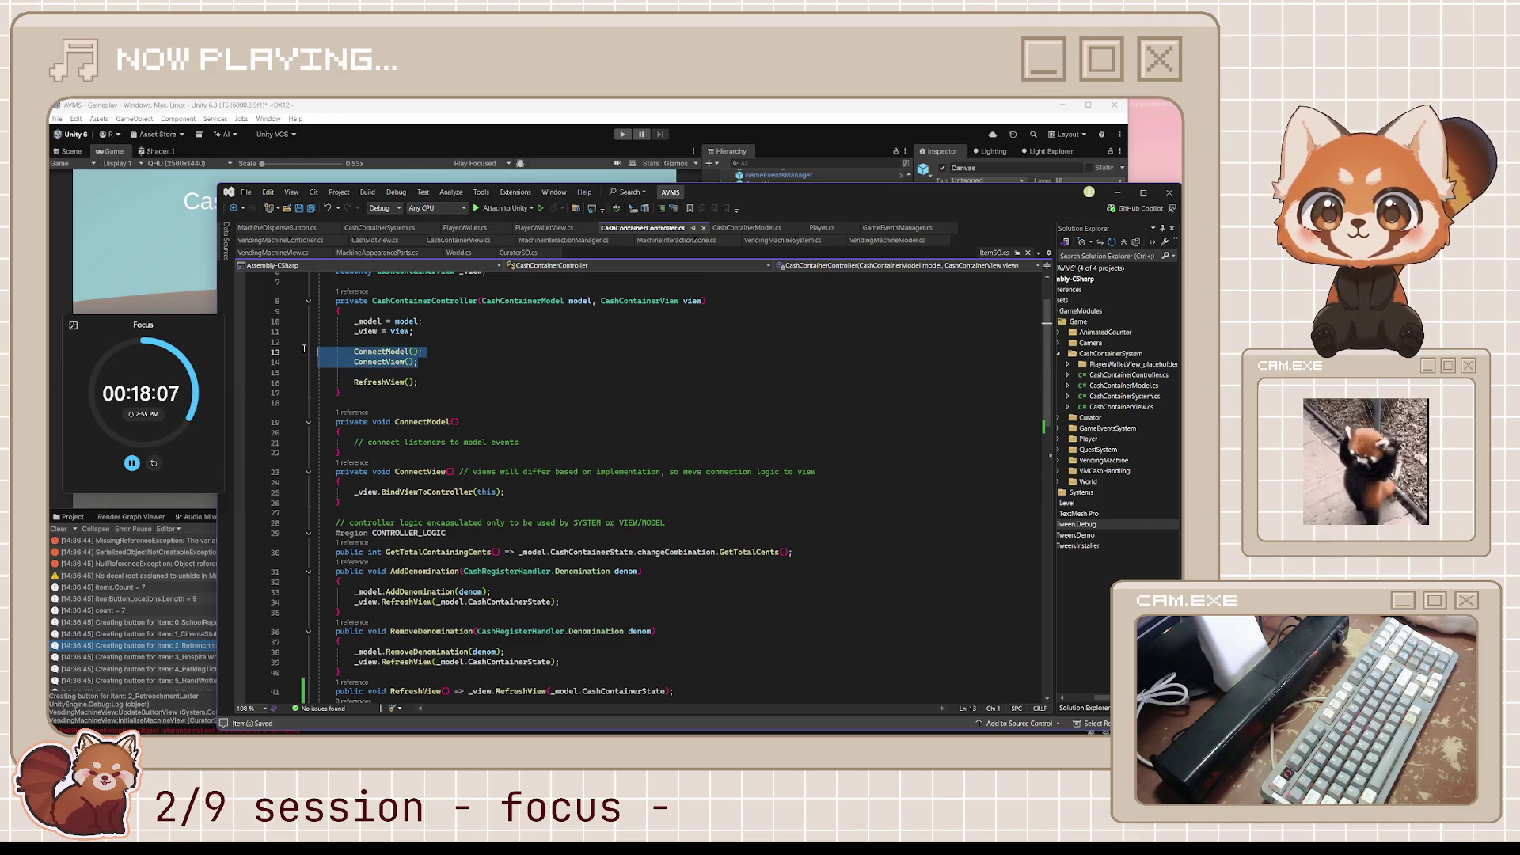
drag(420, 382, 315, 380)
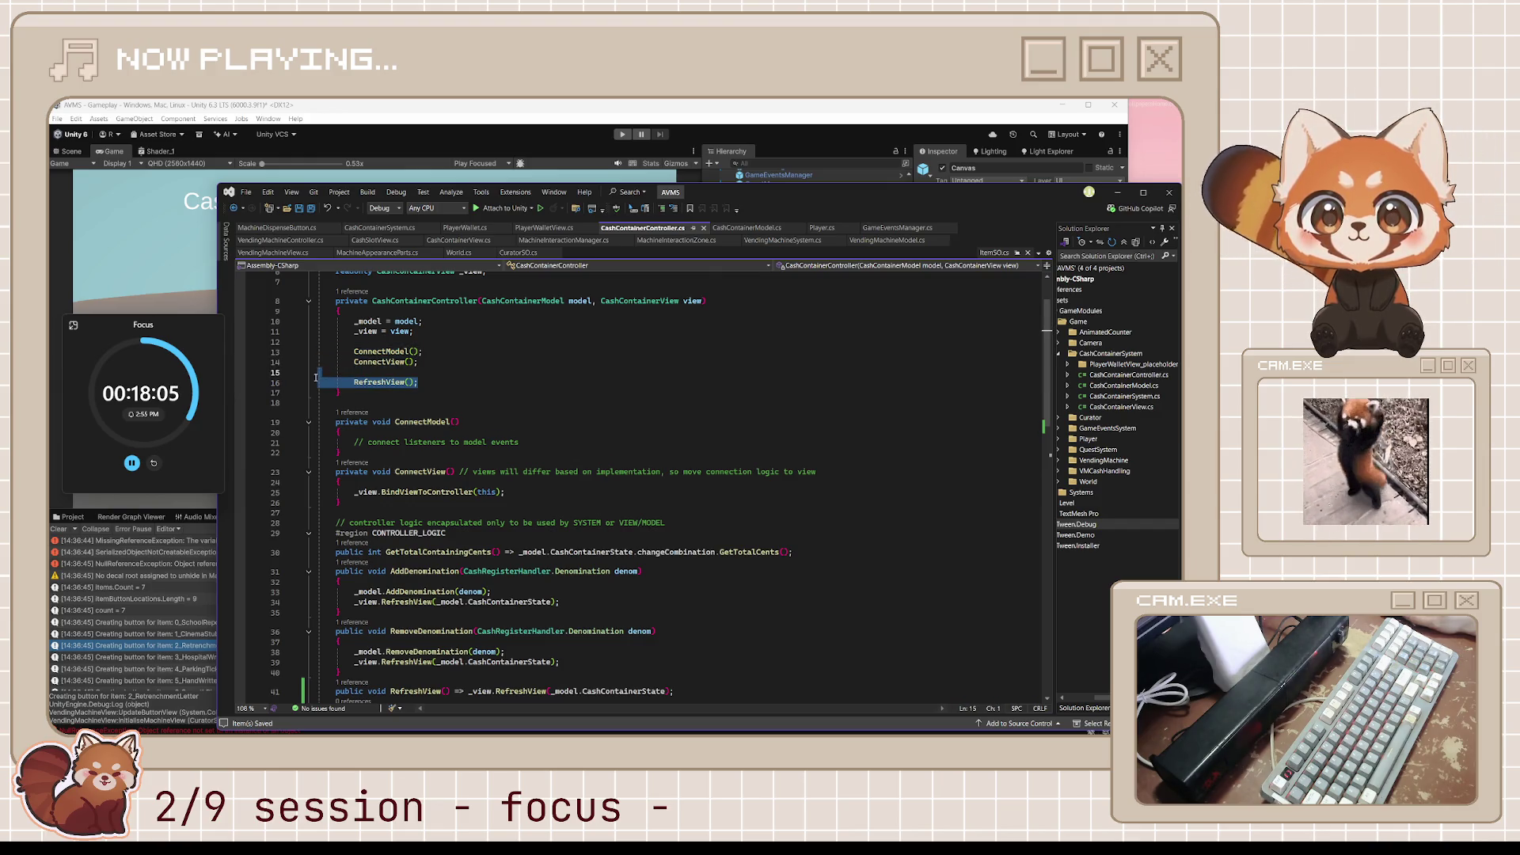
click(491, 382)
Go from the RefreshView call on line 39 to its declaration in CashContainerView.cs.
scroll(501, 392, down, 3)
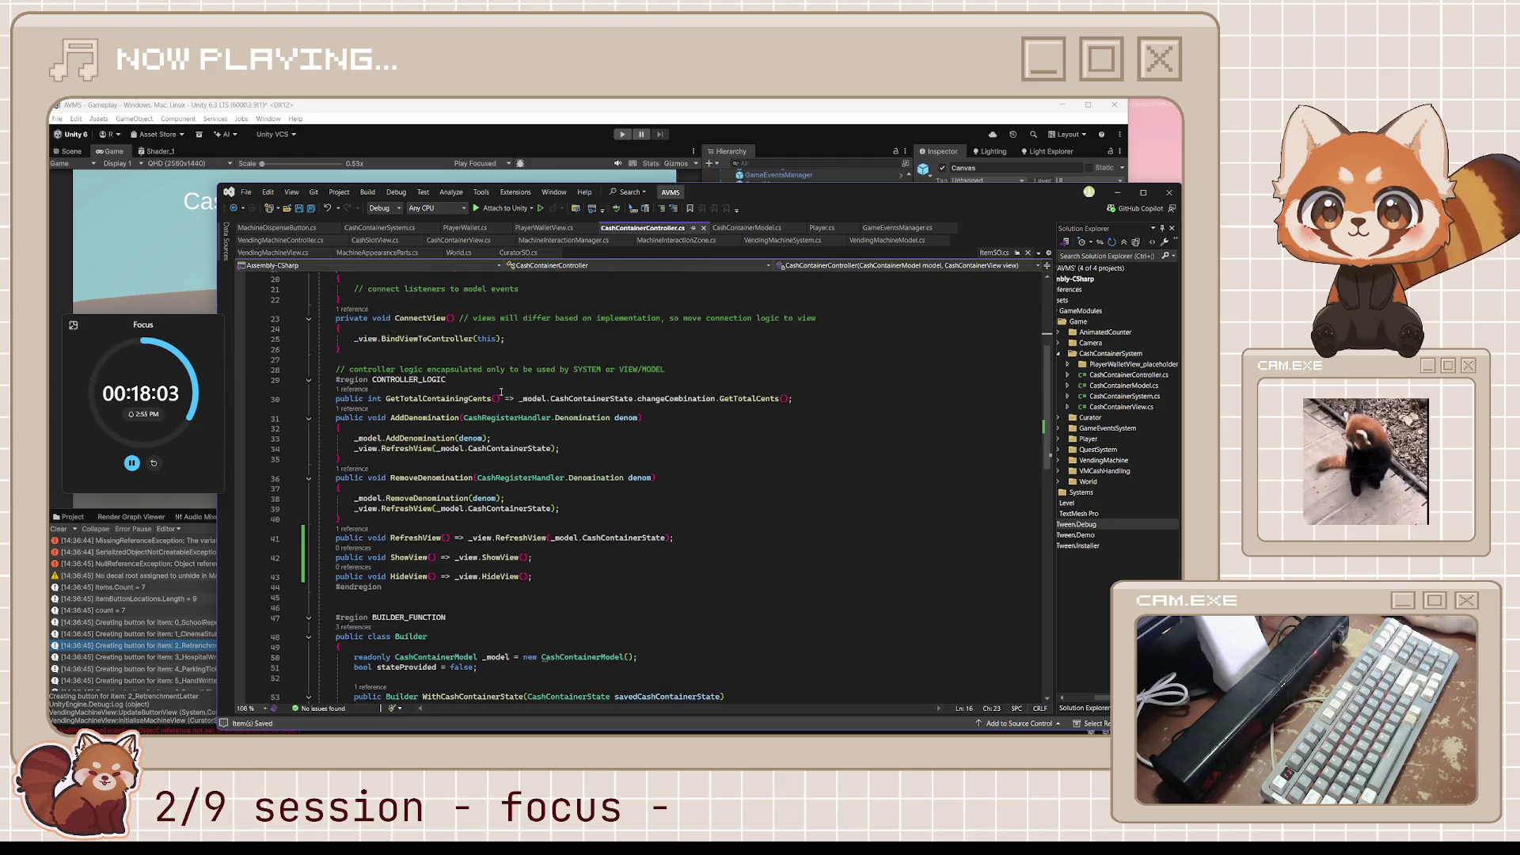
scroll(501, 392, up, 5)
scroll(502, 392, down, 4)
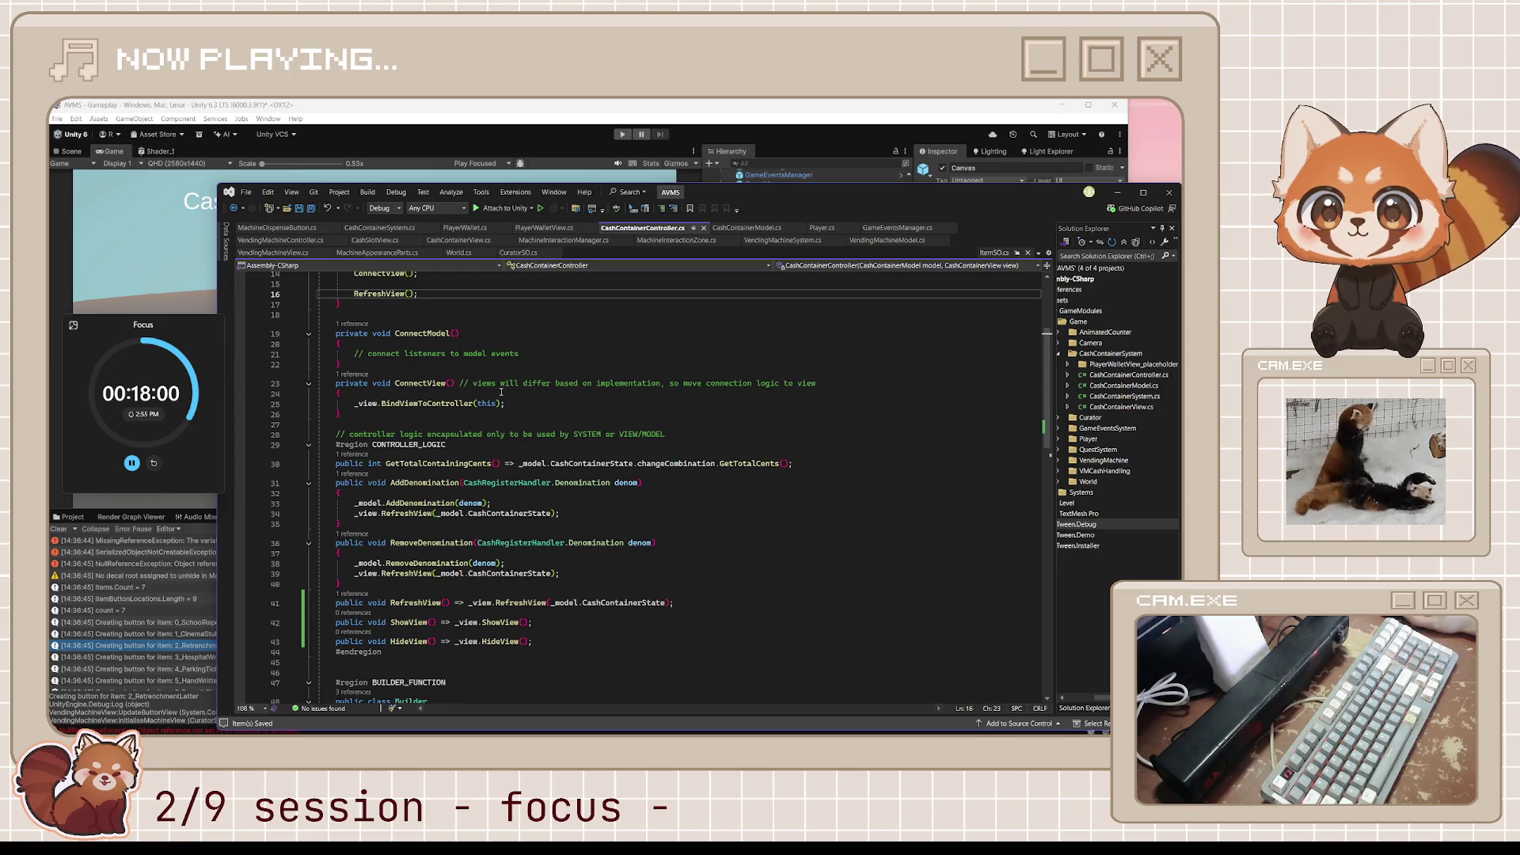
scroll(502, 392, down, 2)
scroll(502, 392, up, 4)
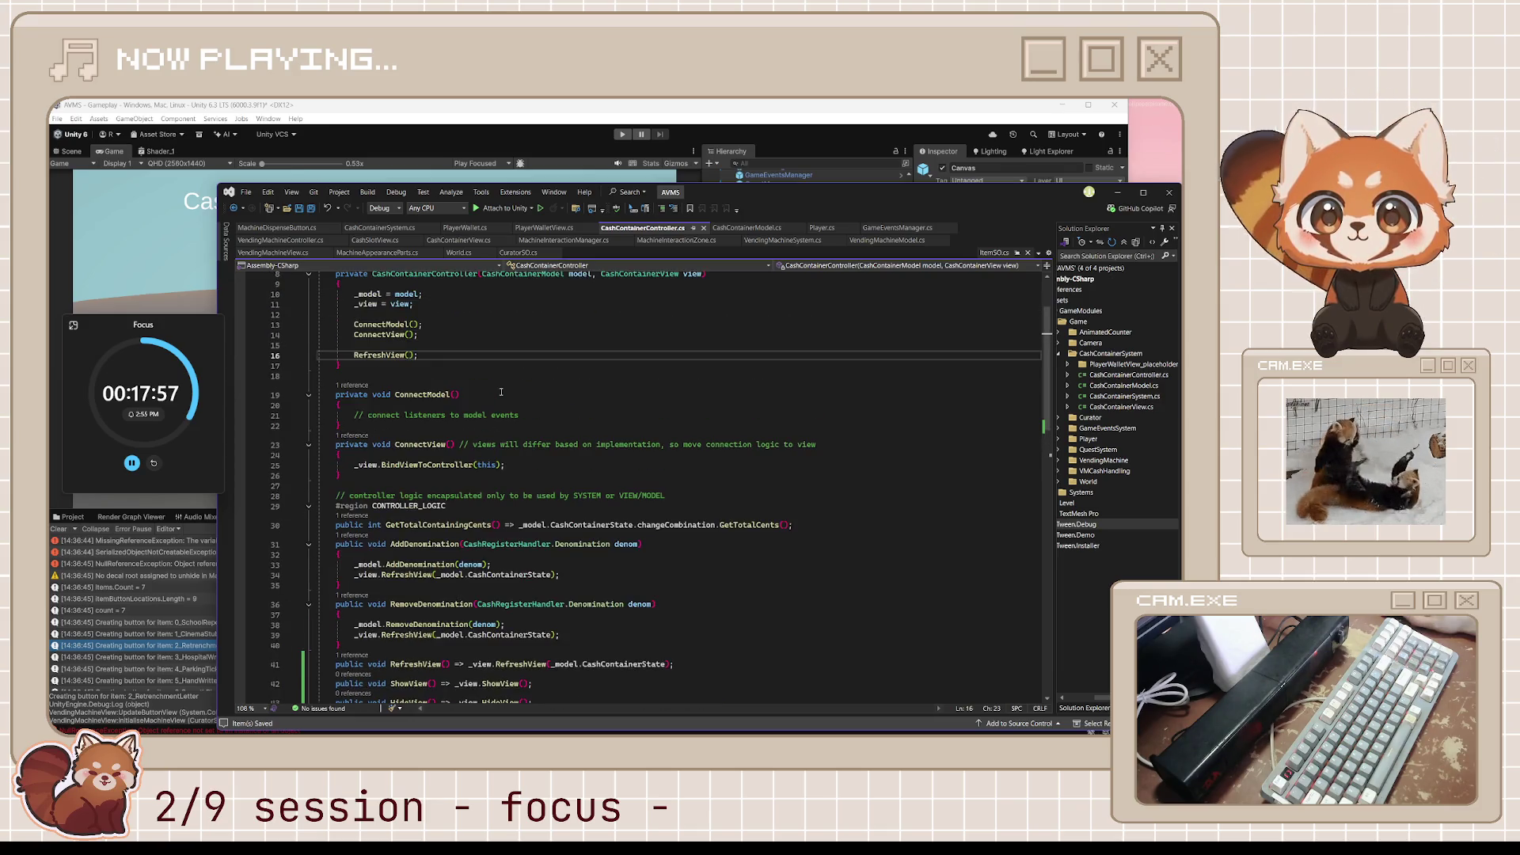
scroll(501, 392, down, 2)
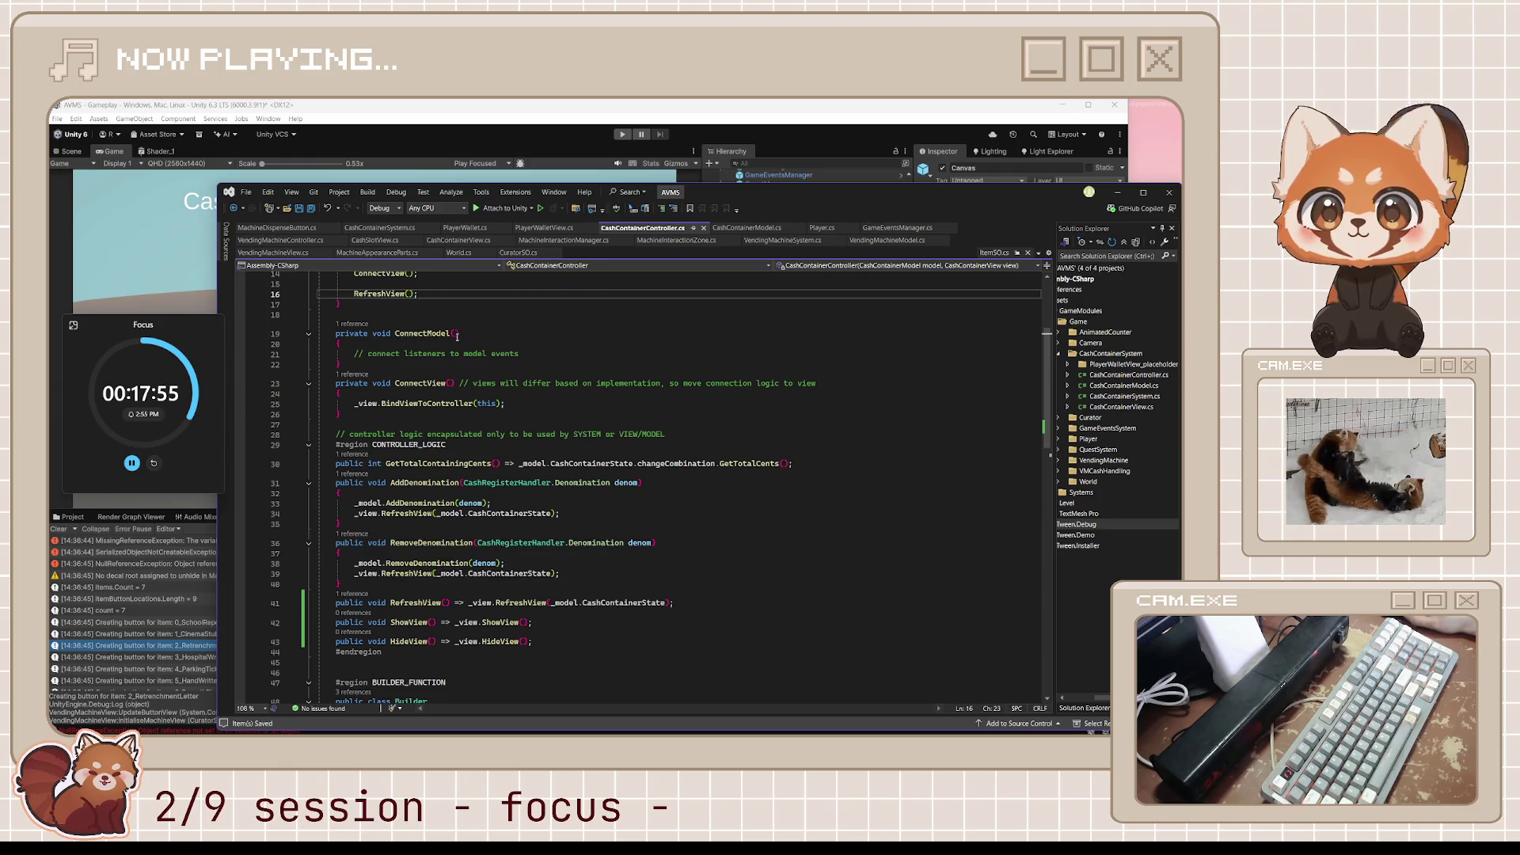
scroll(457, 342, up, 3)
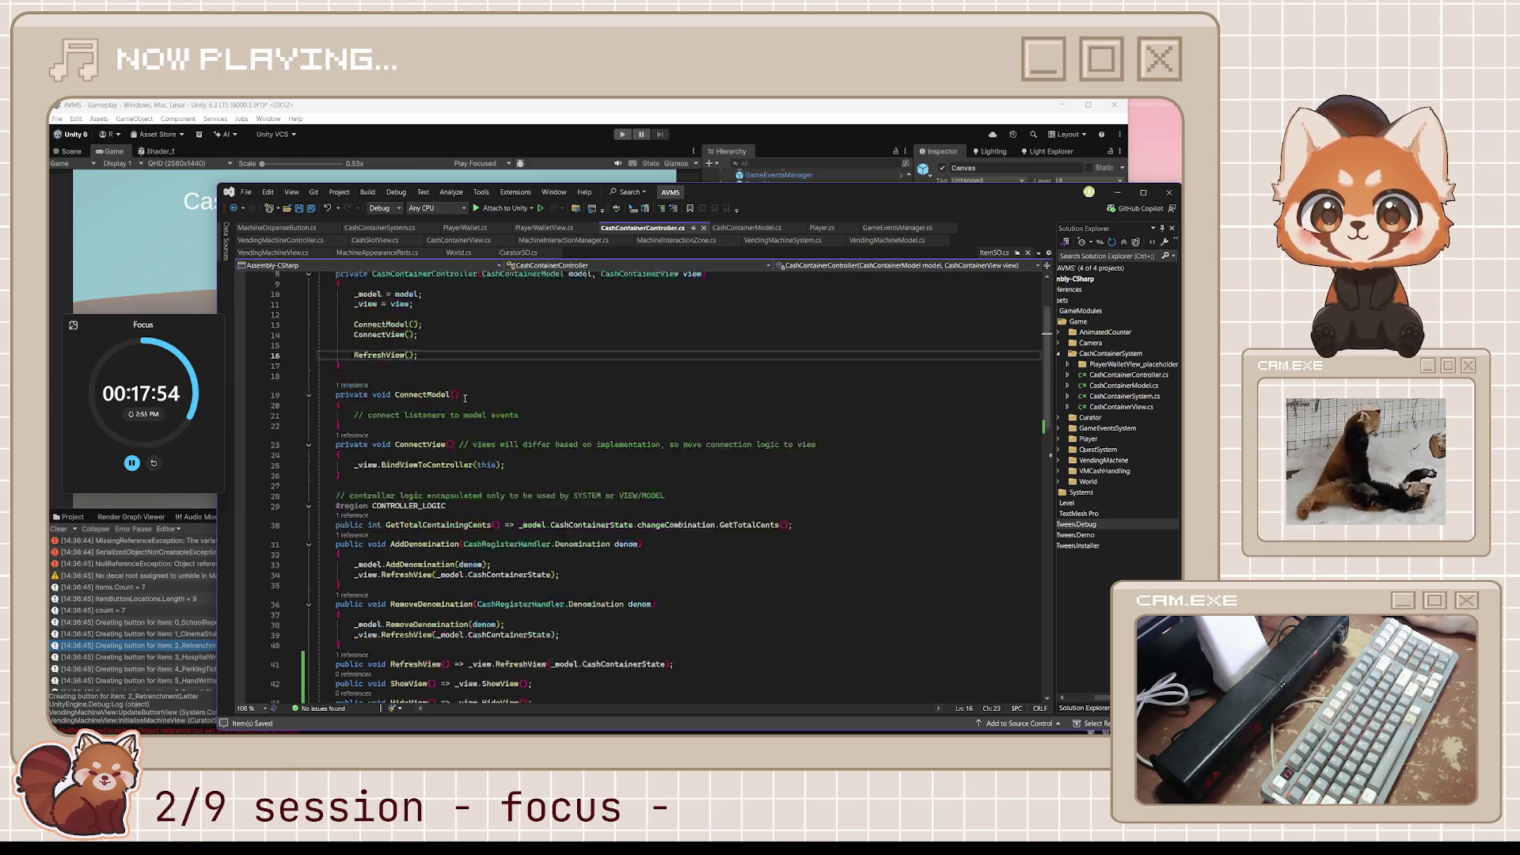
scroll(437, 592, down, 3)
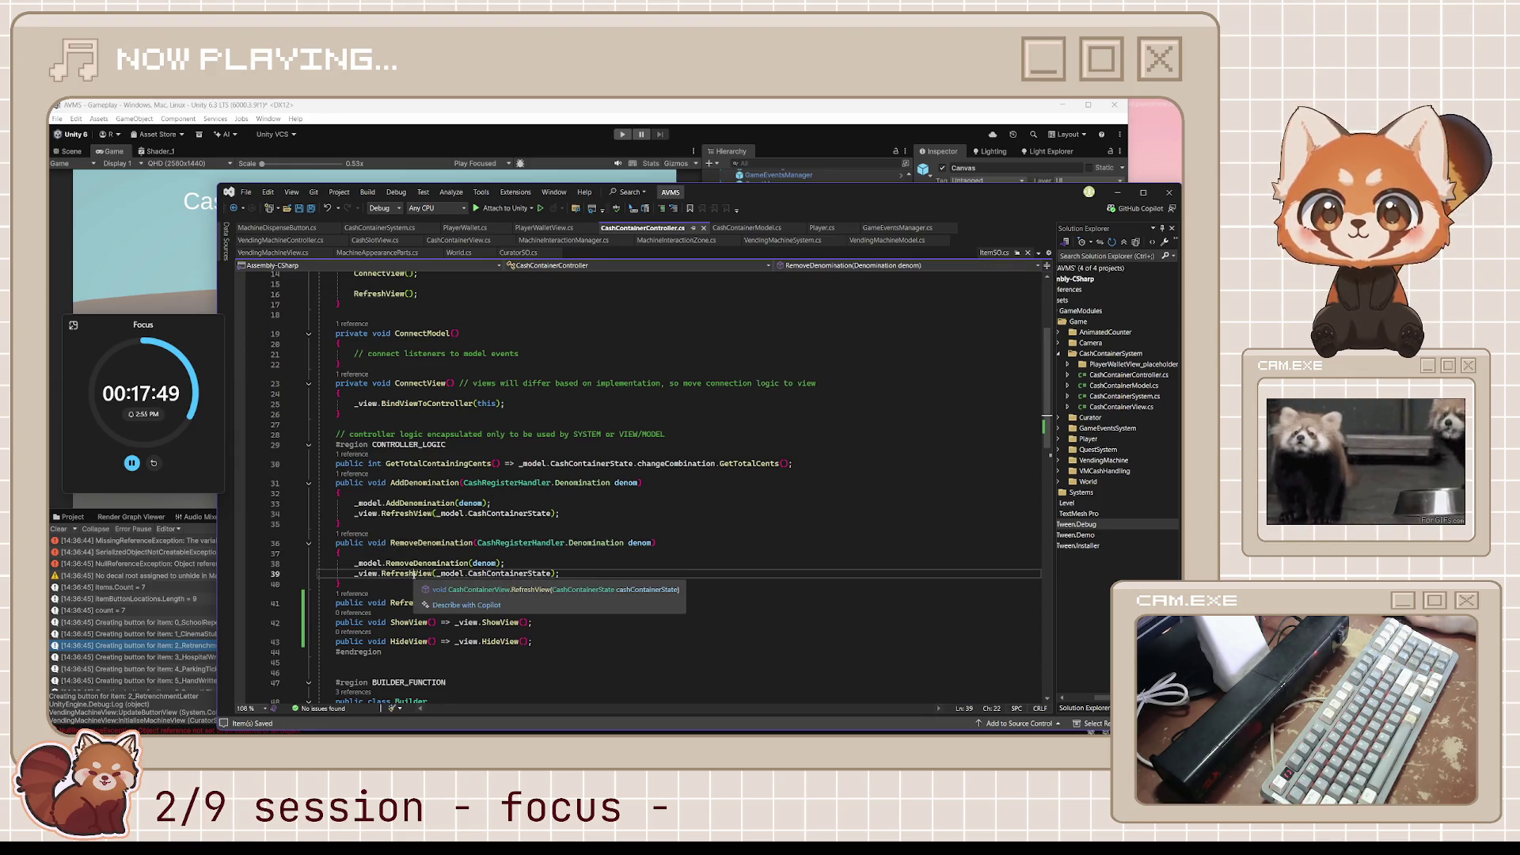
double_click(410, 574)
key(F12)
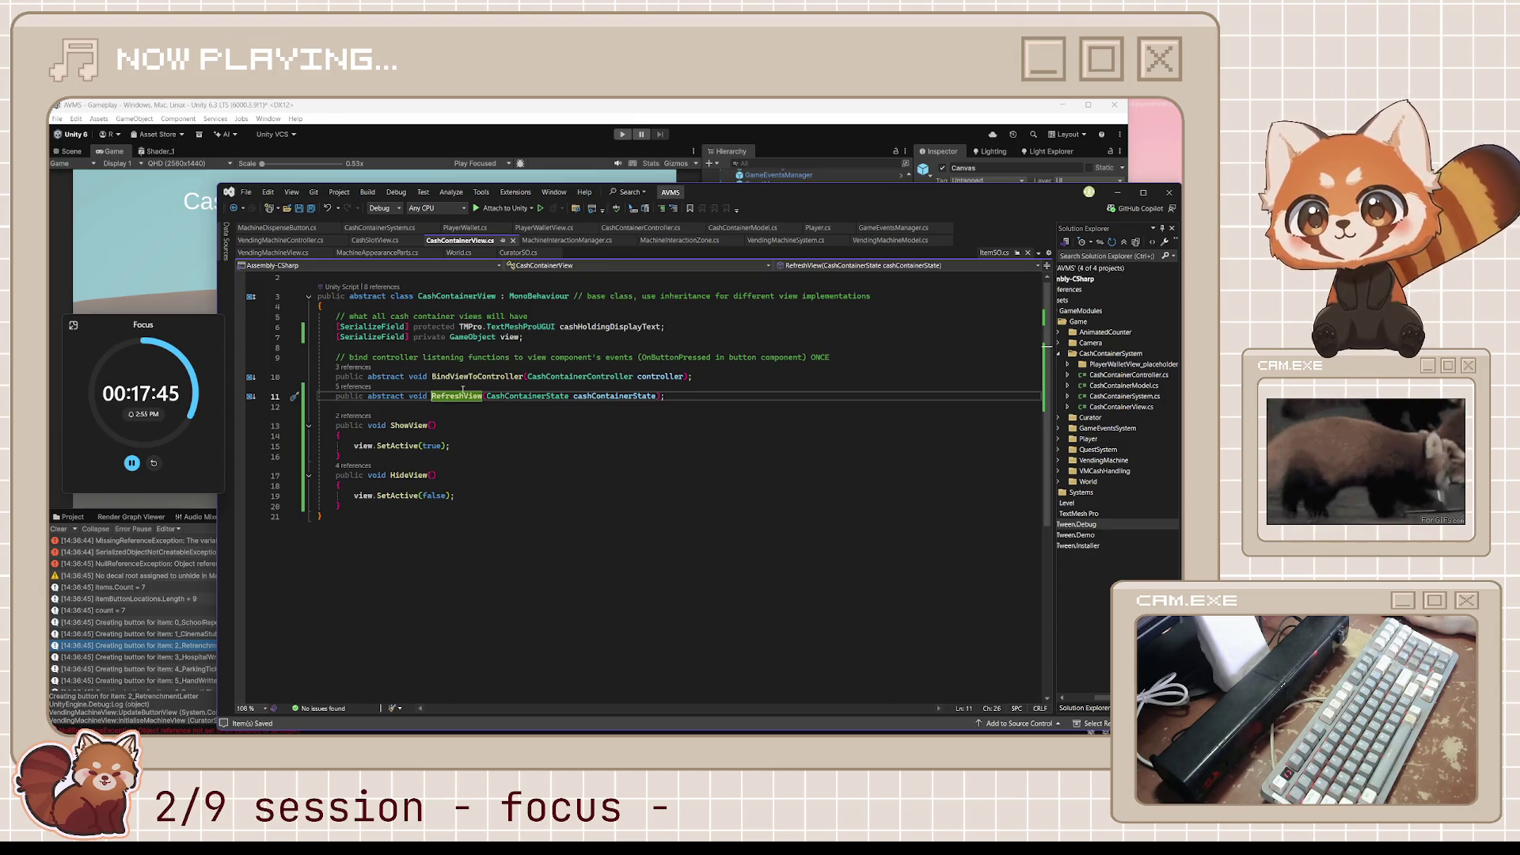
Inspect ShowView in CashContainerView, then go to the end of RefreshView in CashSlotView.cs.
key(Right)
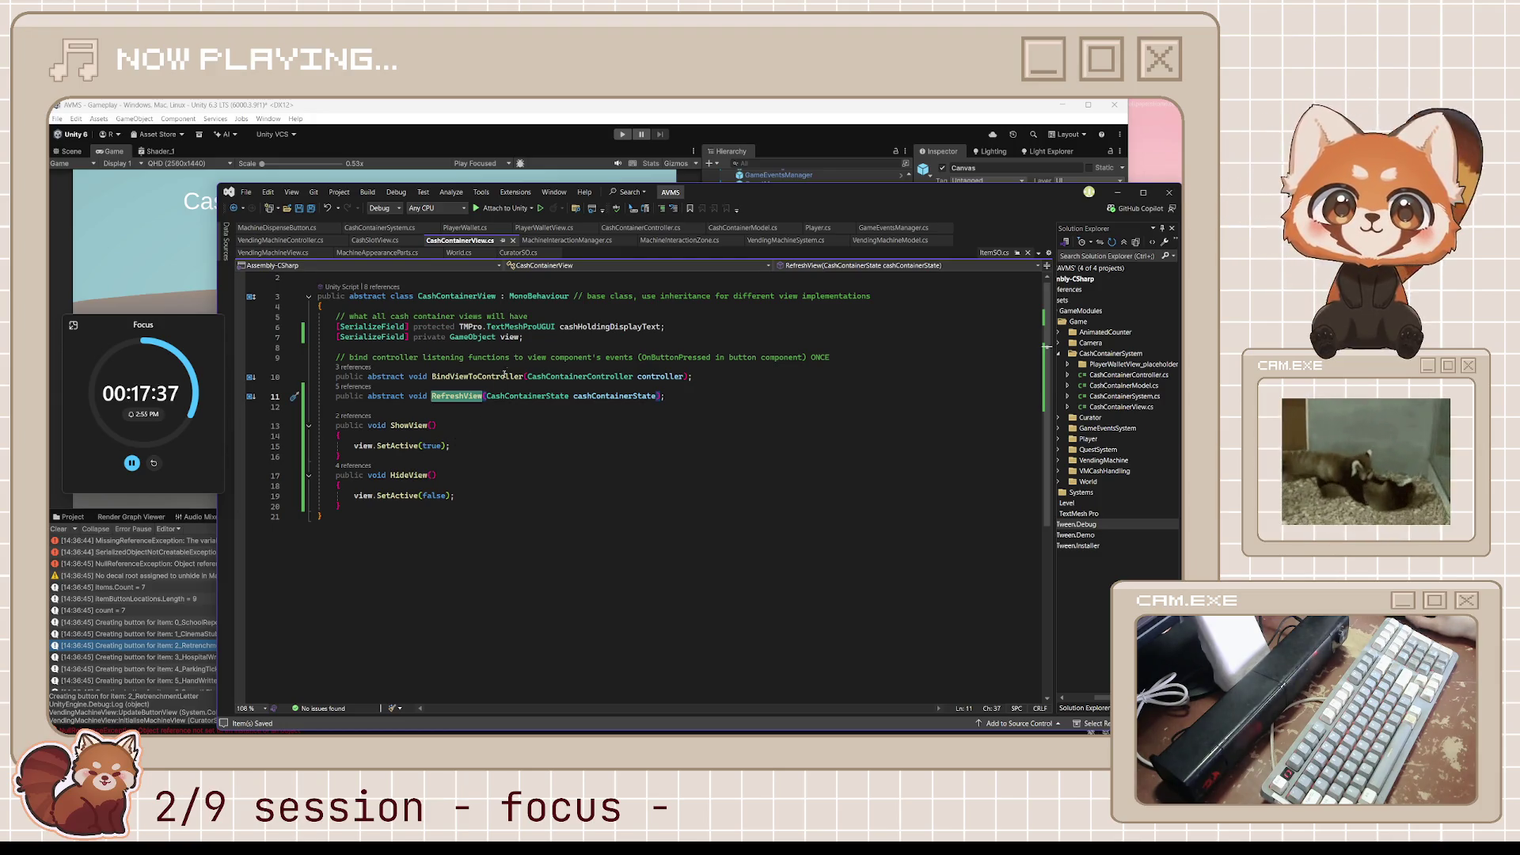
click(418, 435)
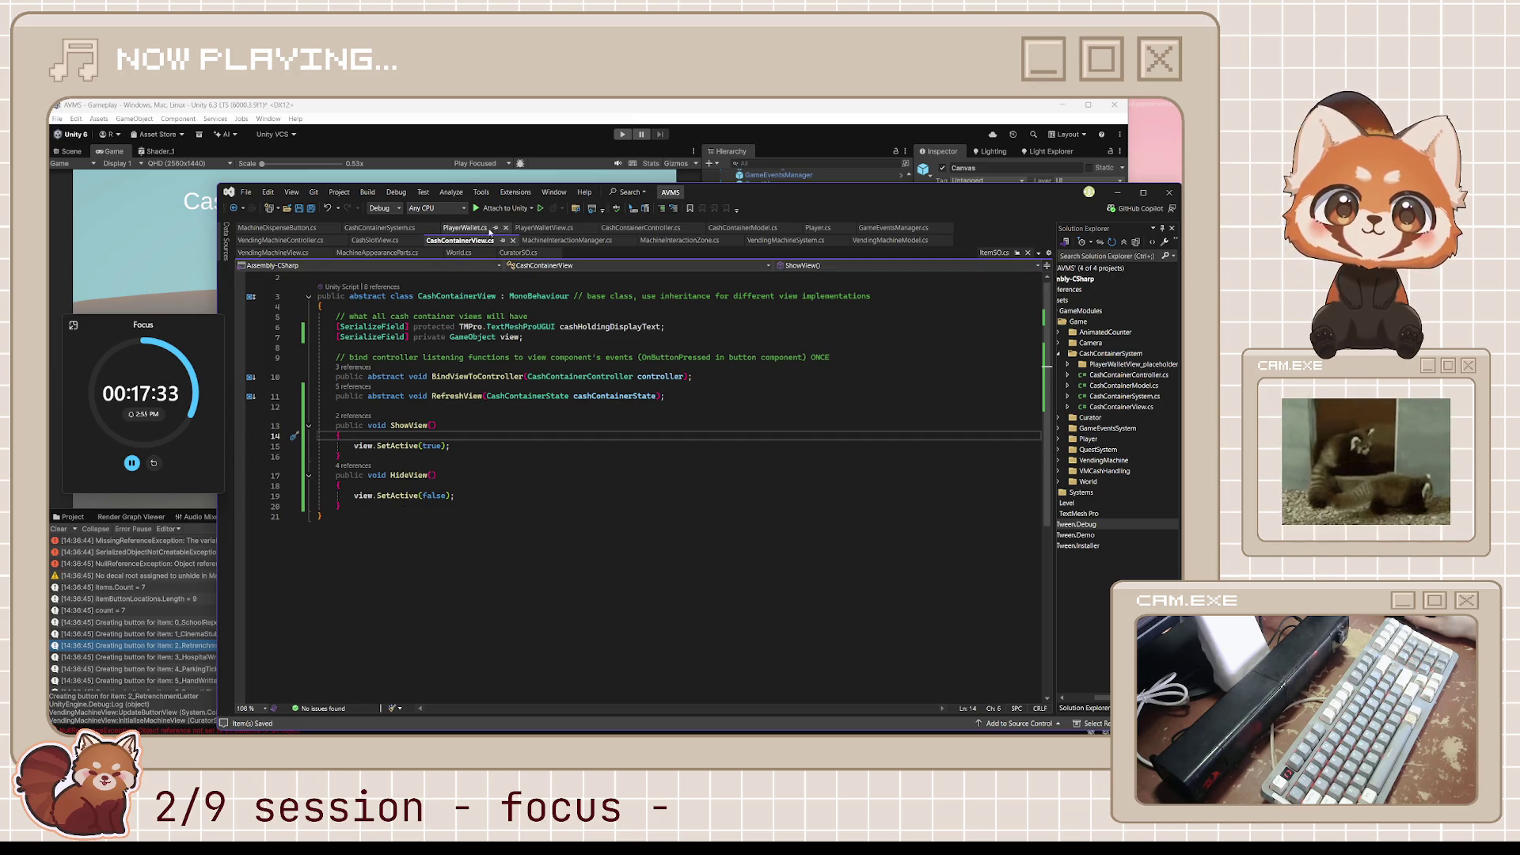
click(367, 240)
click(635, 387)
click(475, 457)
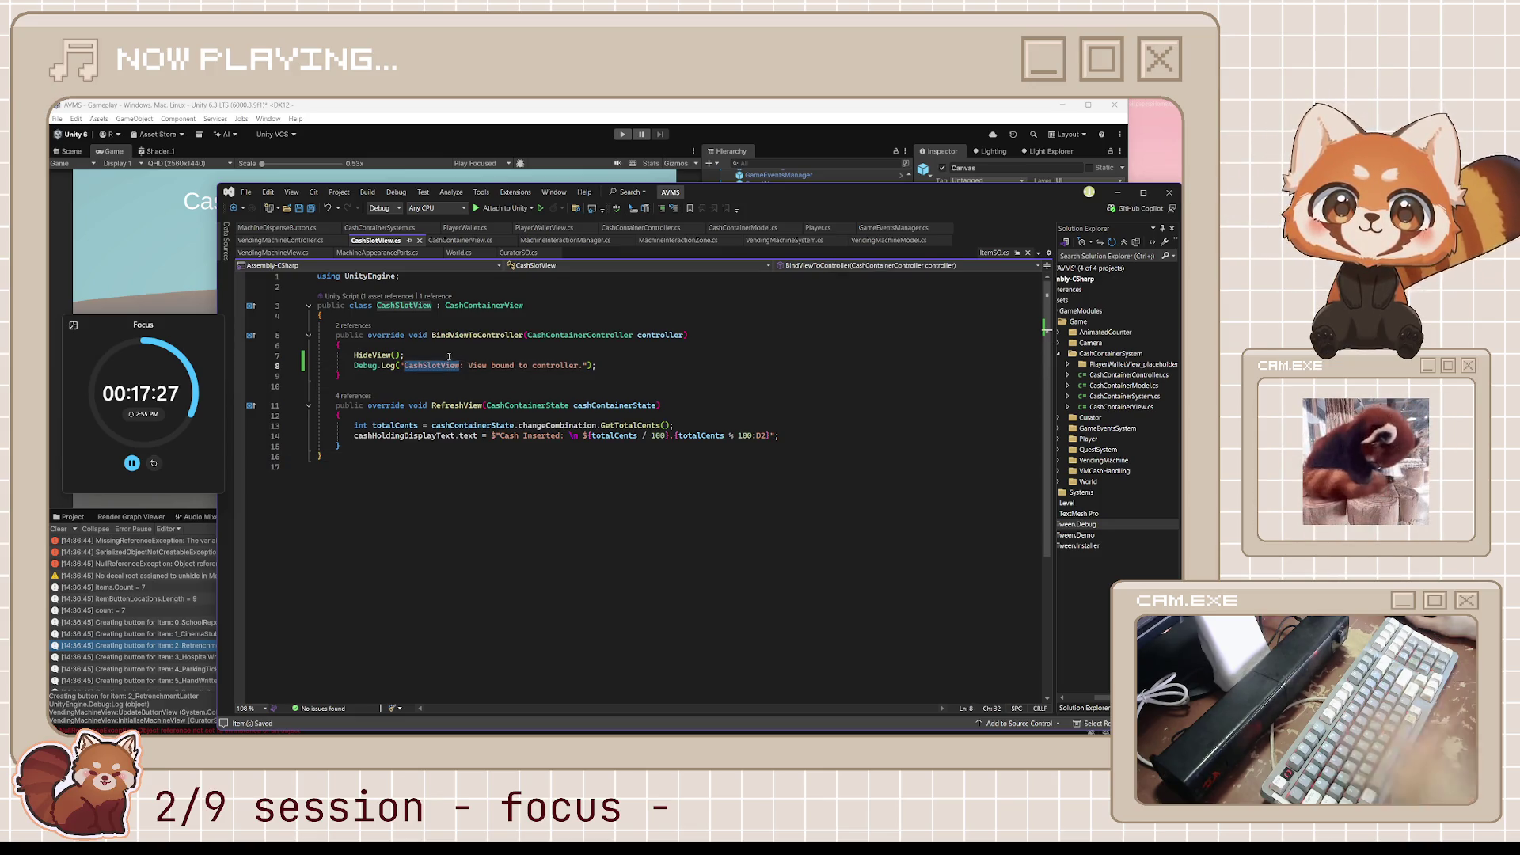
Filter Unity's Console for 'CashSlotView' messages, finding none logged.
click(204, 580)
key(ctrl+f)
text(CashSlotView)
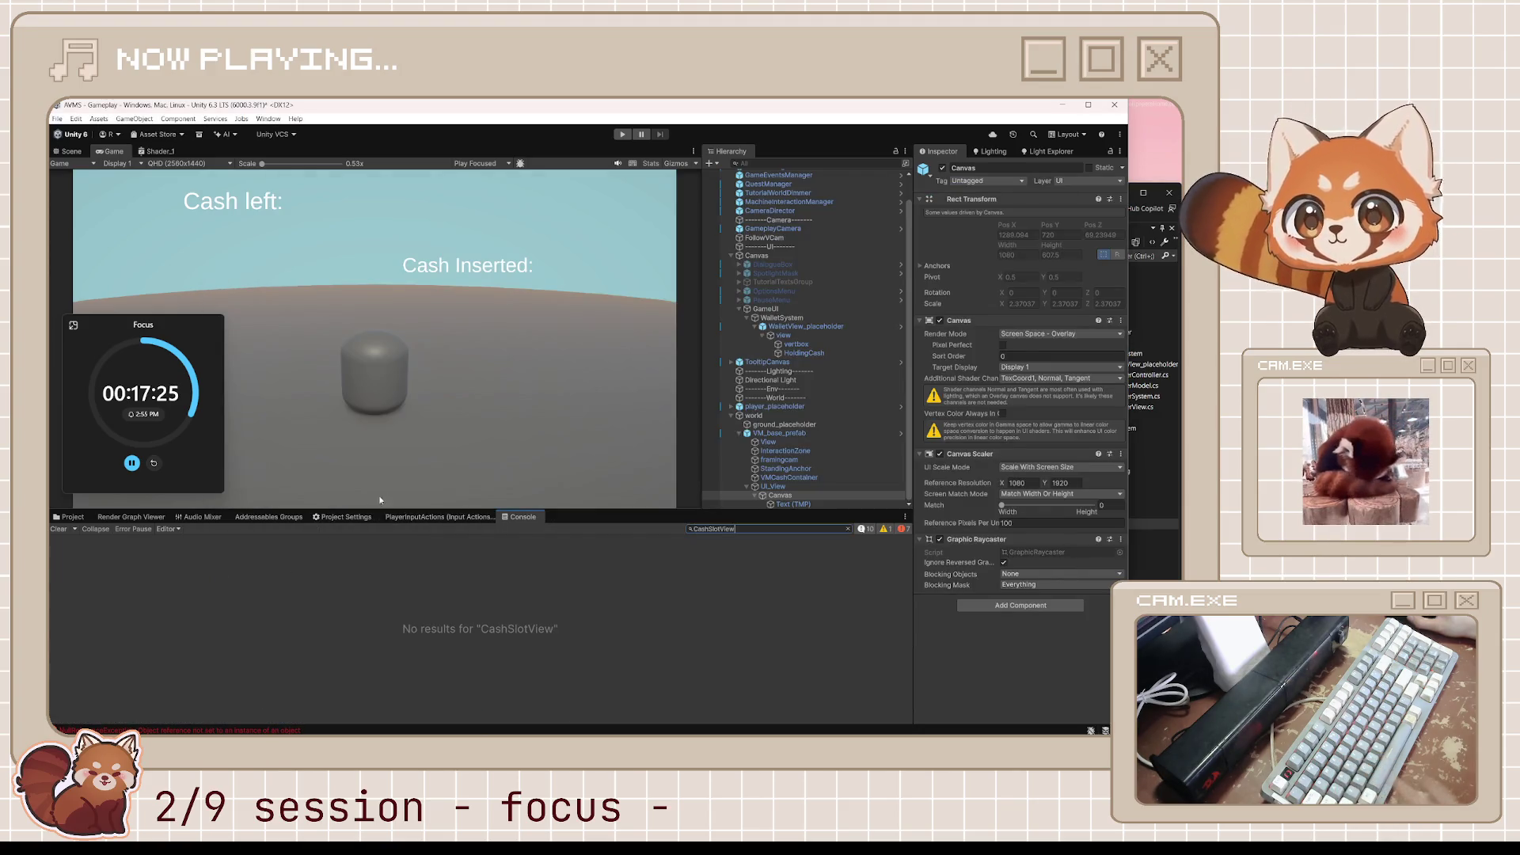
Clear the 'CashSlotView' Console filter and bring CashSlotView.cs in Visual Studio back up.
key(ctrl+a)
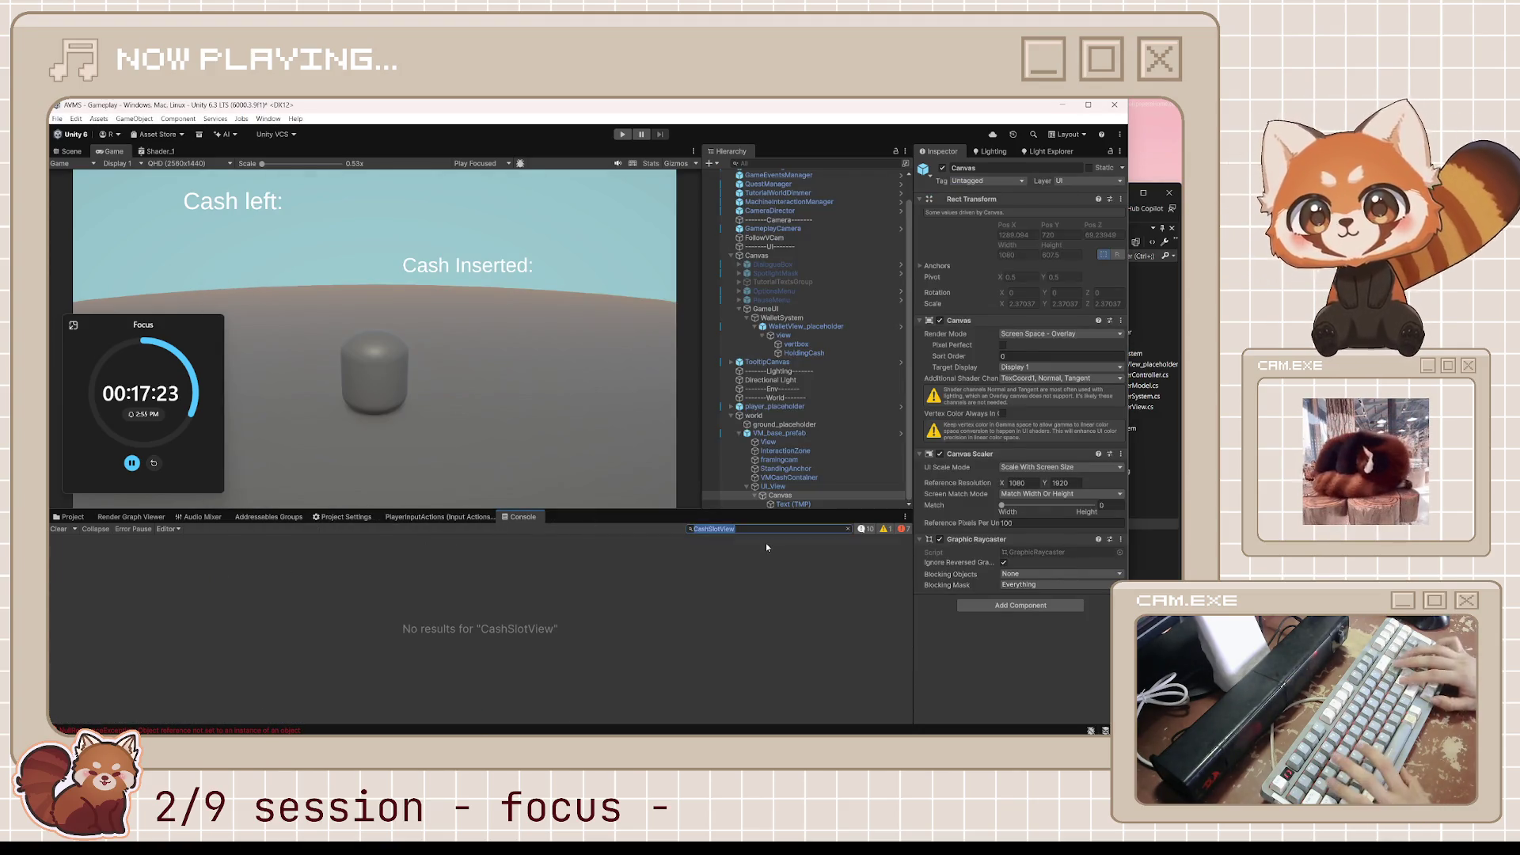
key(BackSpace)
click(736, 722)
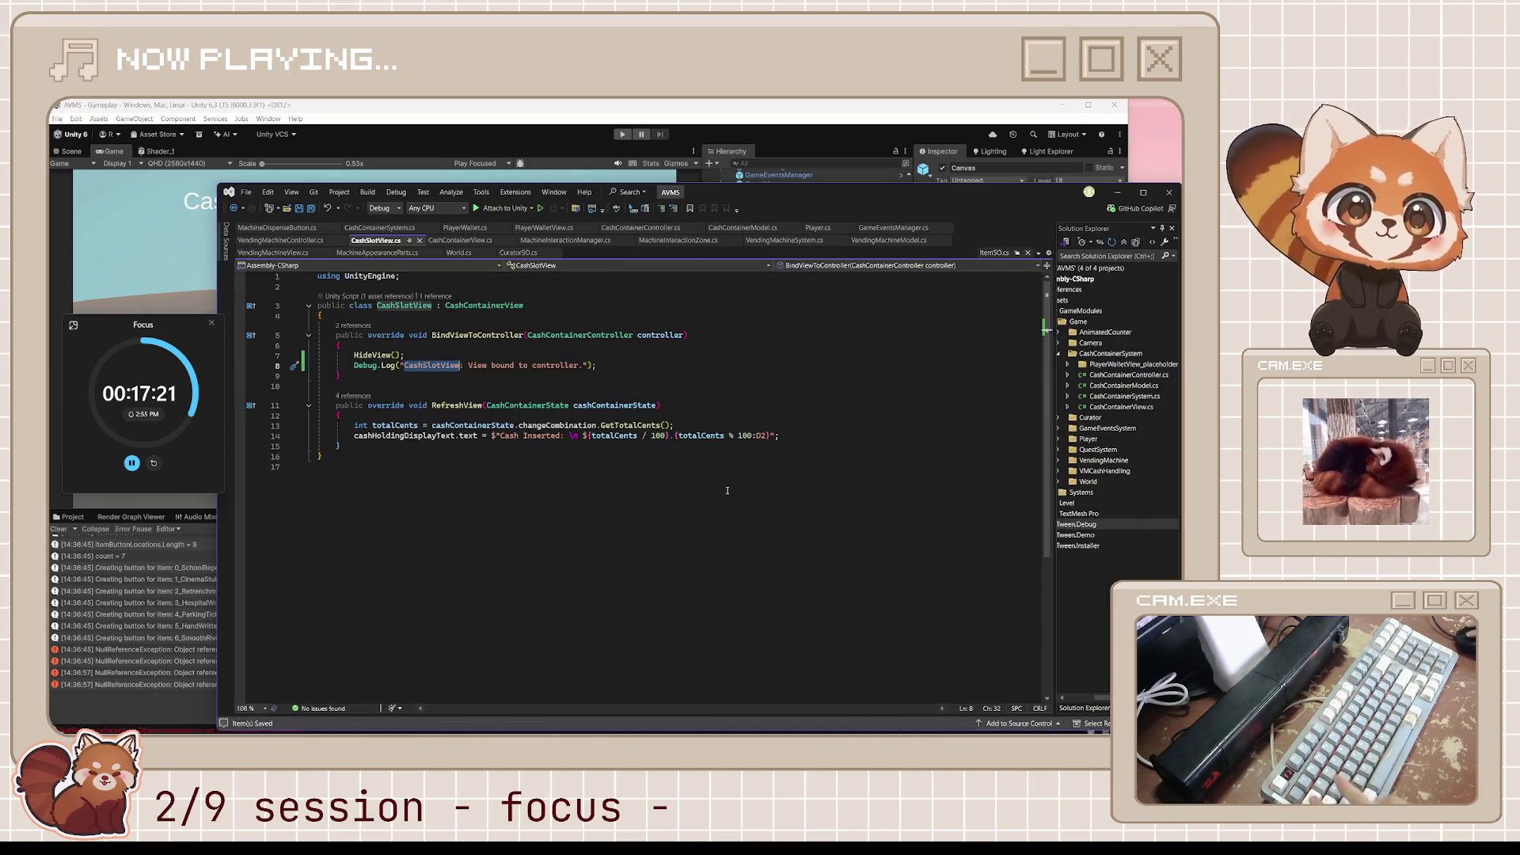
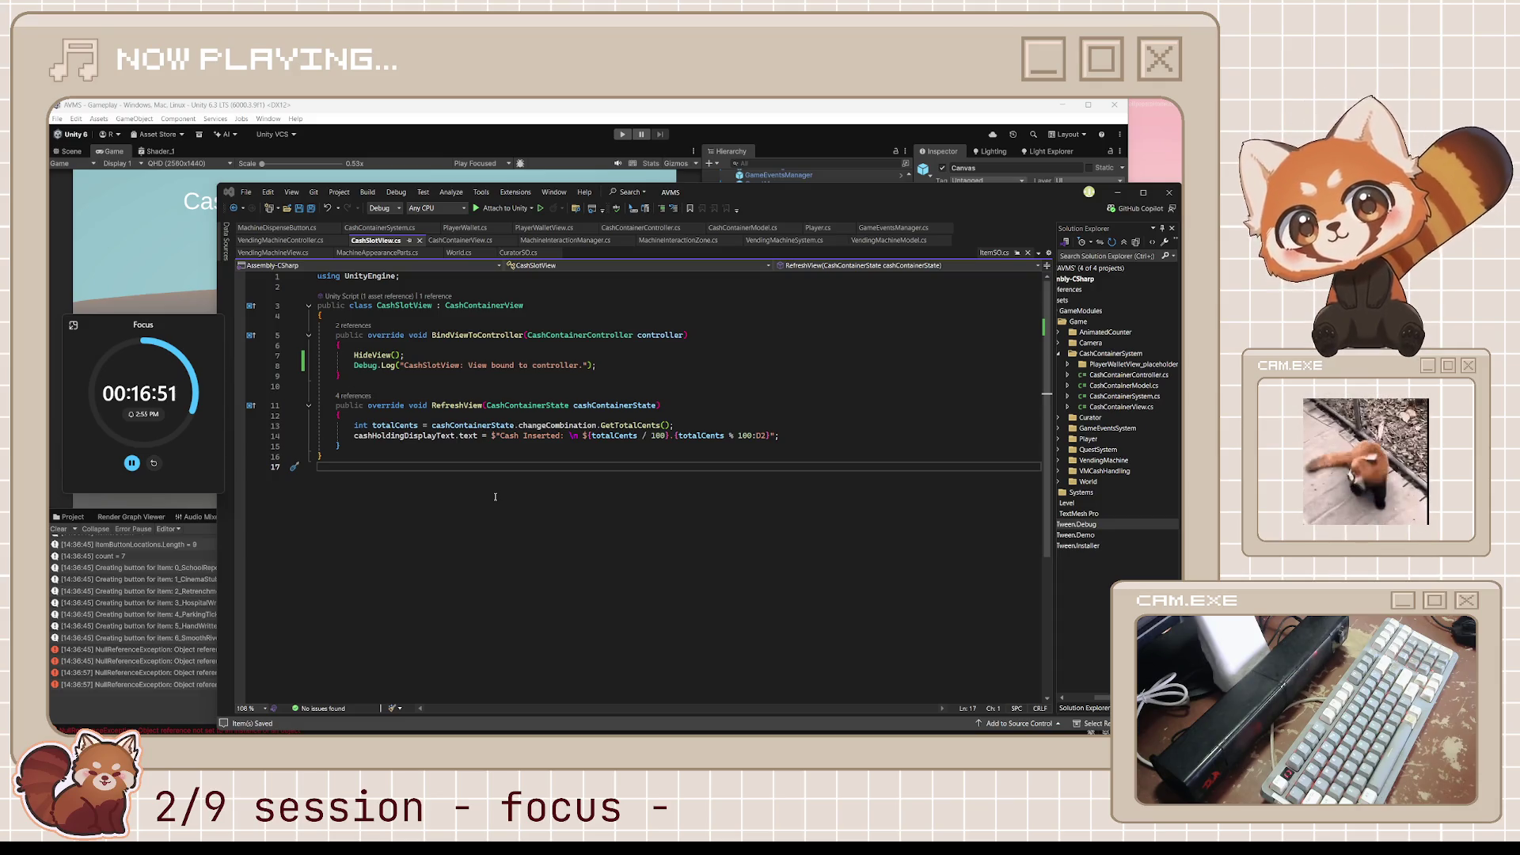
Review CashSlotView's RefreshView code: cashHoldingDisplayText, override, cashContainerState and the HideView call.
double_click(404, 436)
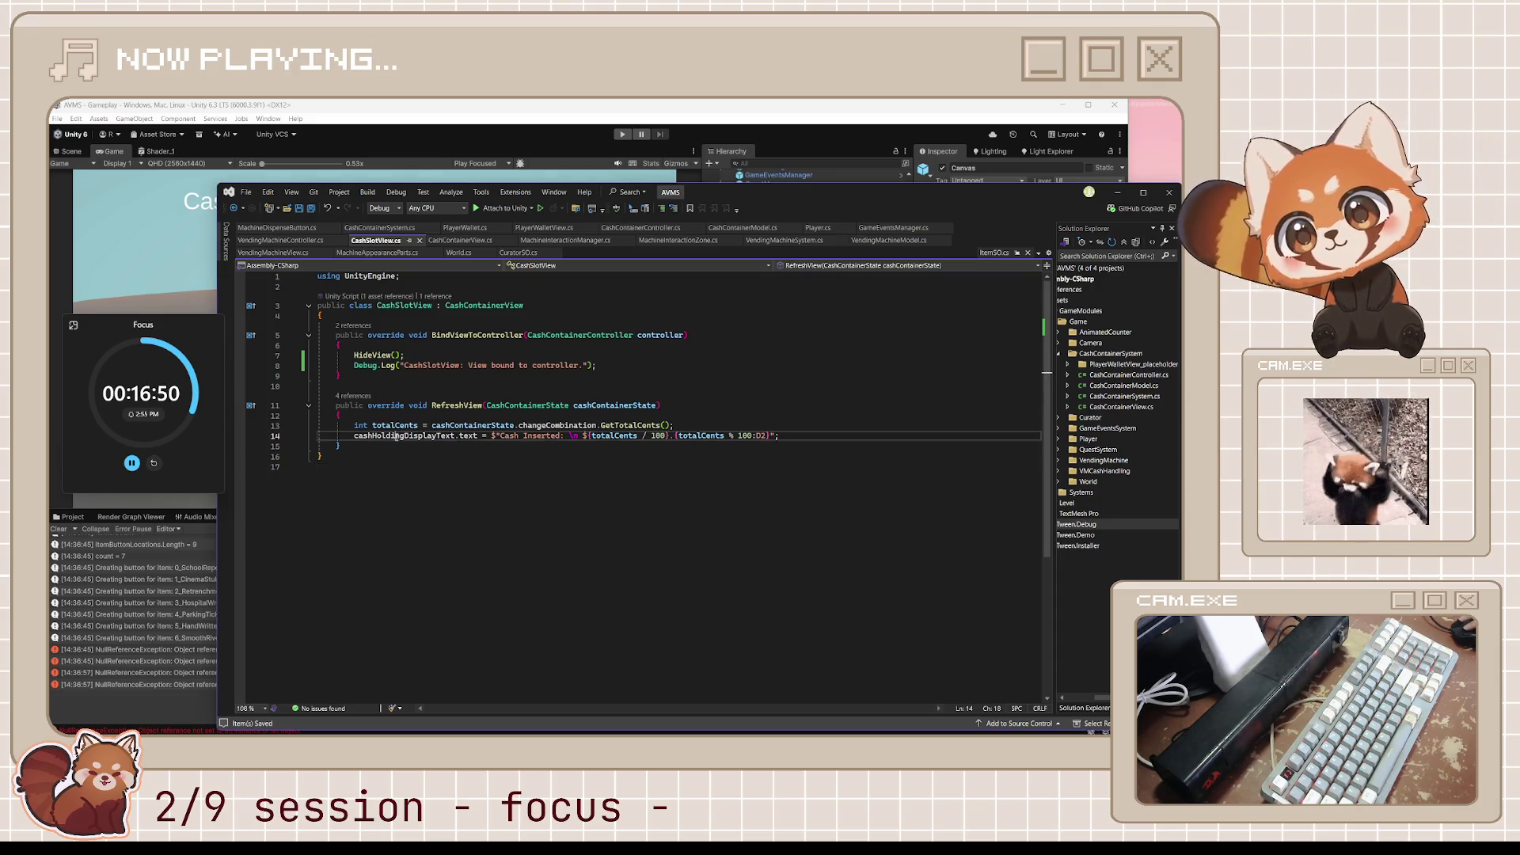
click(395, 425)
click(395, 406)
double_click(395, 406)
double_click(608, 406)
double_click(586, 426)
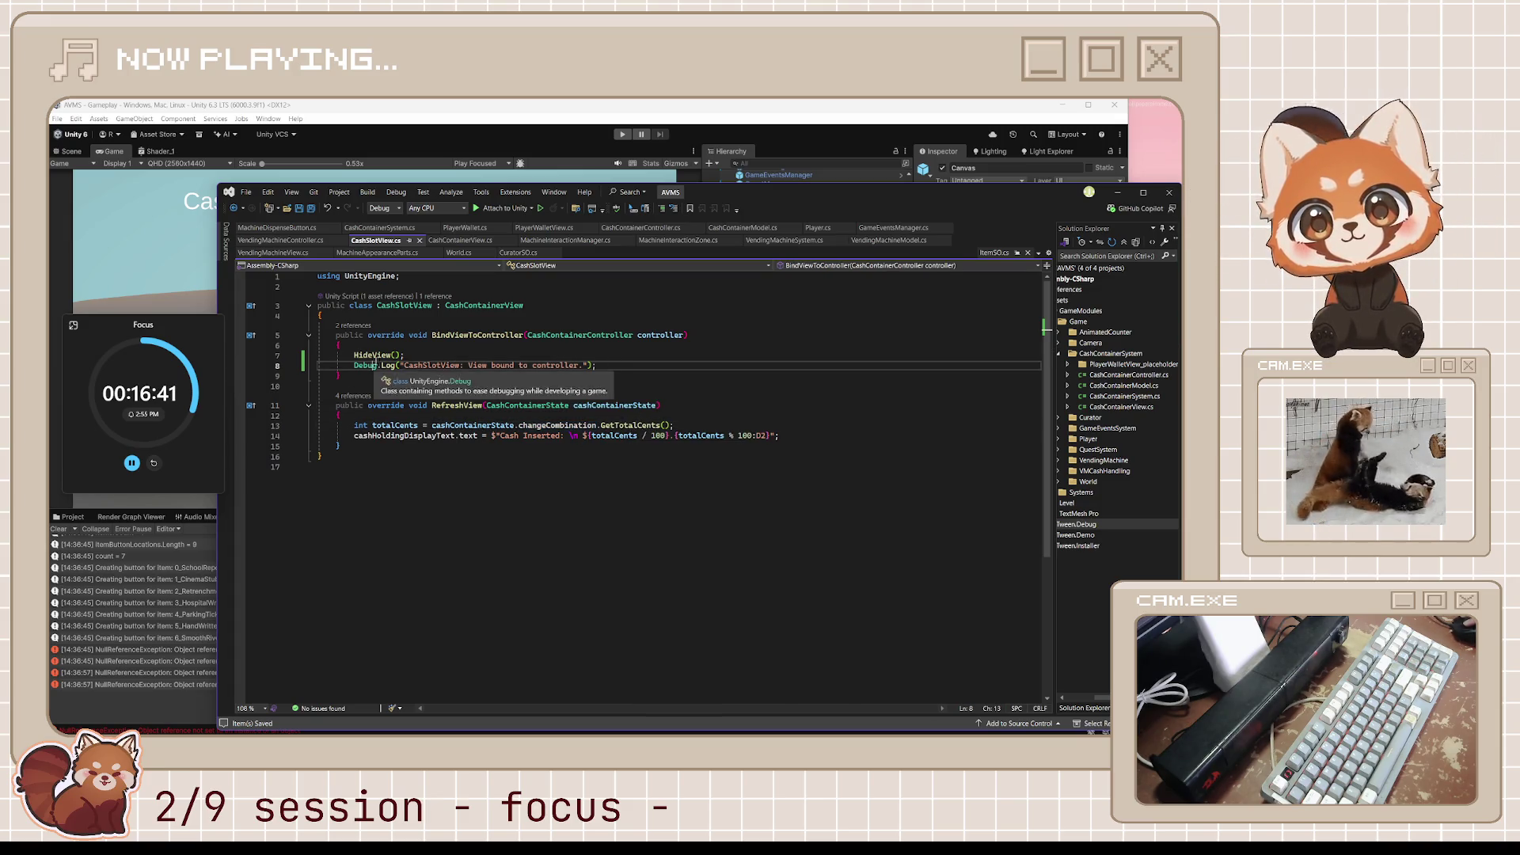
double_click(377, 356)
Jump to the HideView definition, inspect its body, then return to CashSlotView's Debug.Log line.
key(F12)
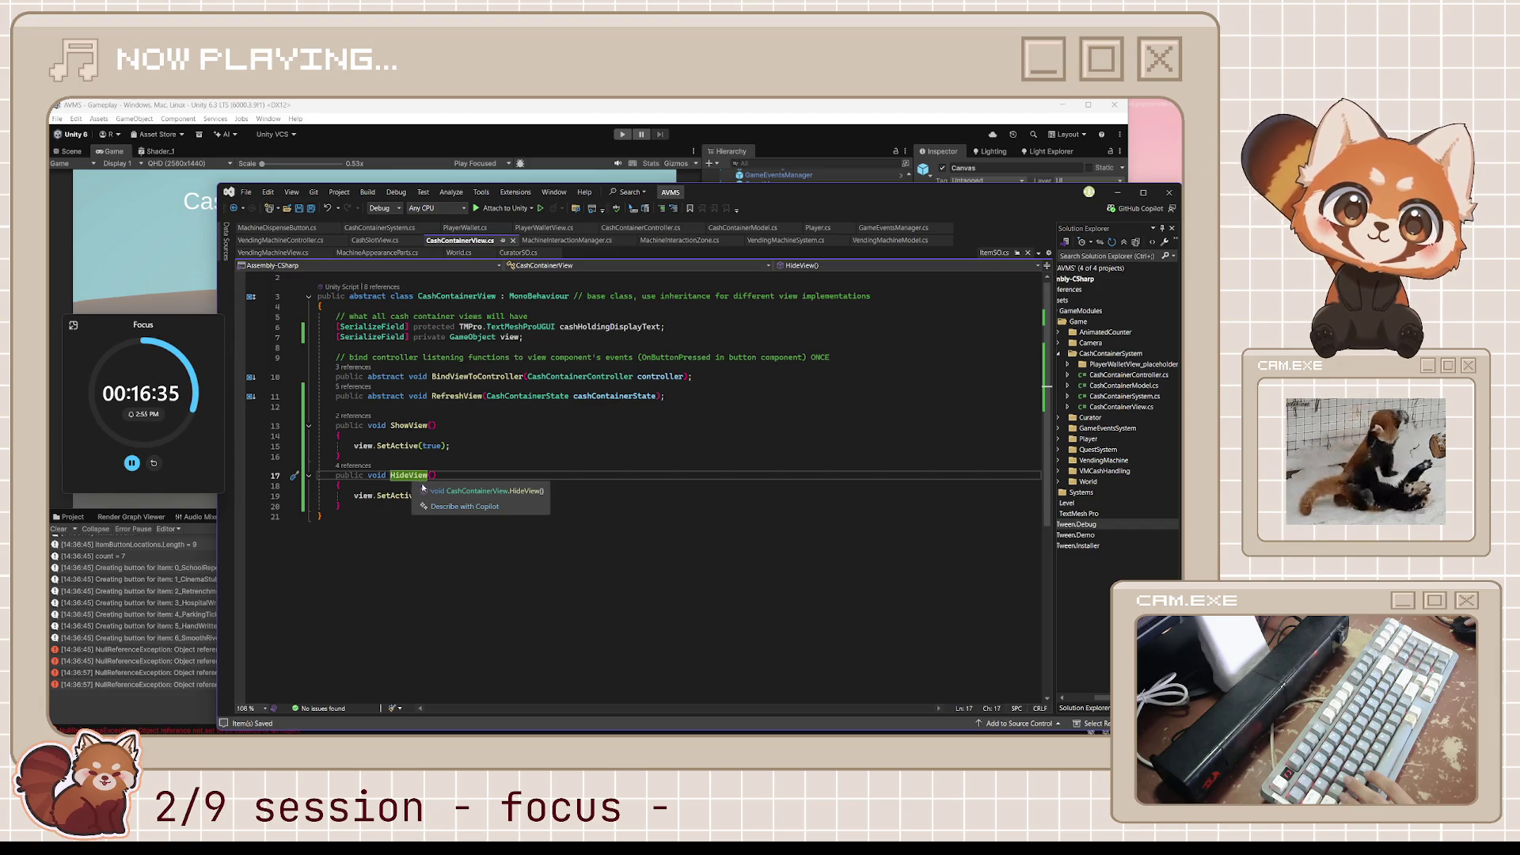
click(426, 516)
click(424, 496)
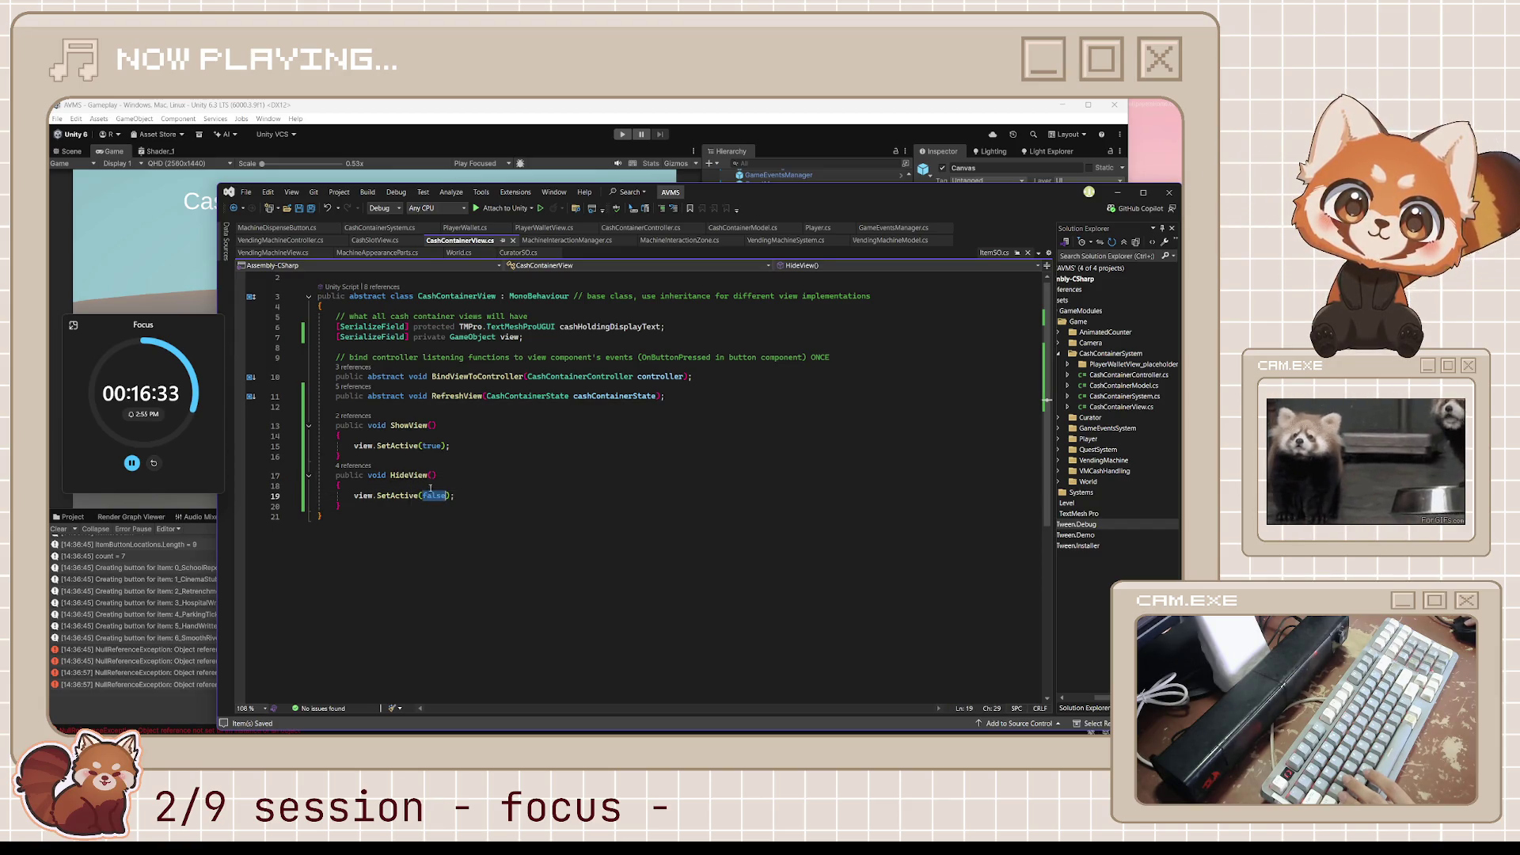
click(422, 475)
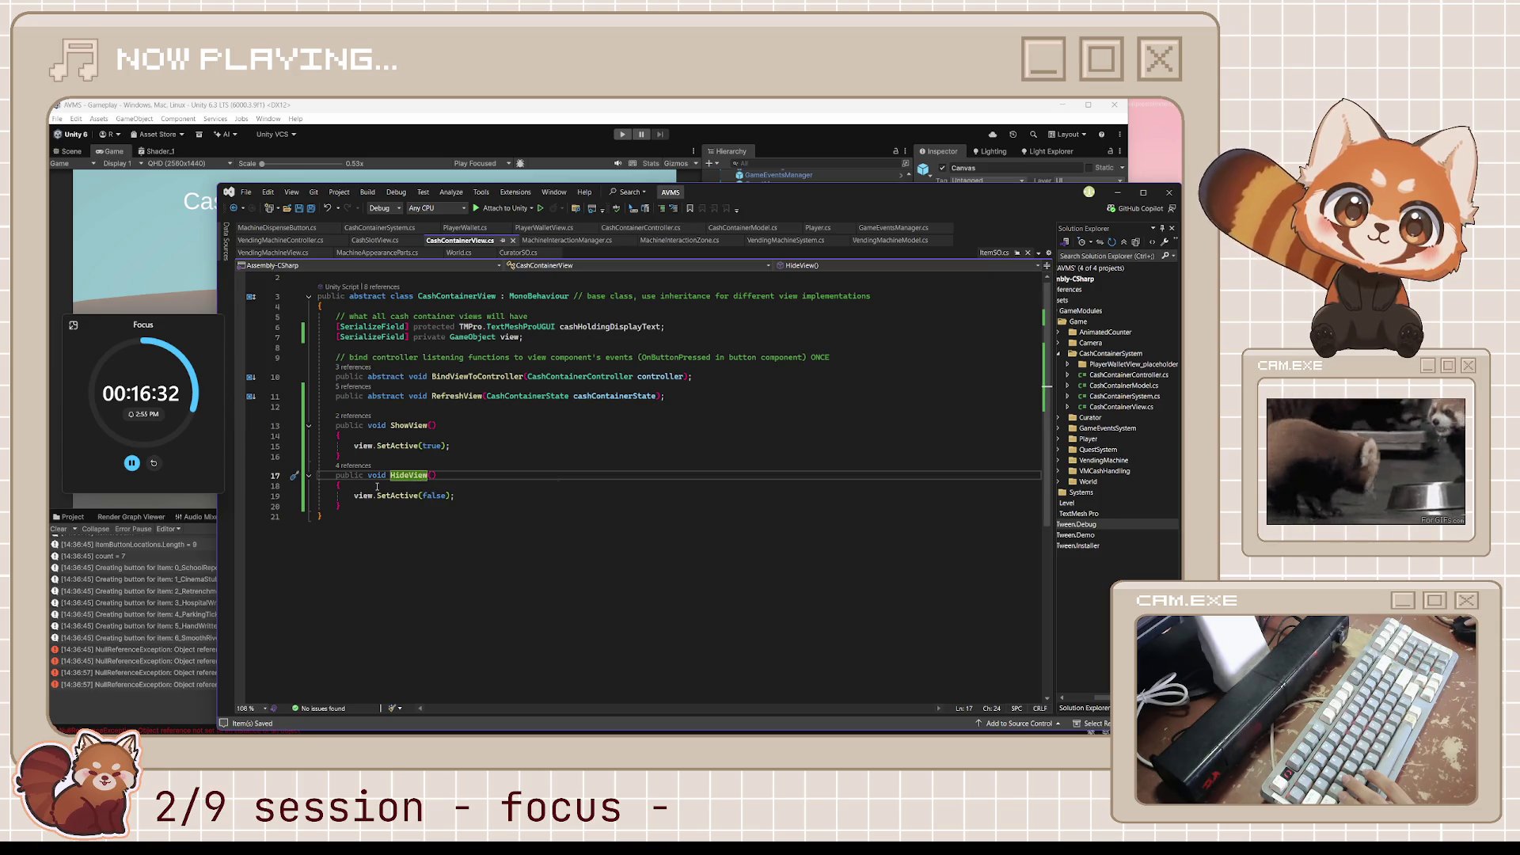
click(401, 485)
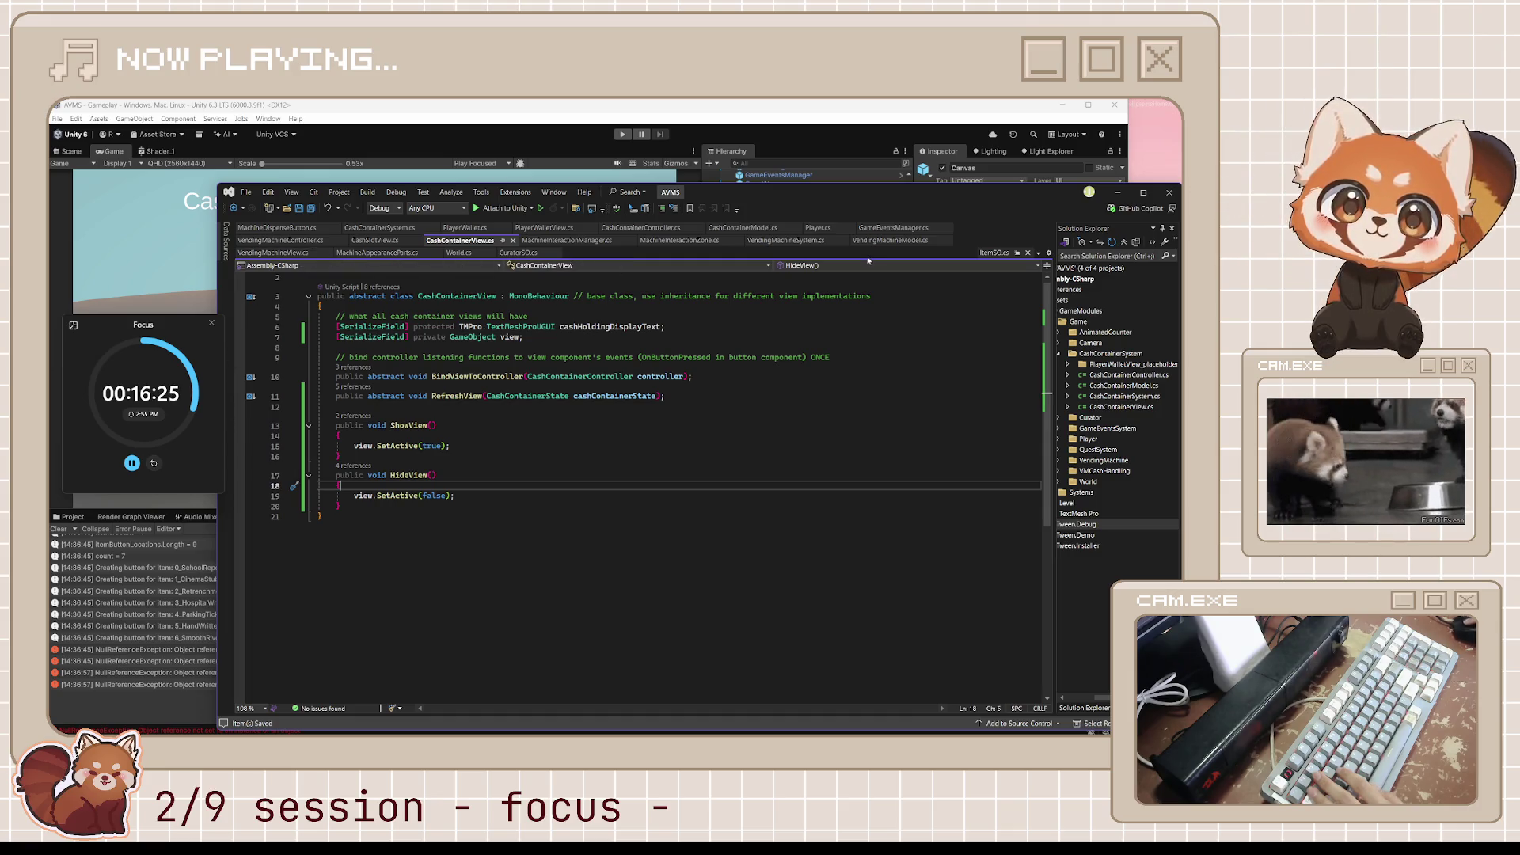
key(ctrl+Tab)
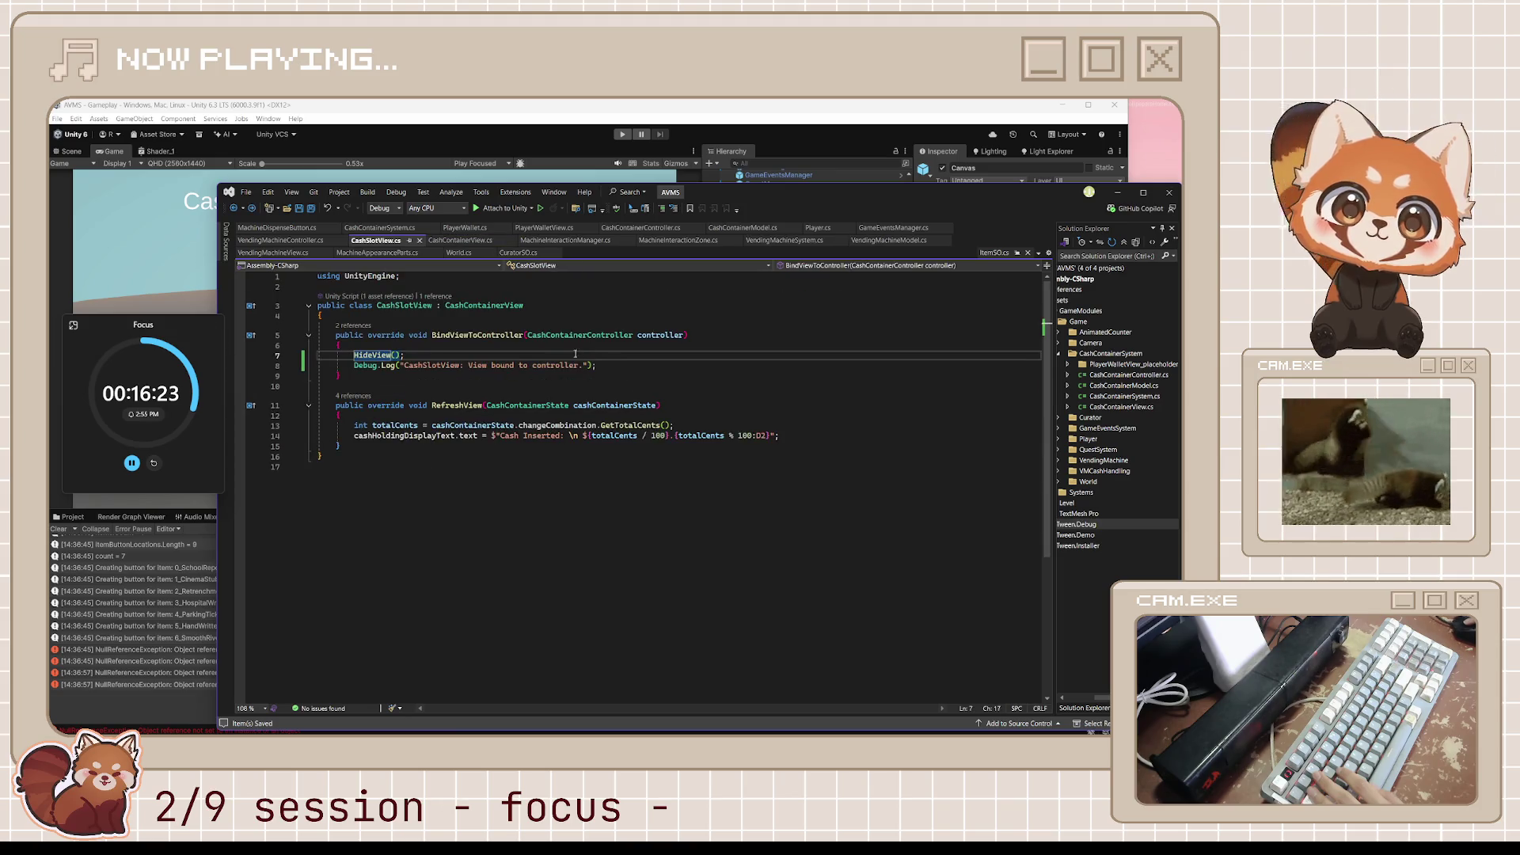
click(477, 367)
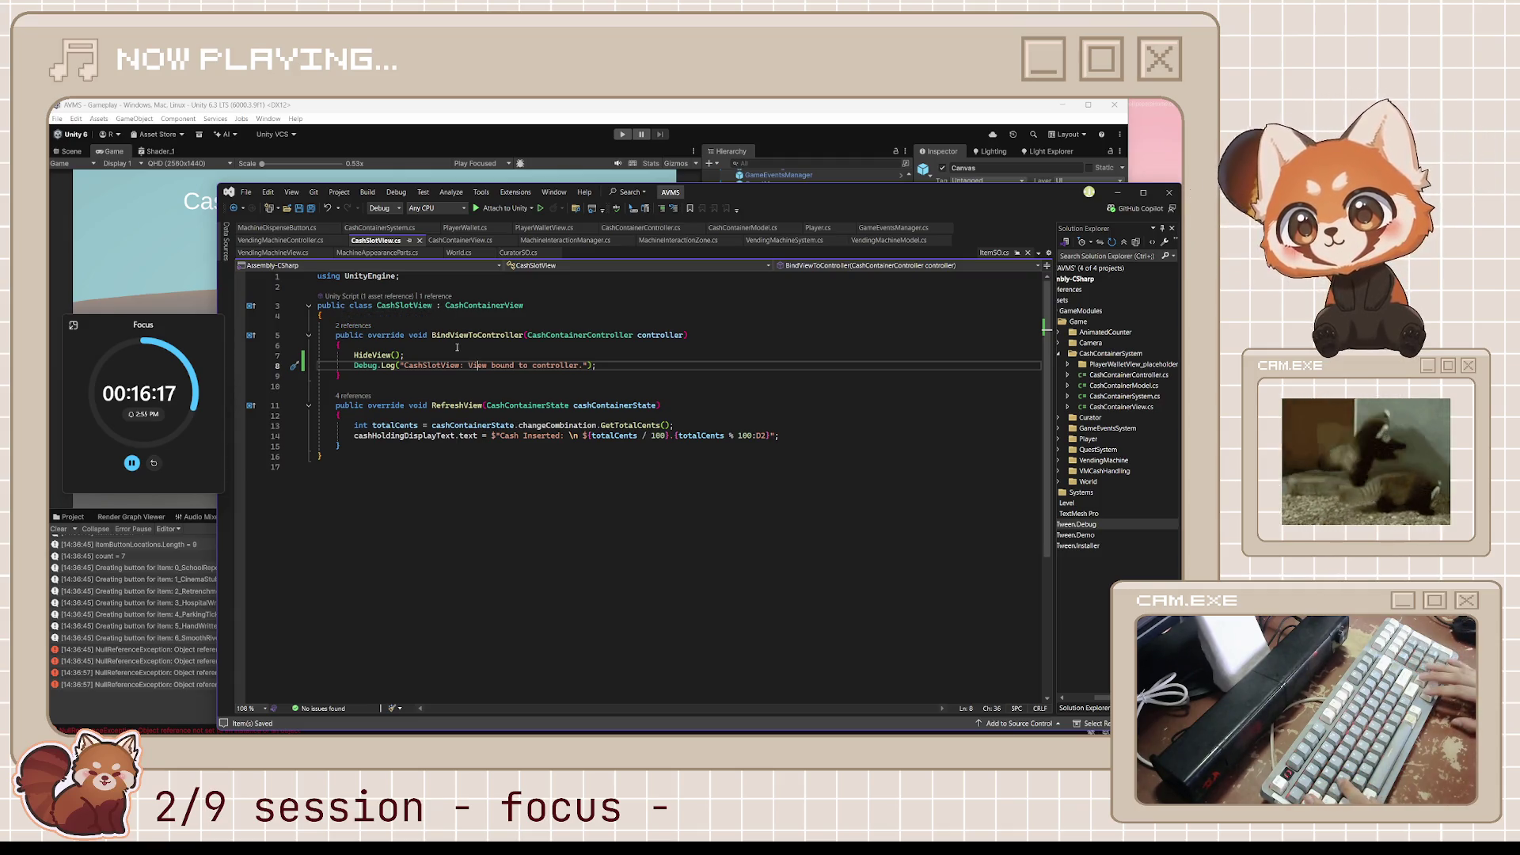
In Unity's Console, review the NullReferenceException entries and the MissingReferenceException above them.
mouse_move(245, 735)
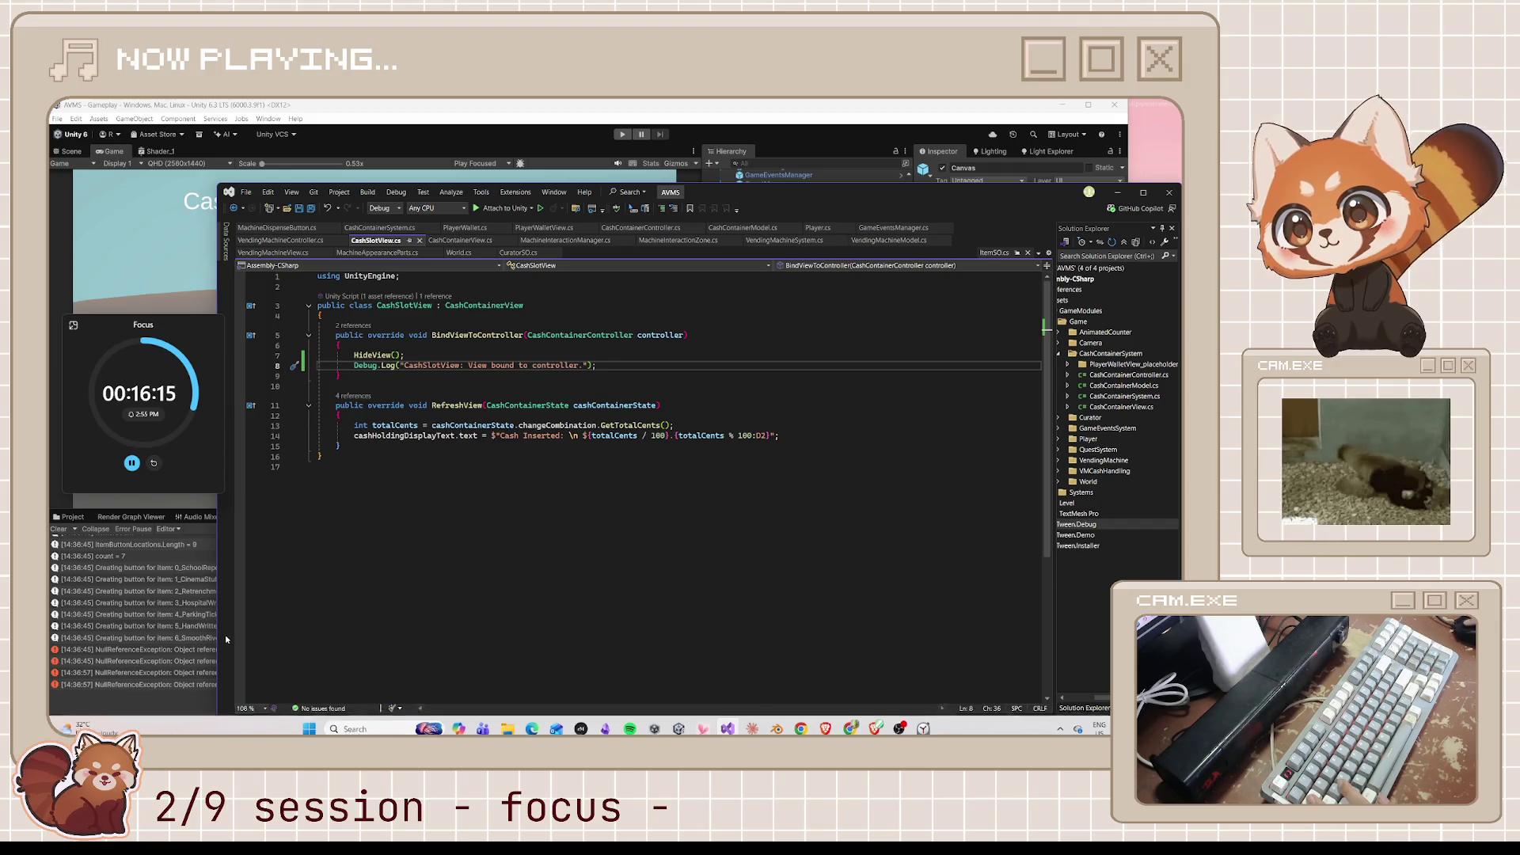
click(191, 664)
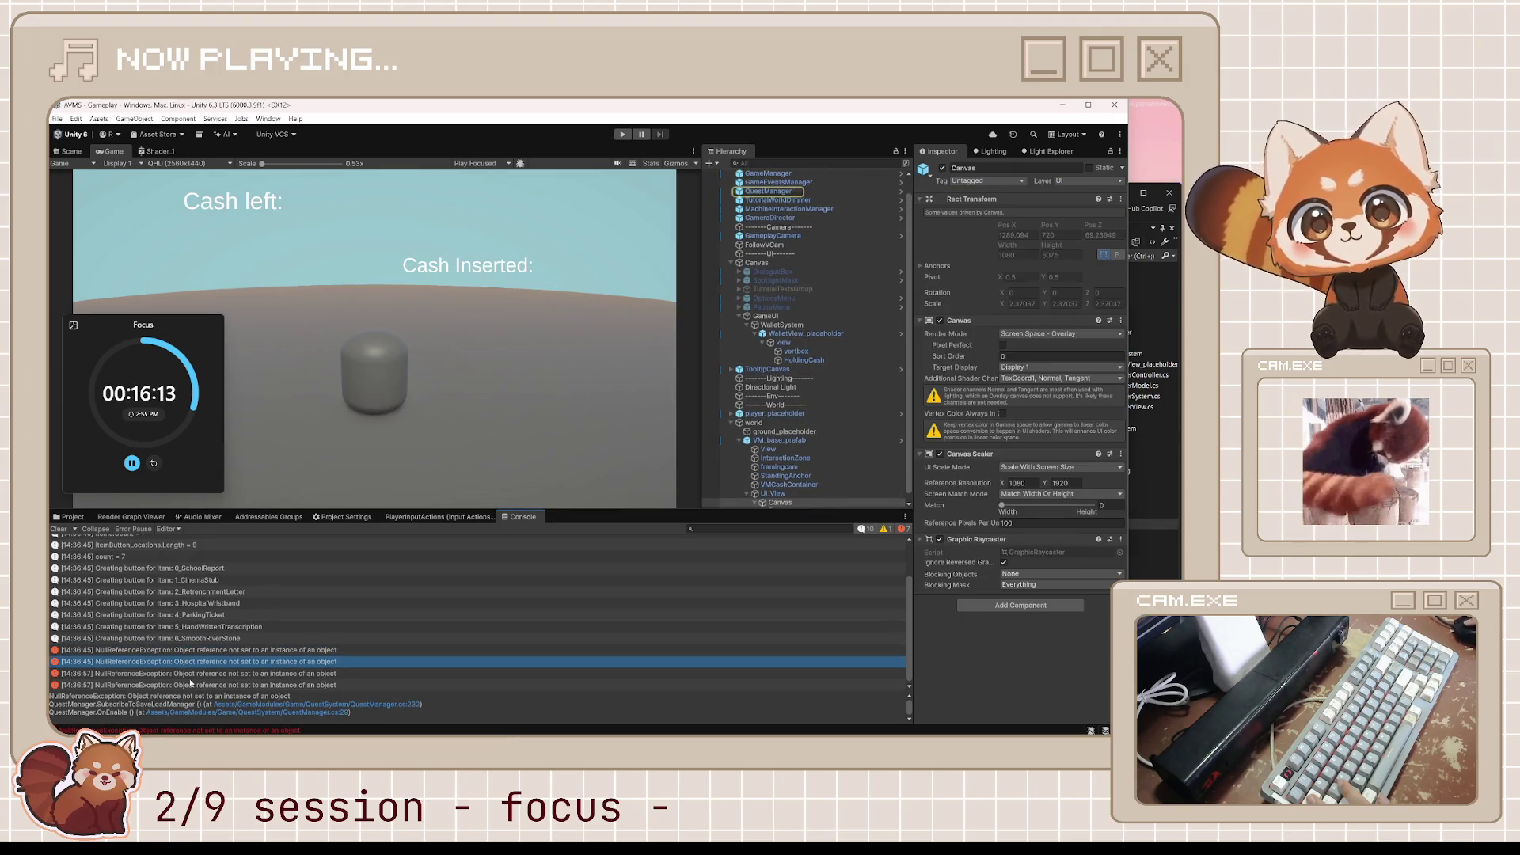
click(192, 673)
click(192, 683)
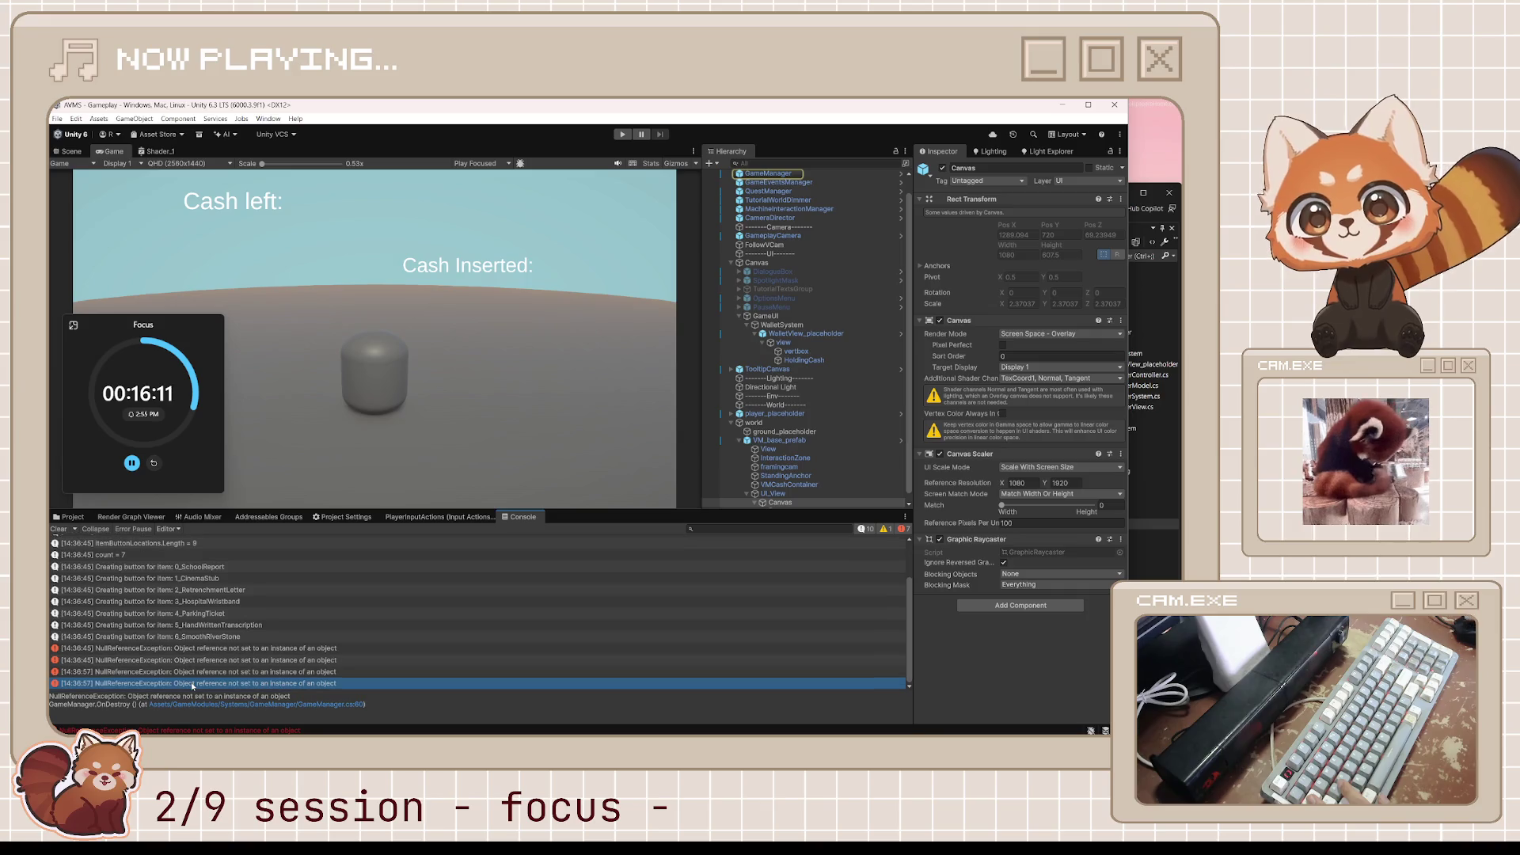
scroll(222, 662, up, 2)
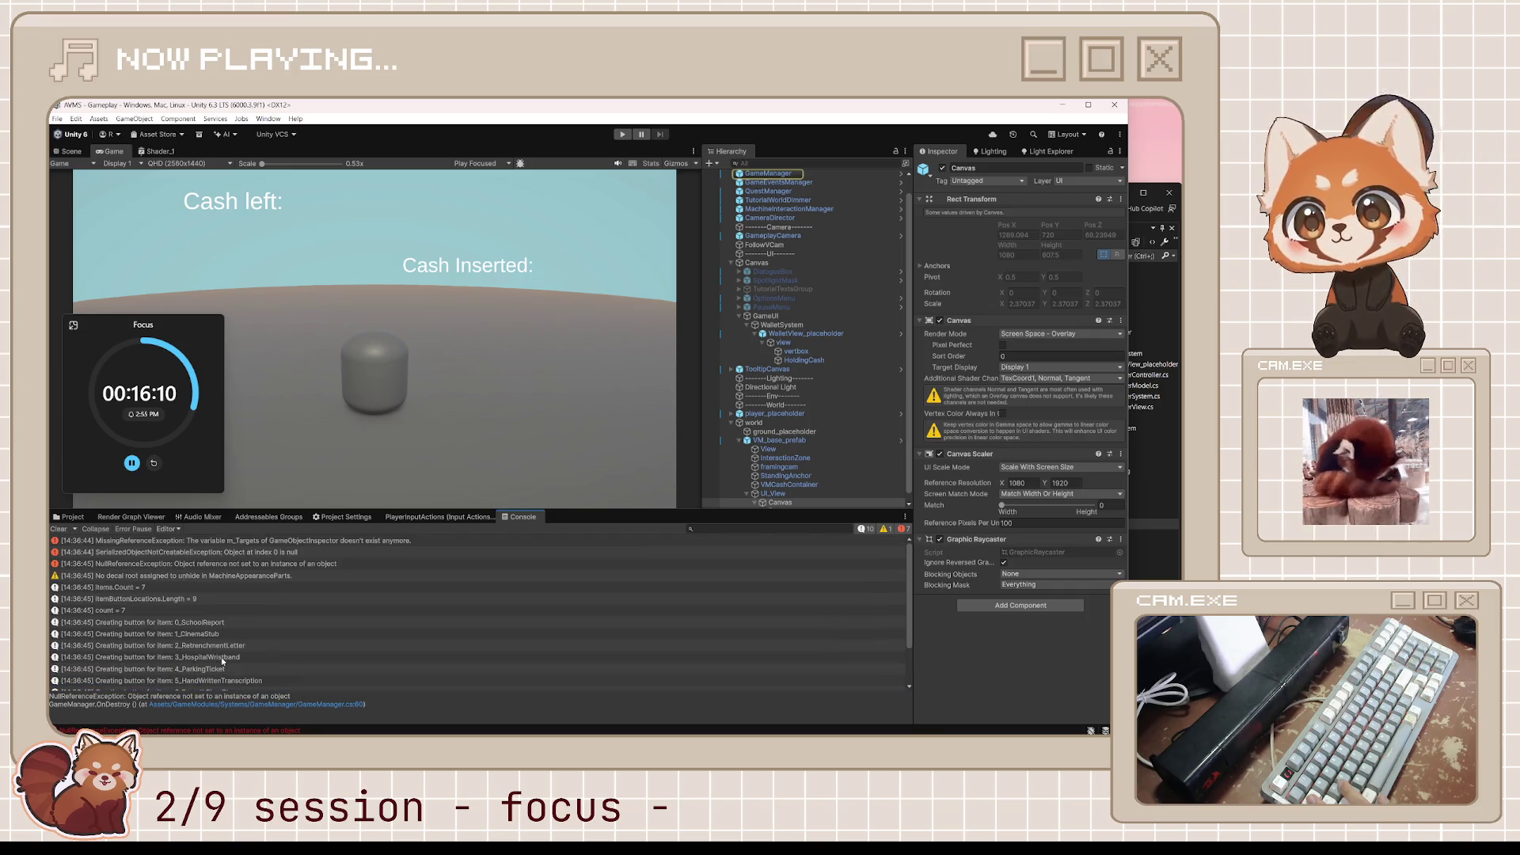
click(305, 576)
click(317, 563)
click(333, 552)
click(352, 540)
Select the ItemButtonLocations.Length log entry and open its source script in Visual Studio.
click(346, 552)
click(341, 563)
click(320, 634)
scroll(320, 644, down, 2)
scroll(320, 645, up, 2)
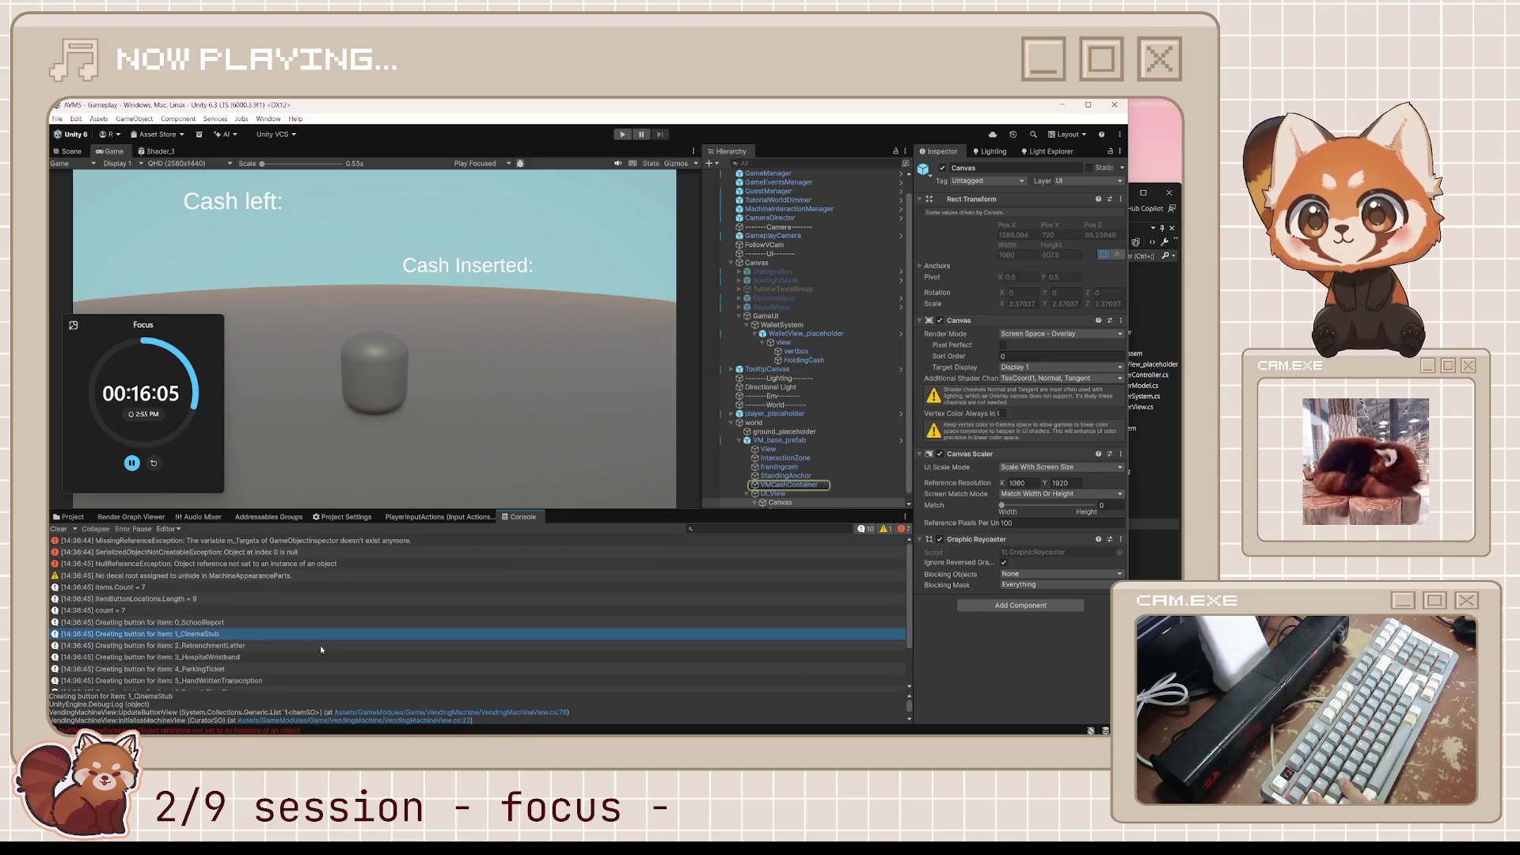
click(299, 601)
double_click(330, 601)
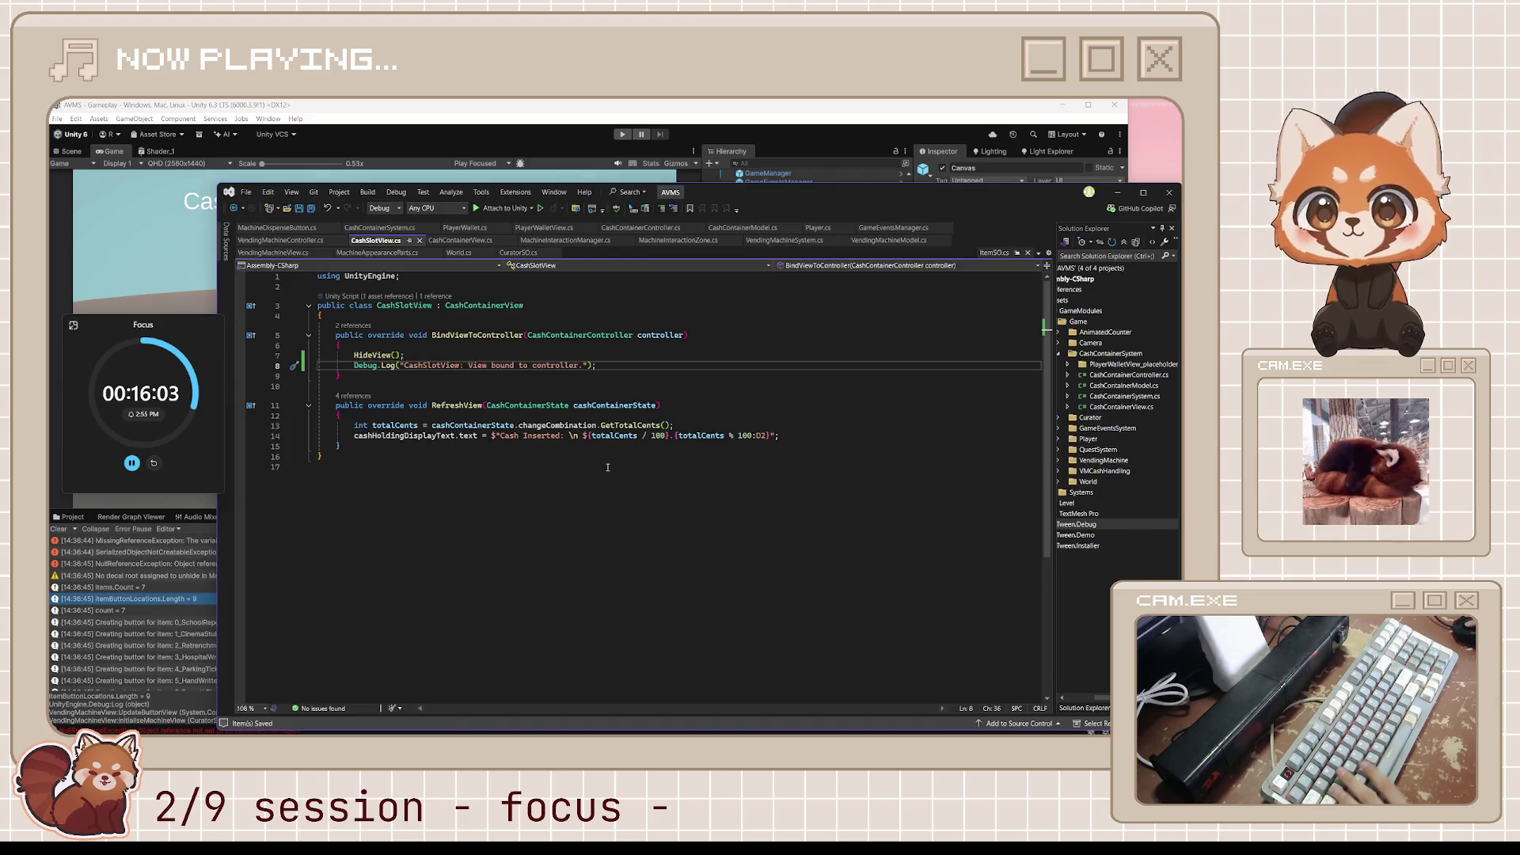
Check BindViewToController's 2 references in CashSlotView.cs, then switch back to Unity.
click(590, 457)
drag(559, 450, 333, 278)
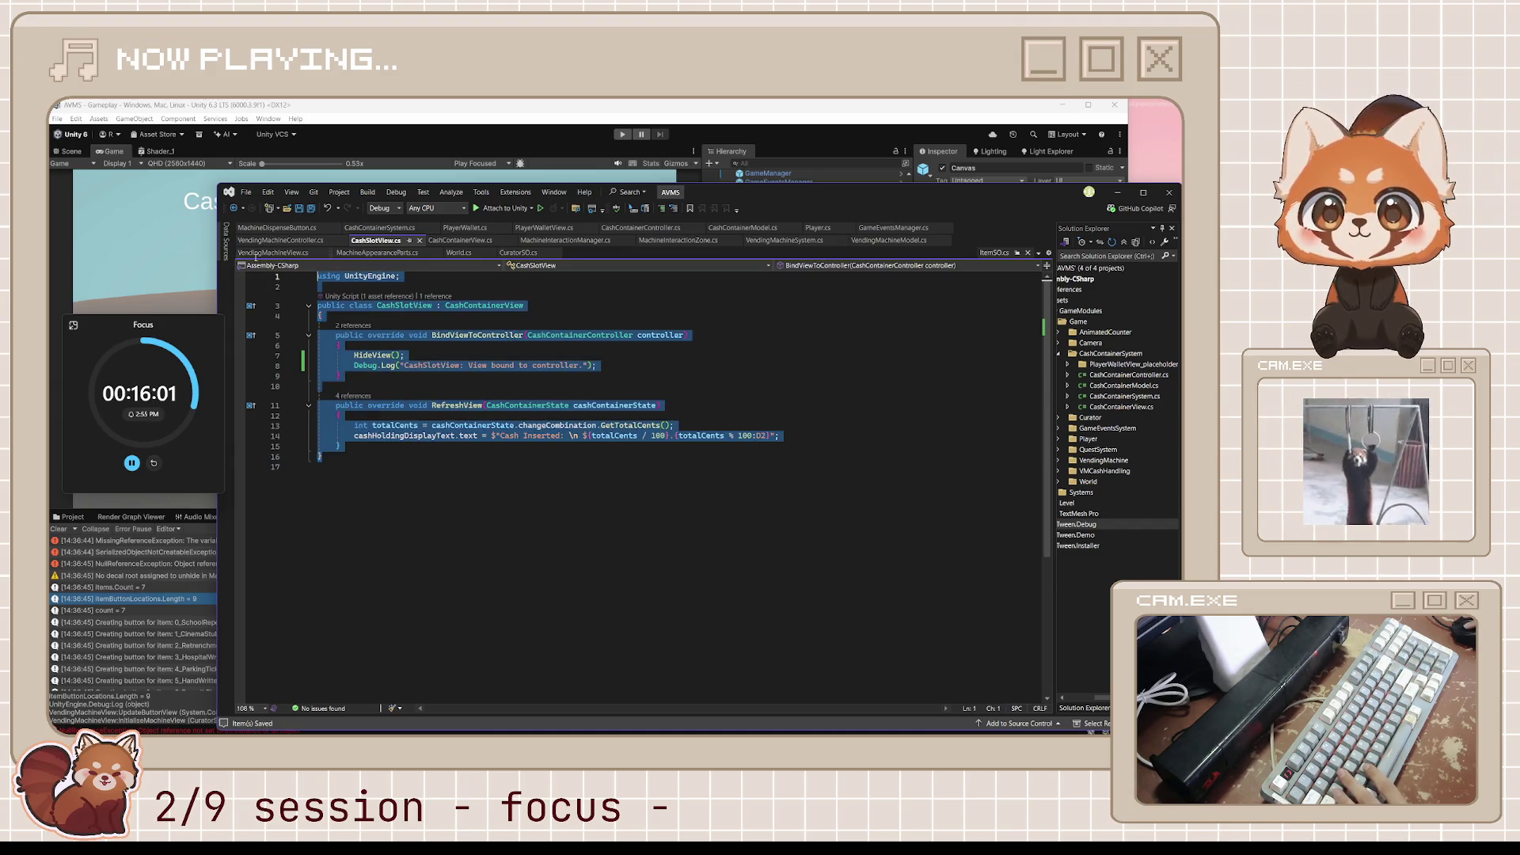
click(432, 306)
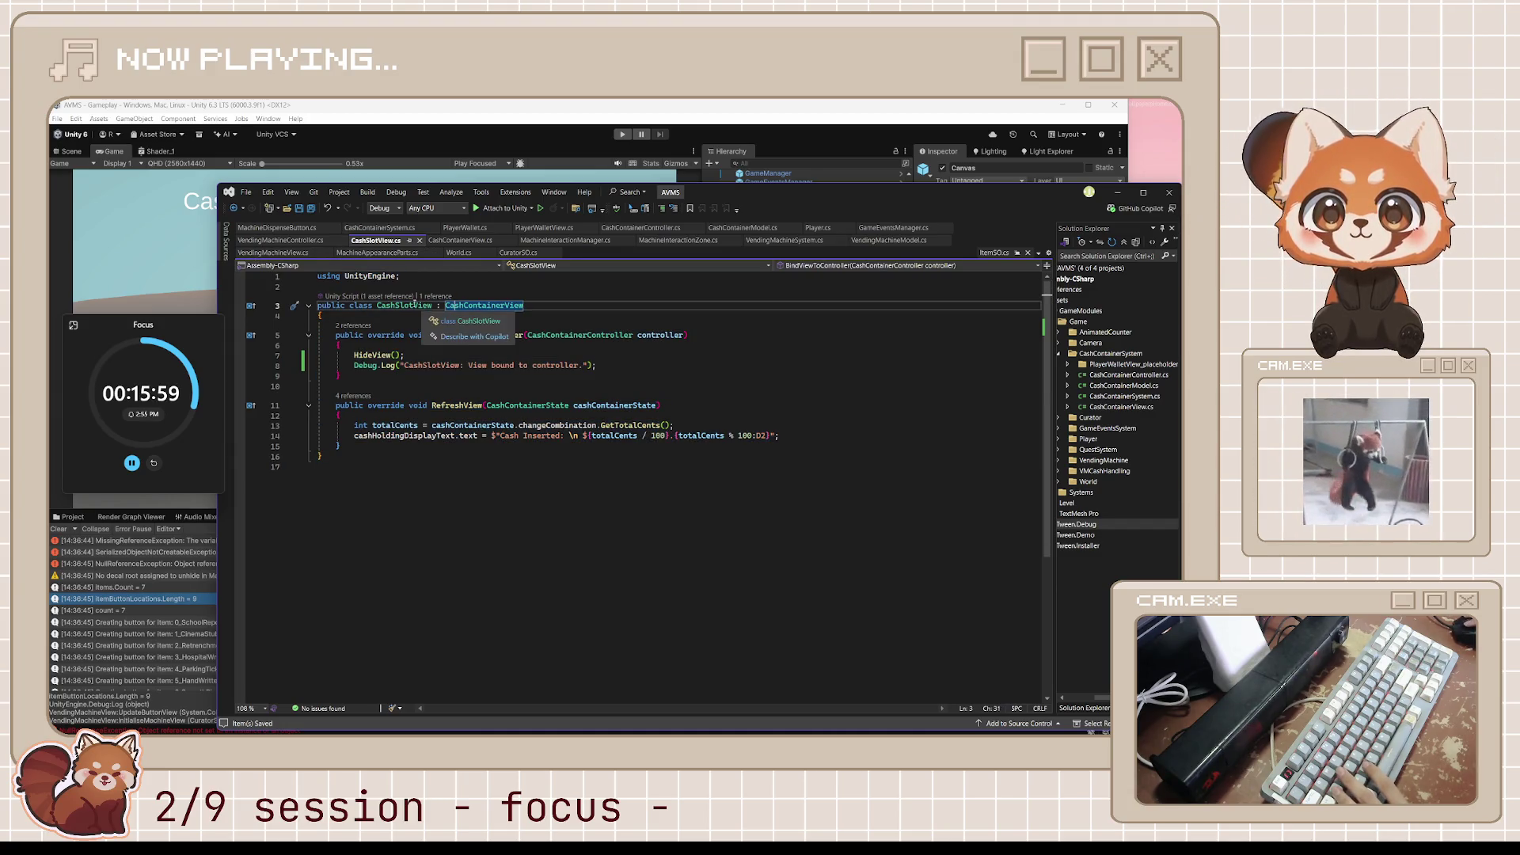
click(352, 326)
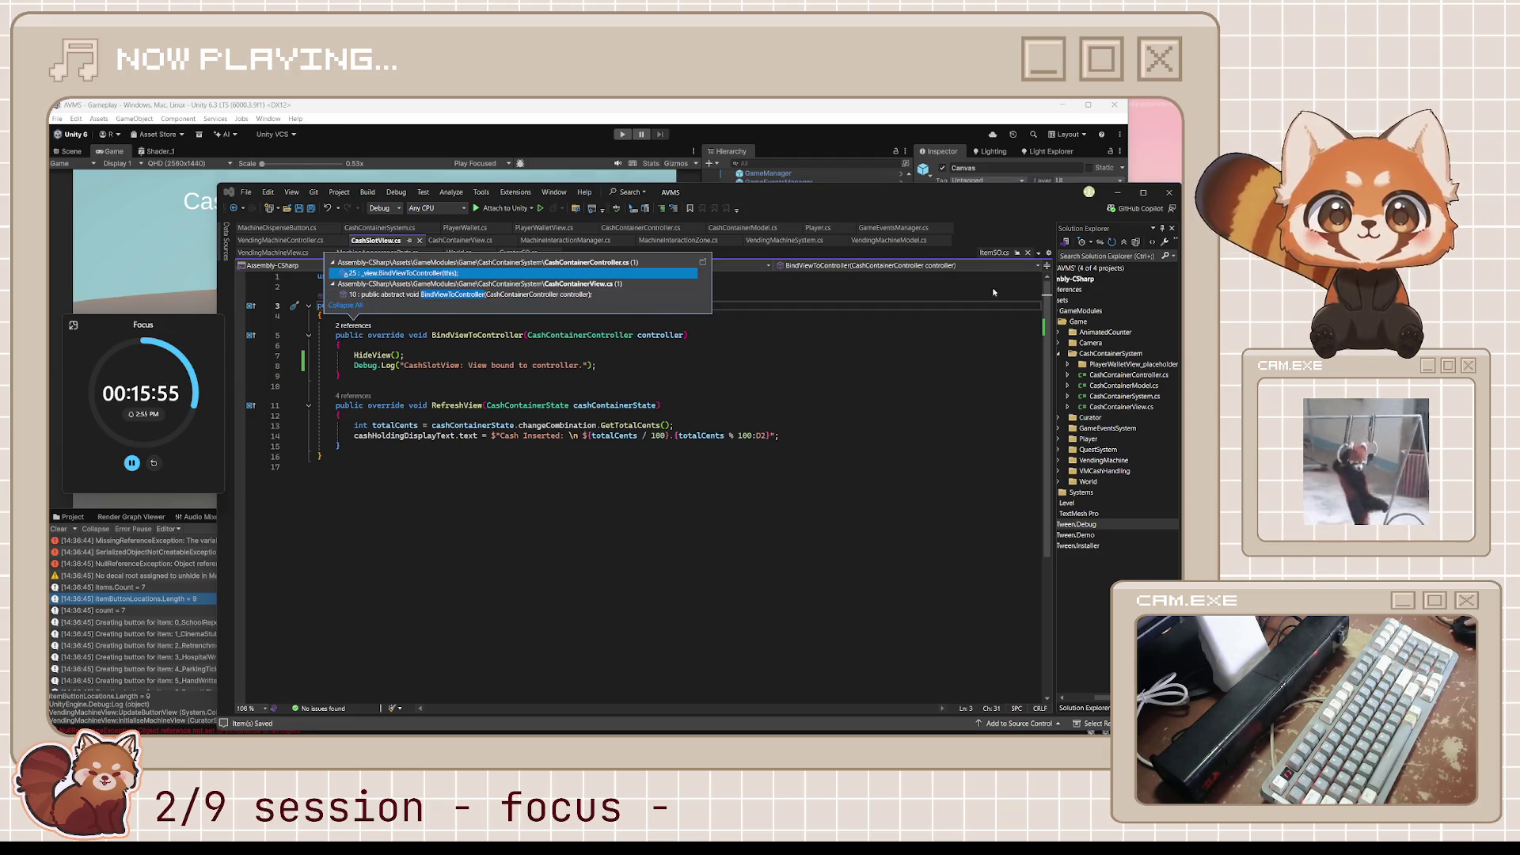
click(822, 316)
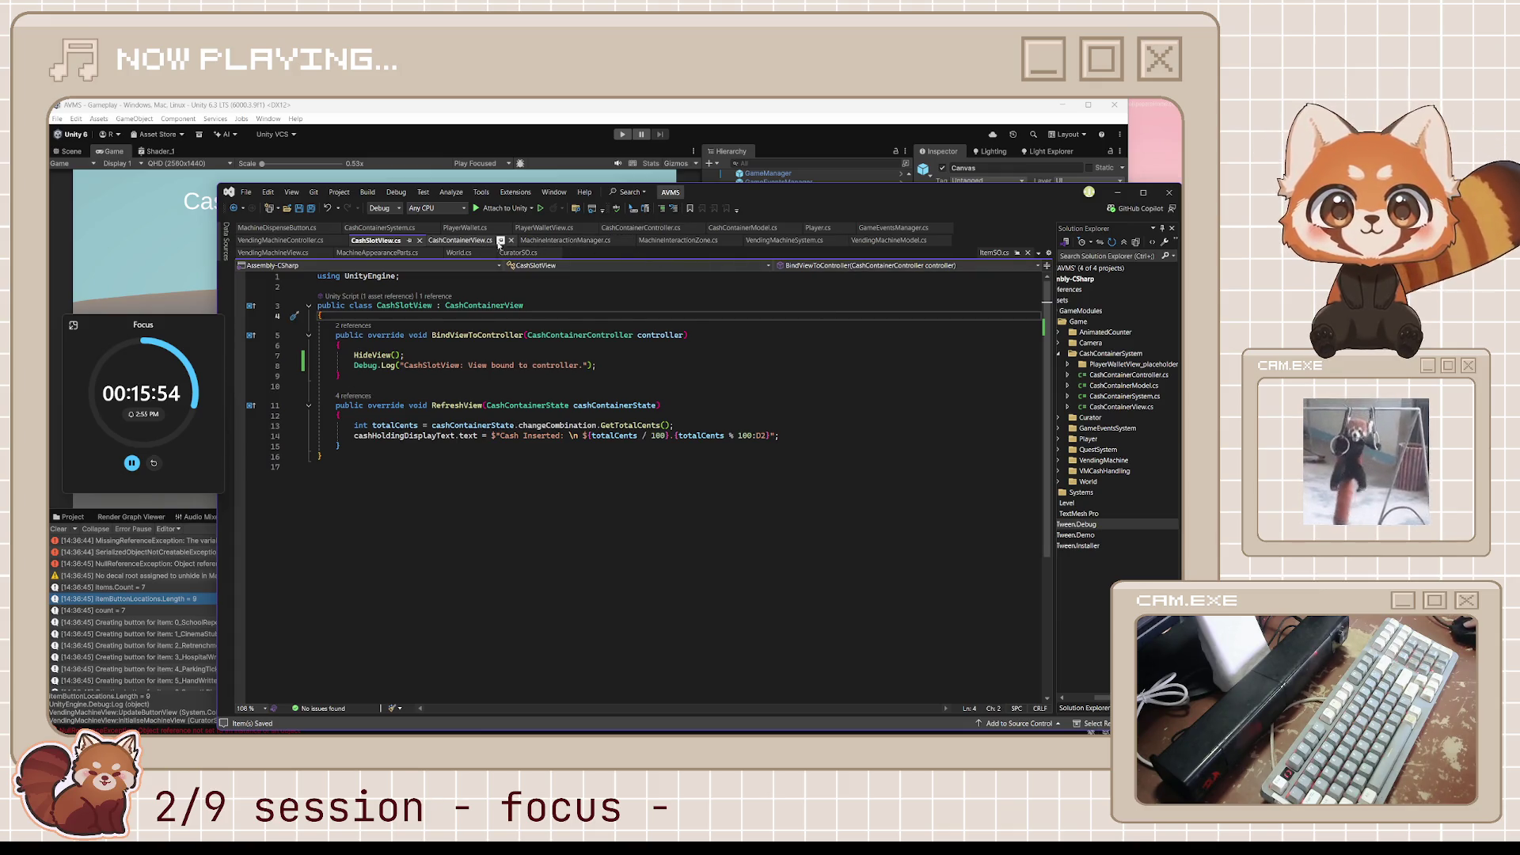
key(alt+Tab)
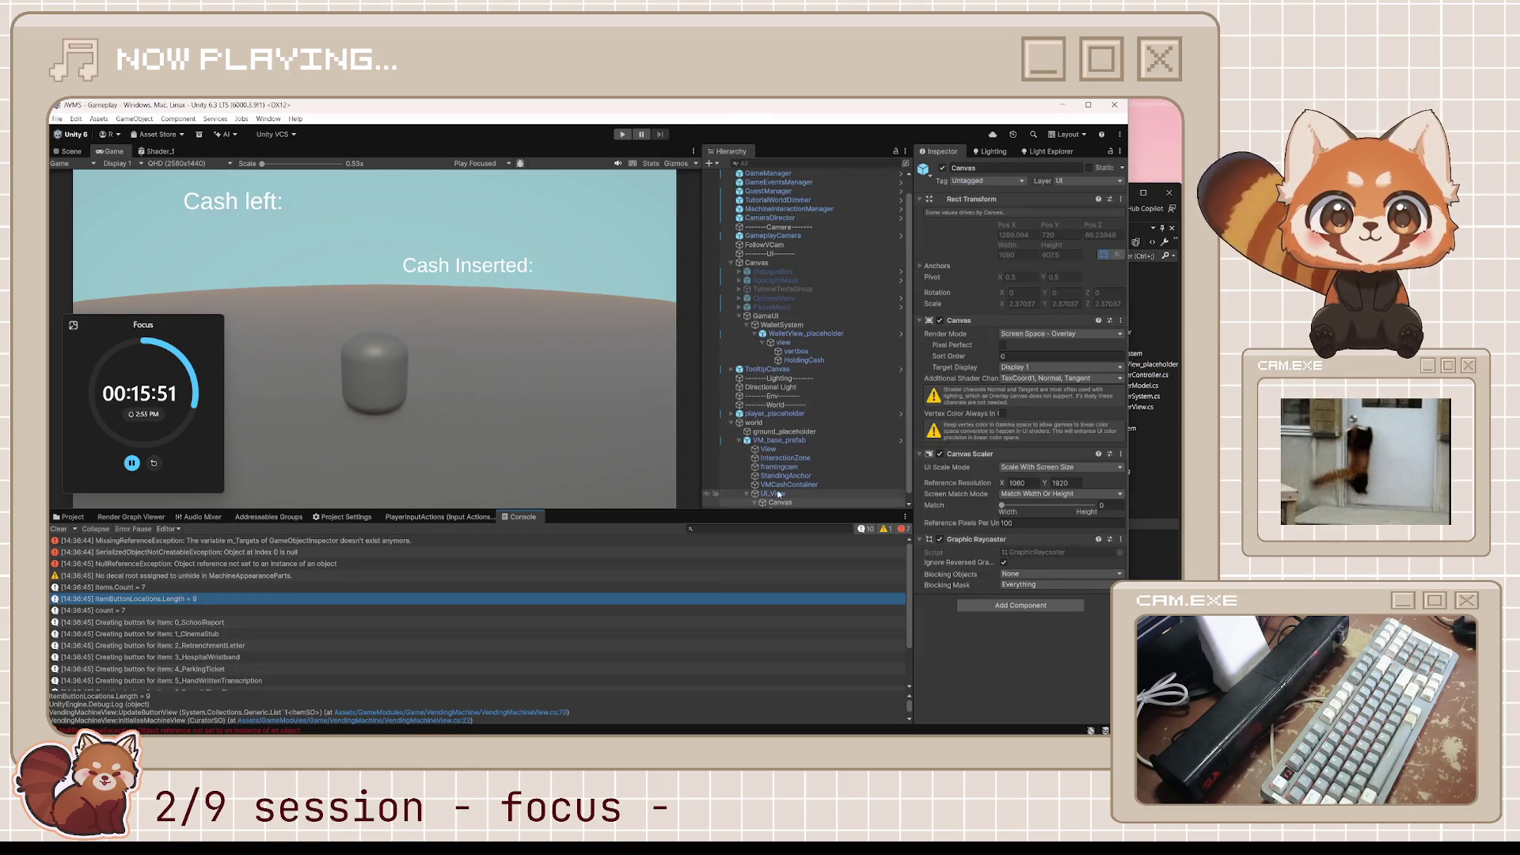
Open VM_base_prefab in context, drag UI_View into VMCashContainer's View field, then select its Canvas.
scroll(784, 396, down, 1)
click(780, 479)
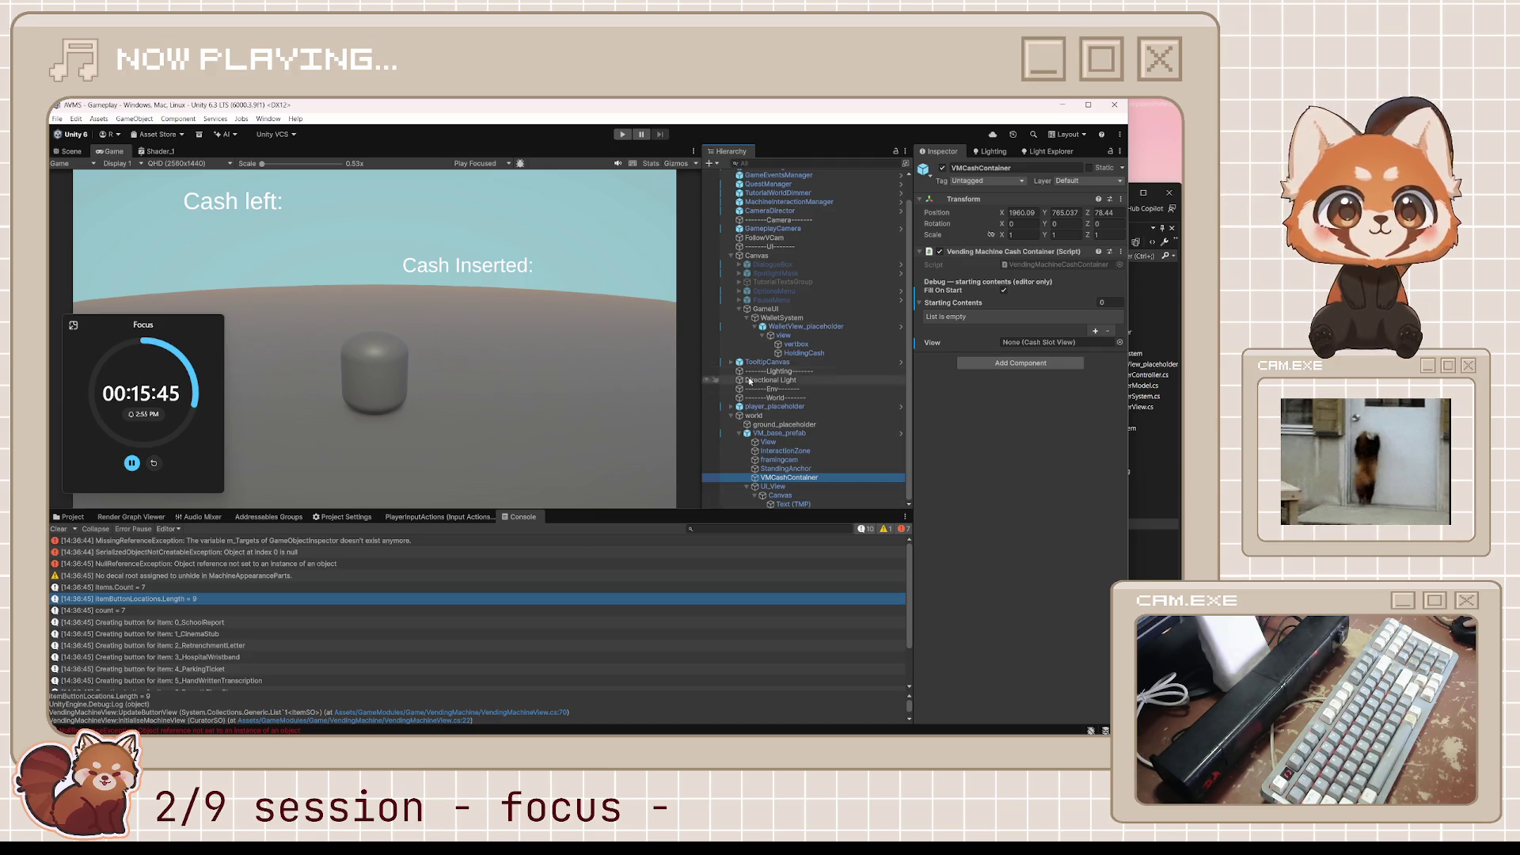
click(901, 434)
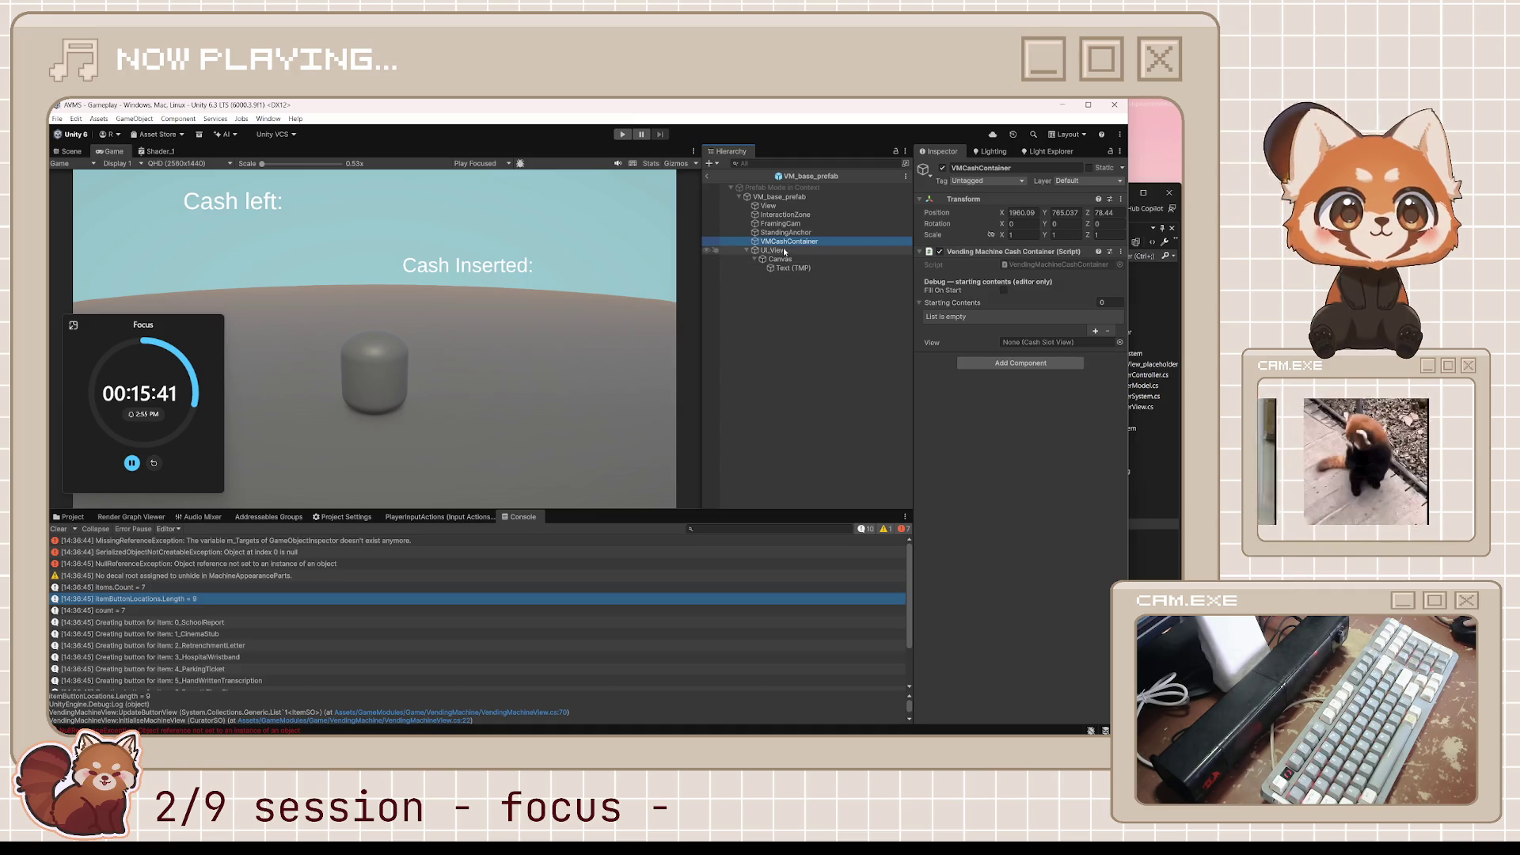
drag(783, 247, 996, 308)
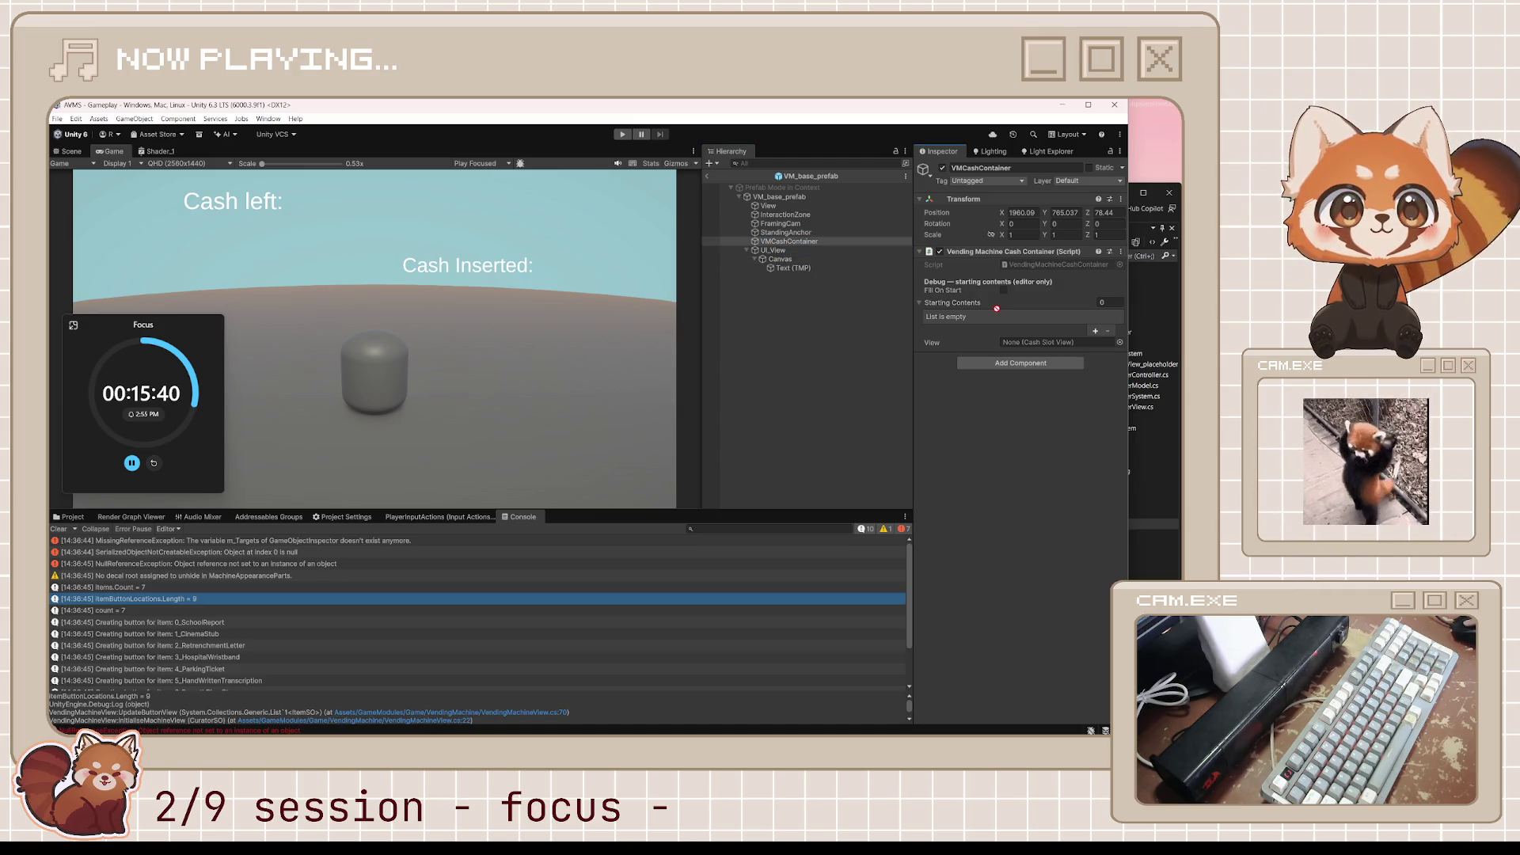
click(796, 249)
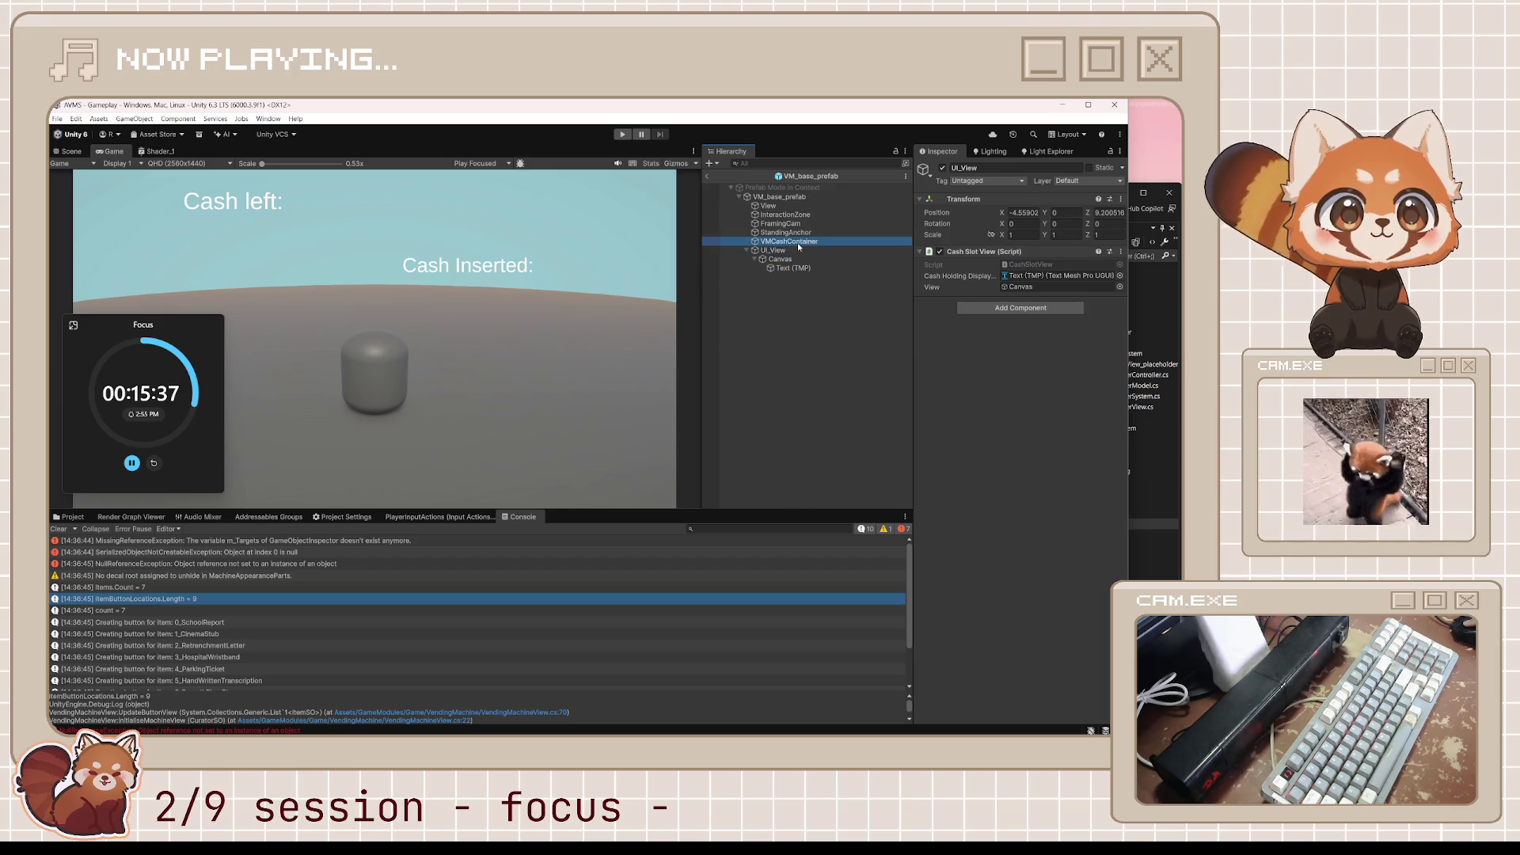
click(797, 241)
drag(797, 250, 1028, 342)
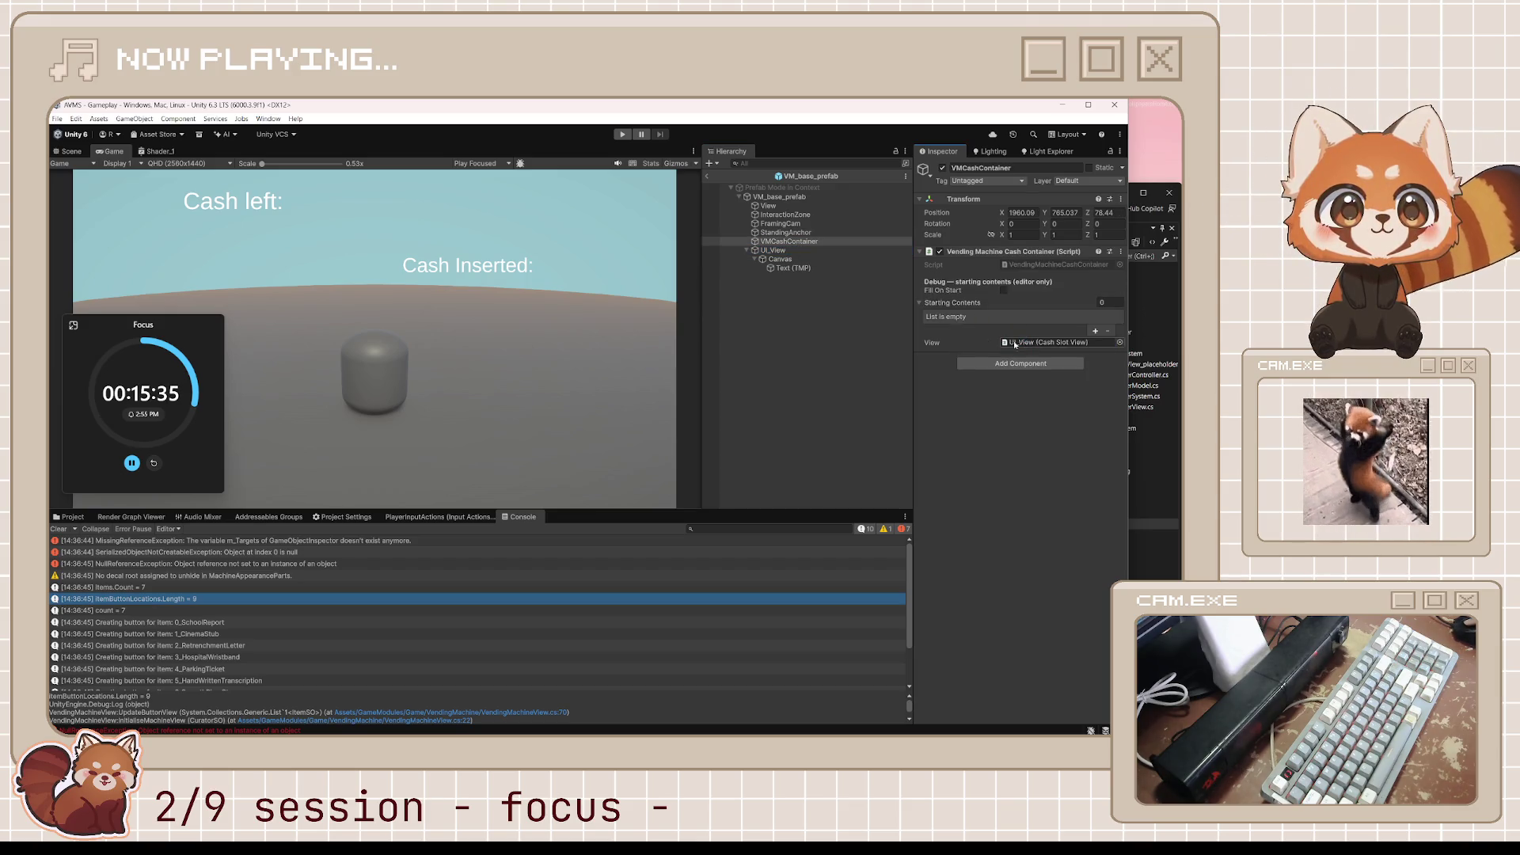
click(781, 260)
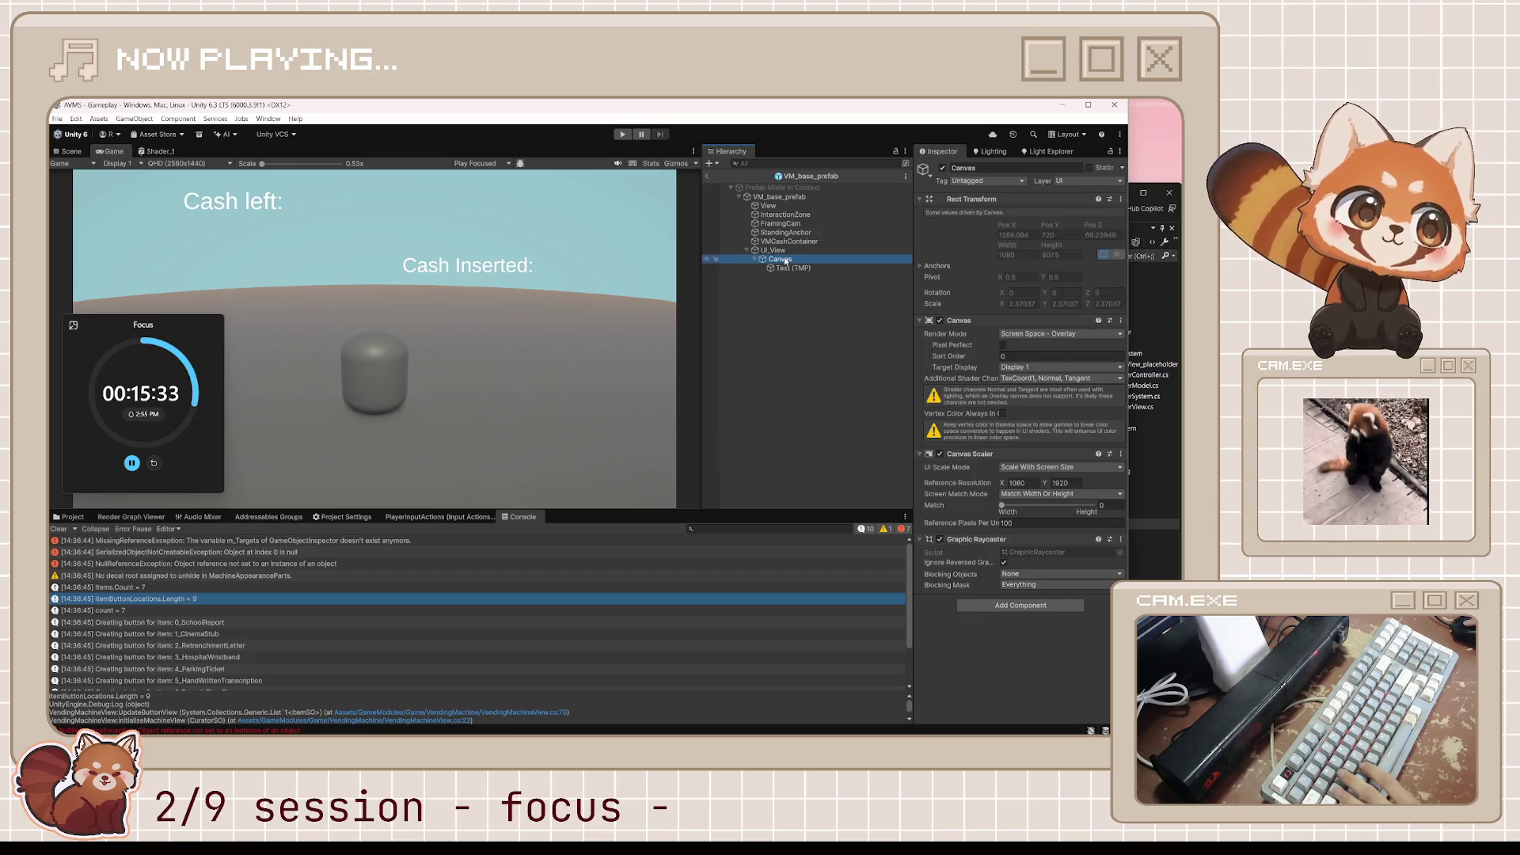
key(alt+Tab)
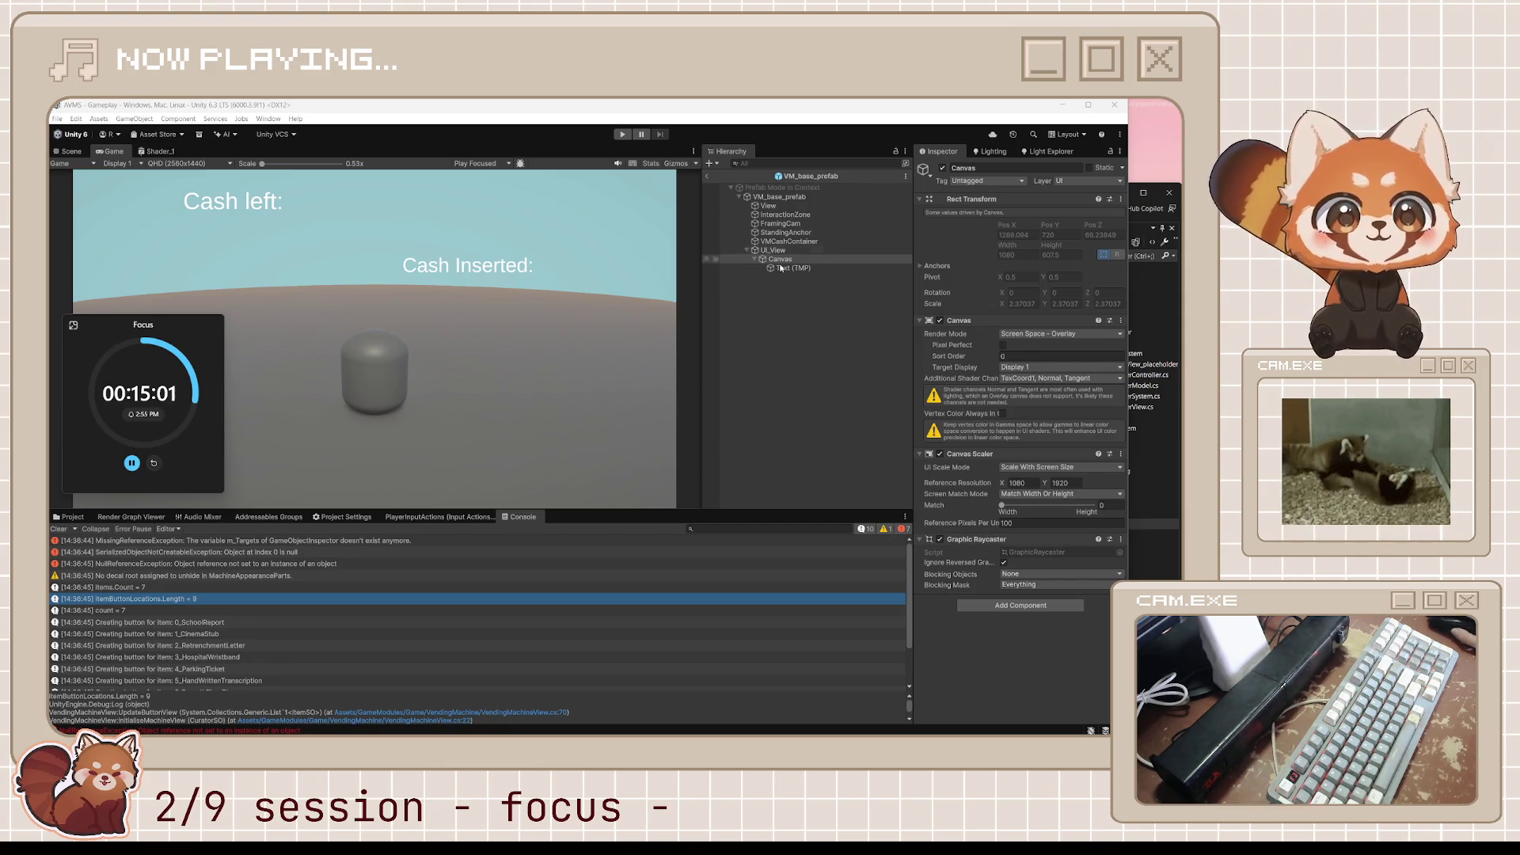
Exit prefab mode, start Play mode, and inspect both GameManager/QuestManager NullReferenceException stack traces.
click(708, 175)
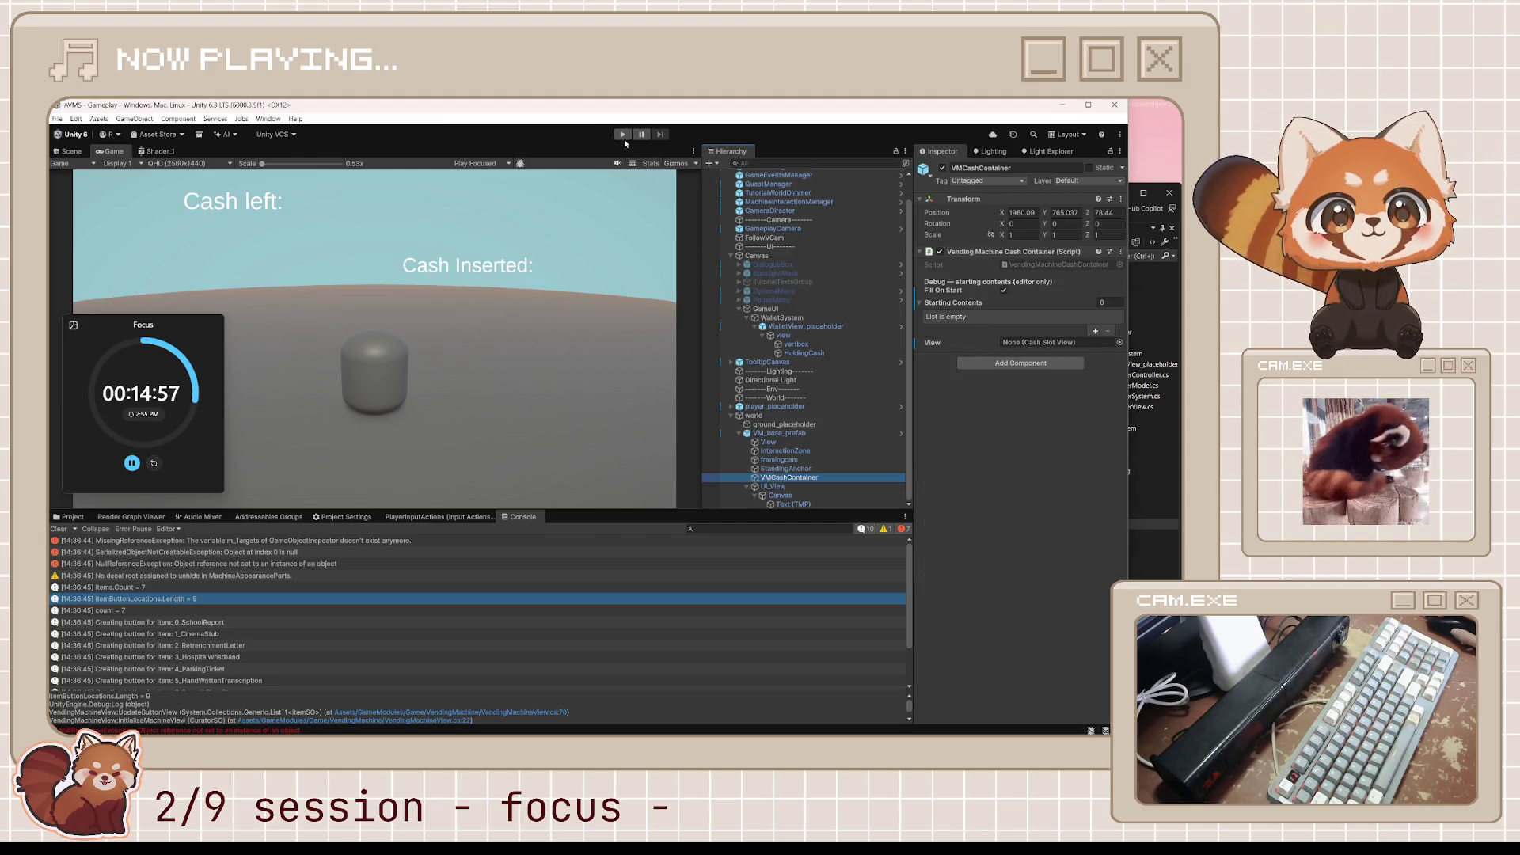
key(ctrl+p)
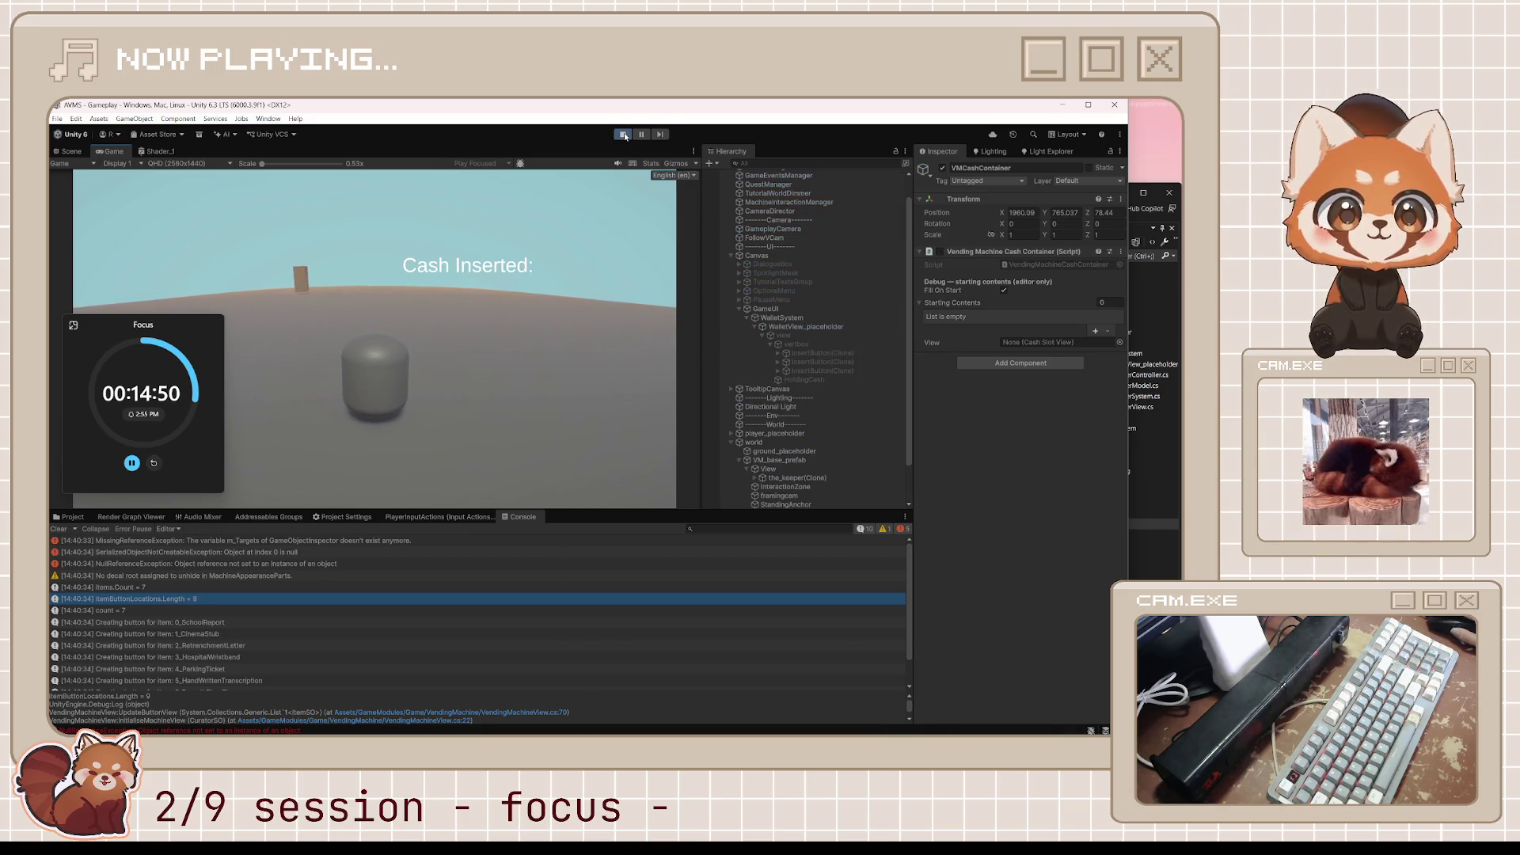
scroll(376, 666, down, 1)
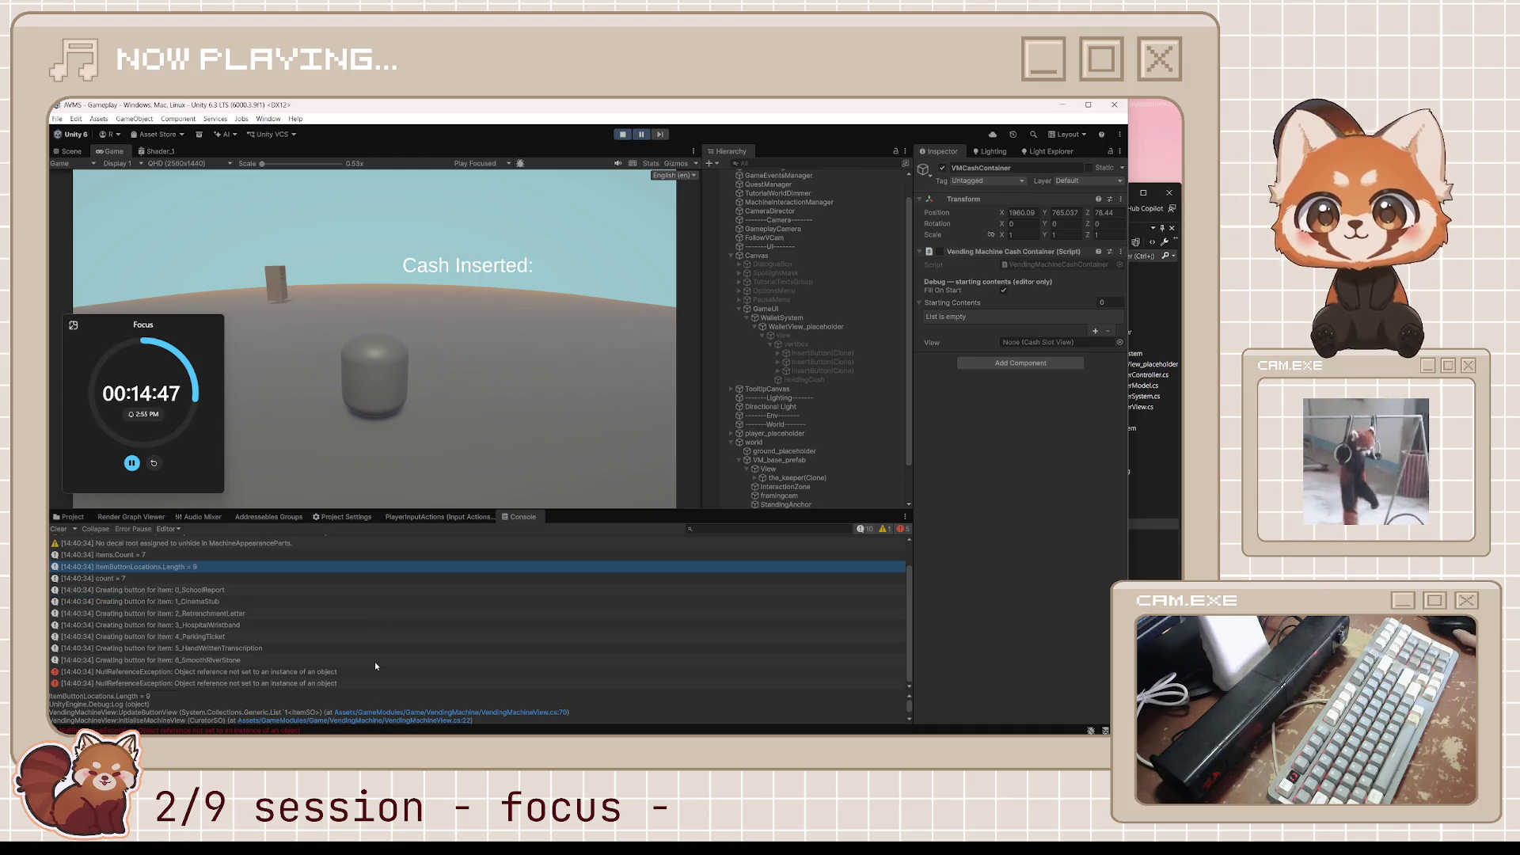
click(269, 674)
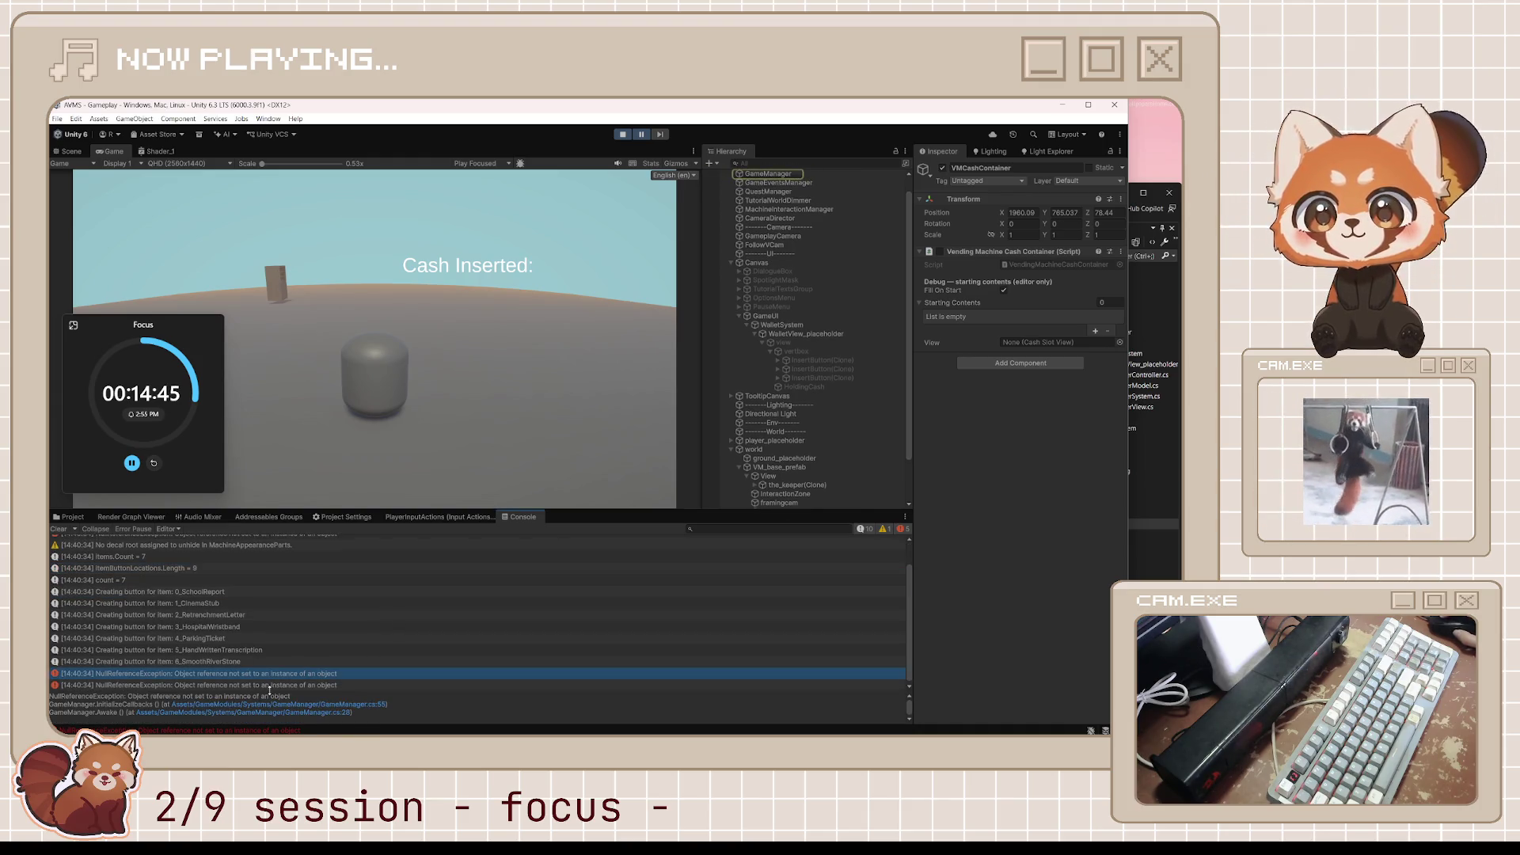
click(270, 685)
scroll(319, 650, up, 1)
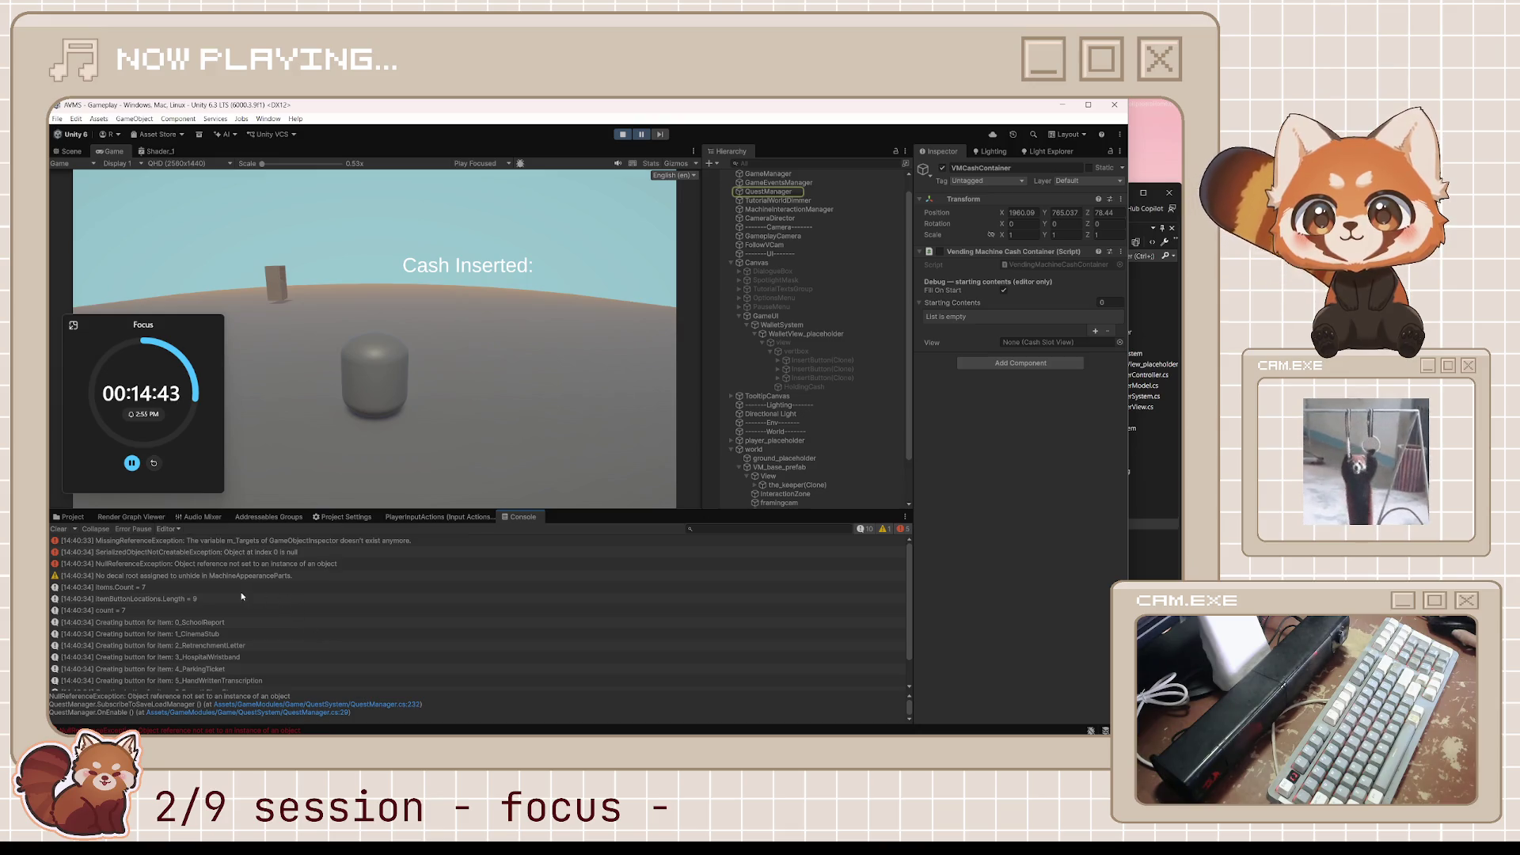
scroll(331, 681, down, 1)
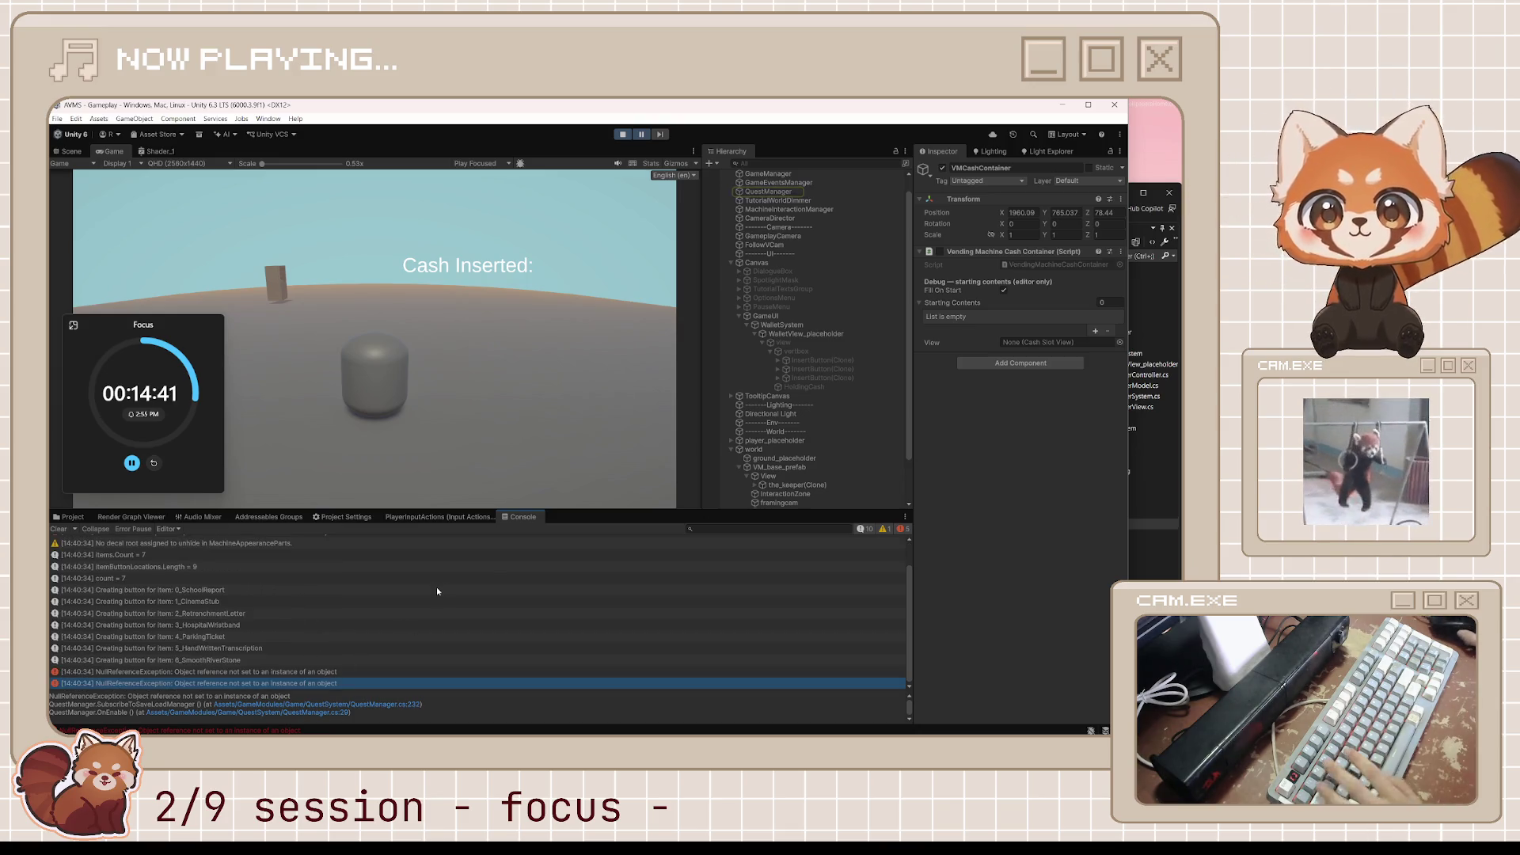
key(alt+Tab)
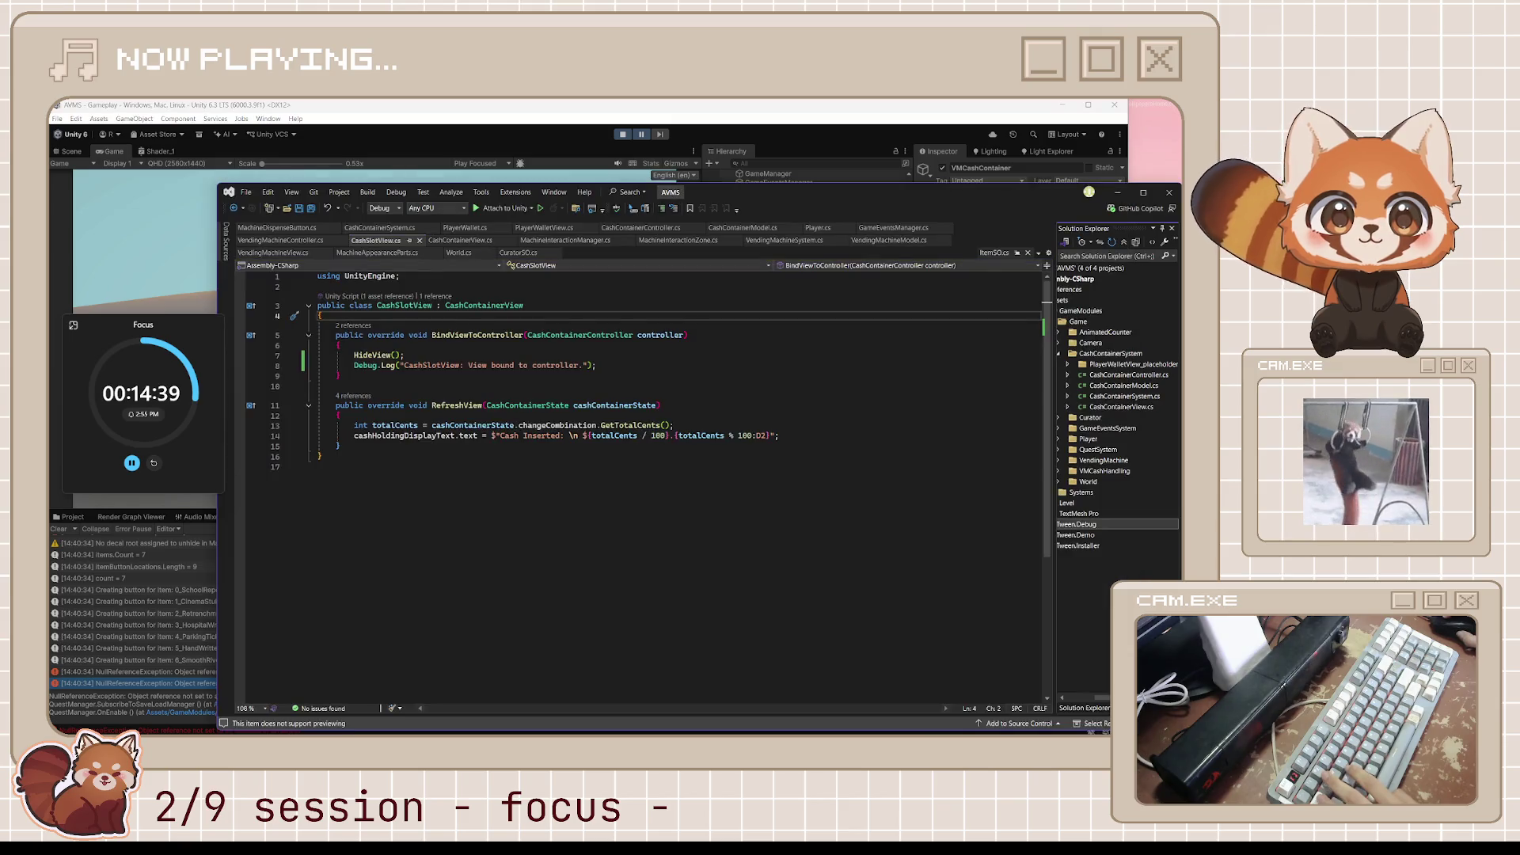
click(466, 376)
key(ctrl+End)
key(ctrl+shift+Home)
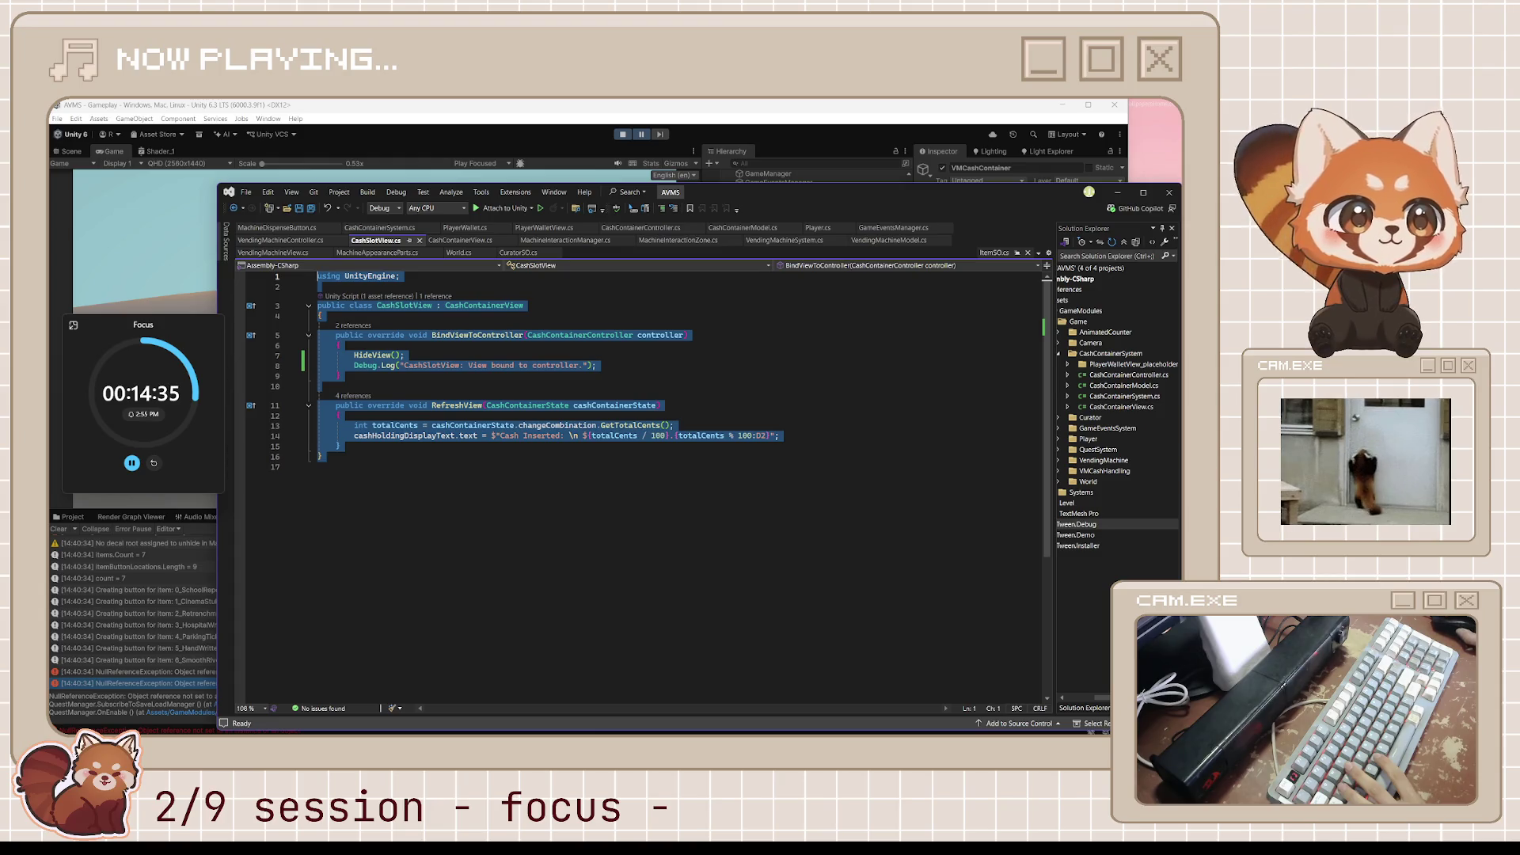
key(Escape)
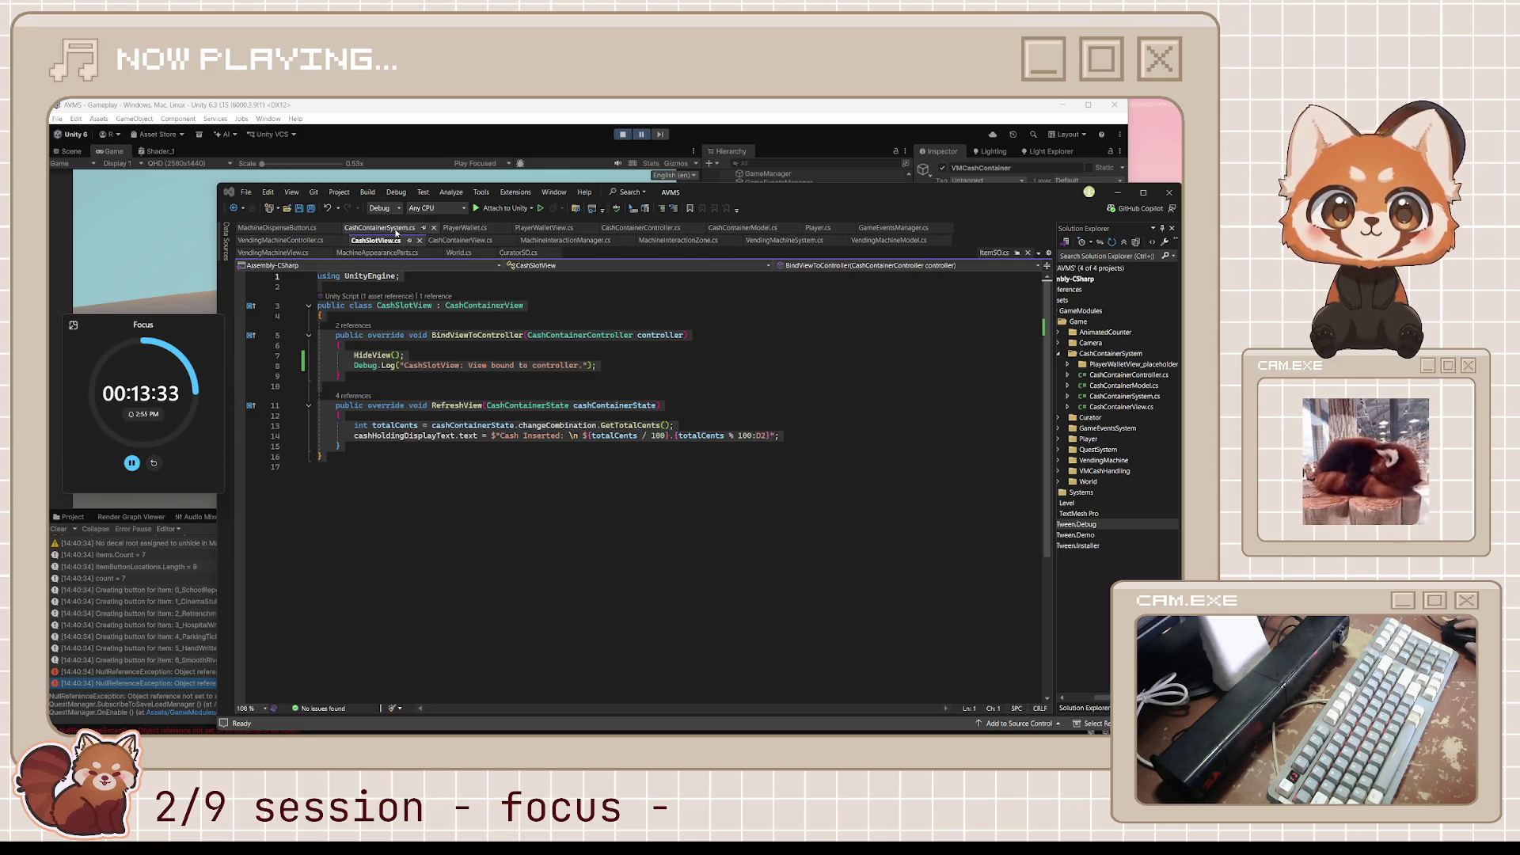
click(914, 119)
Open VendingMachineCashContainer.cs from VMCashContainer to check its View property, then minimize Visual Studio.
scroll(765, 456, down, 2)
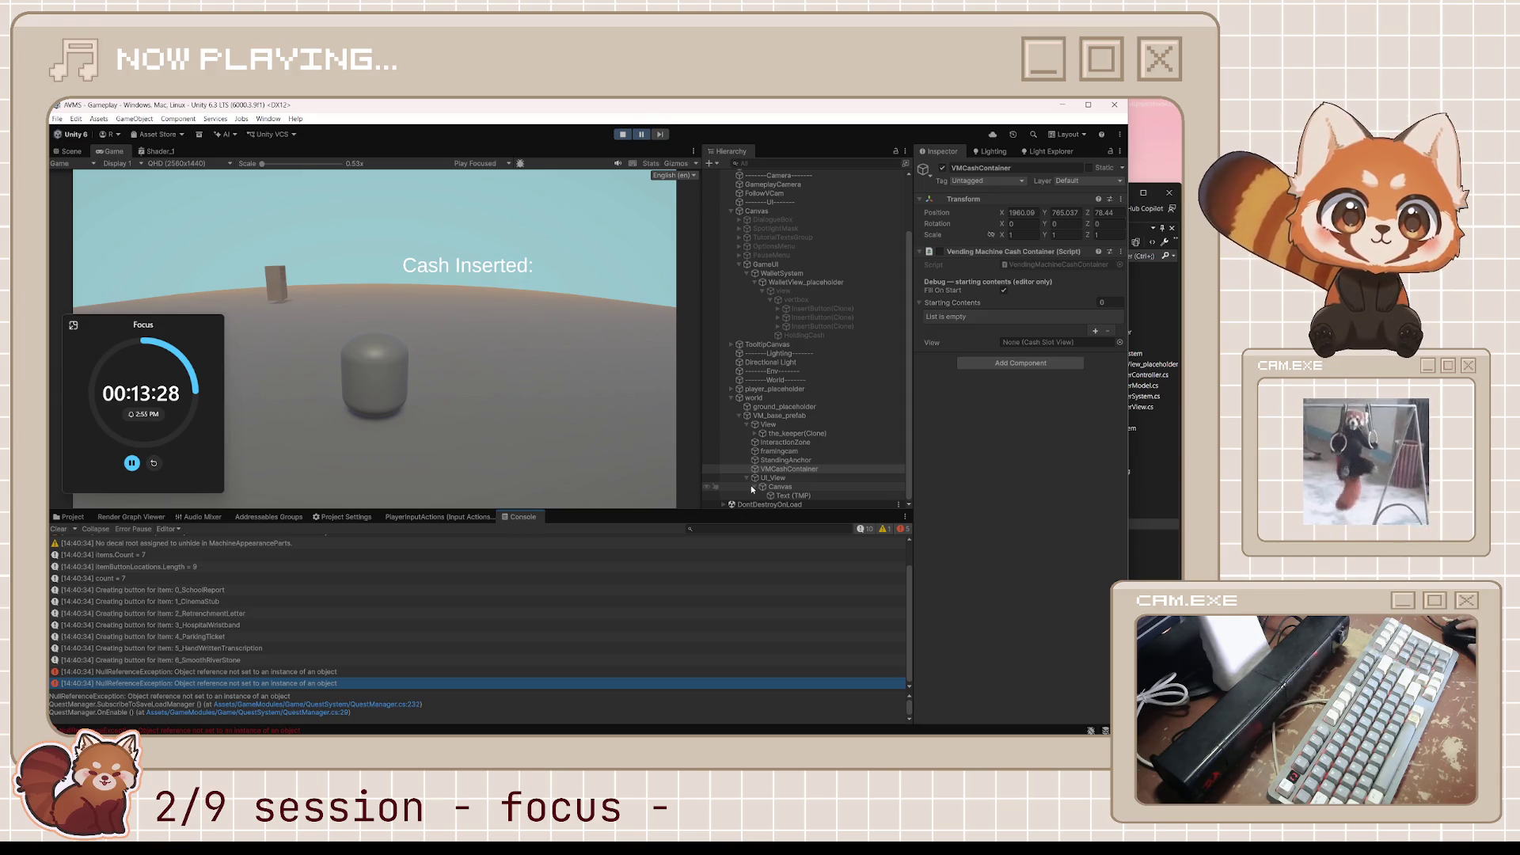
click(755, 488)
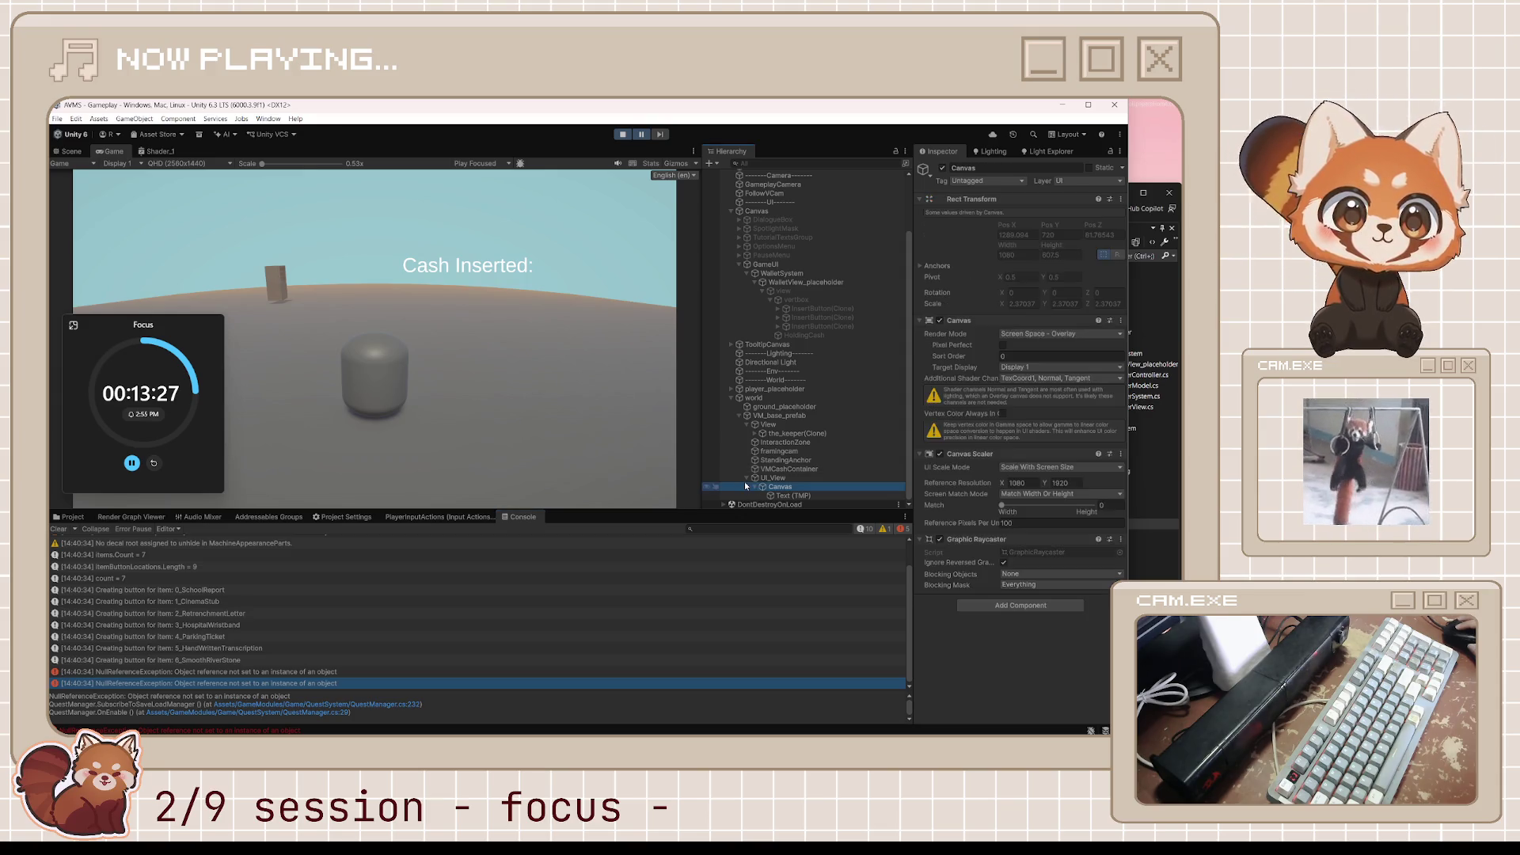
click(785, 469)
double_click(1052, 267)
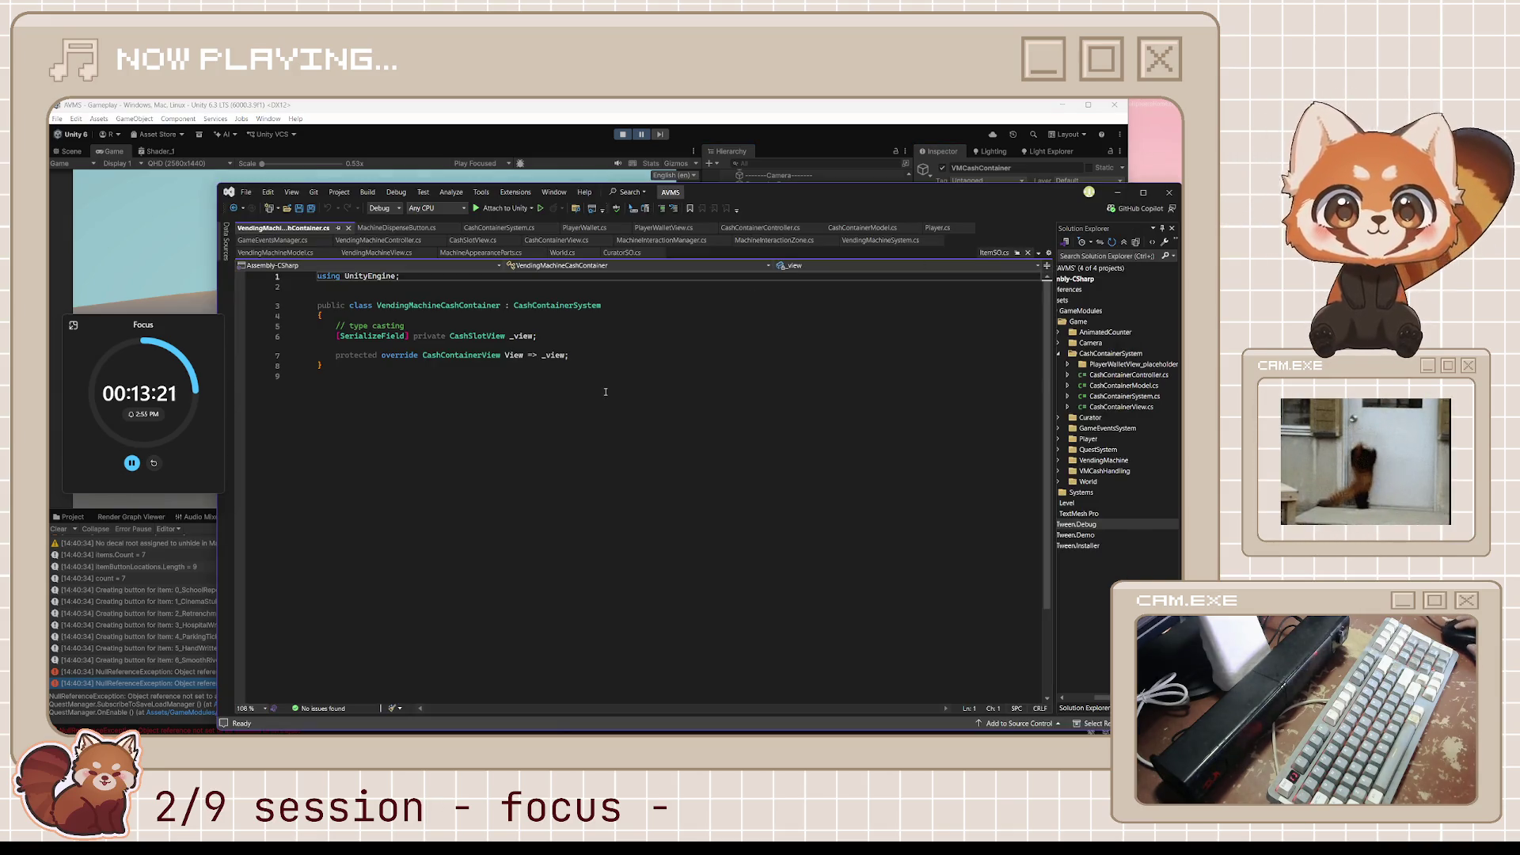
click(602, 358)
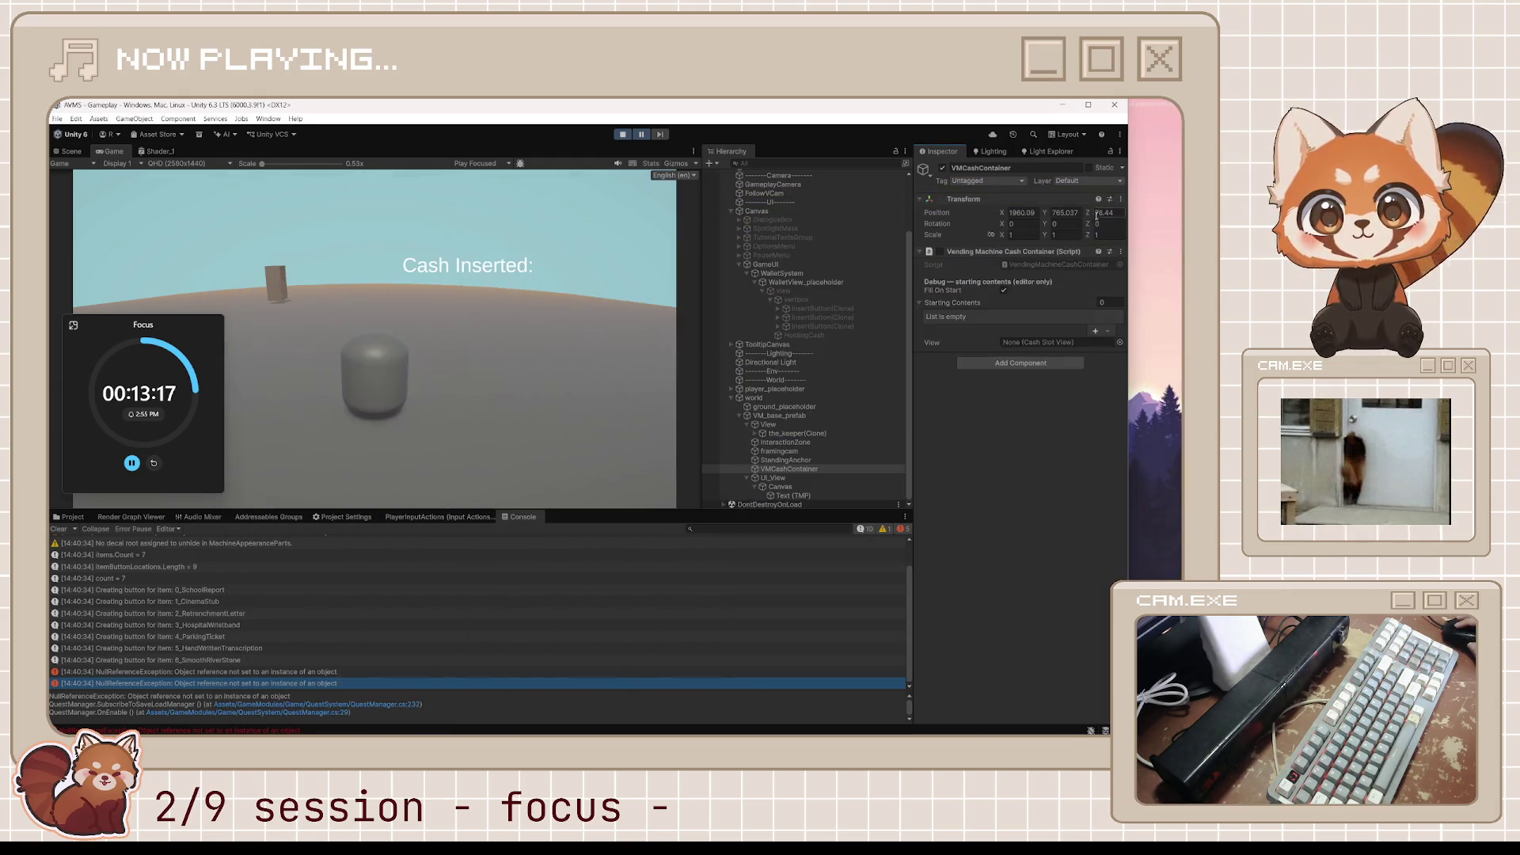
click(1118, 194)
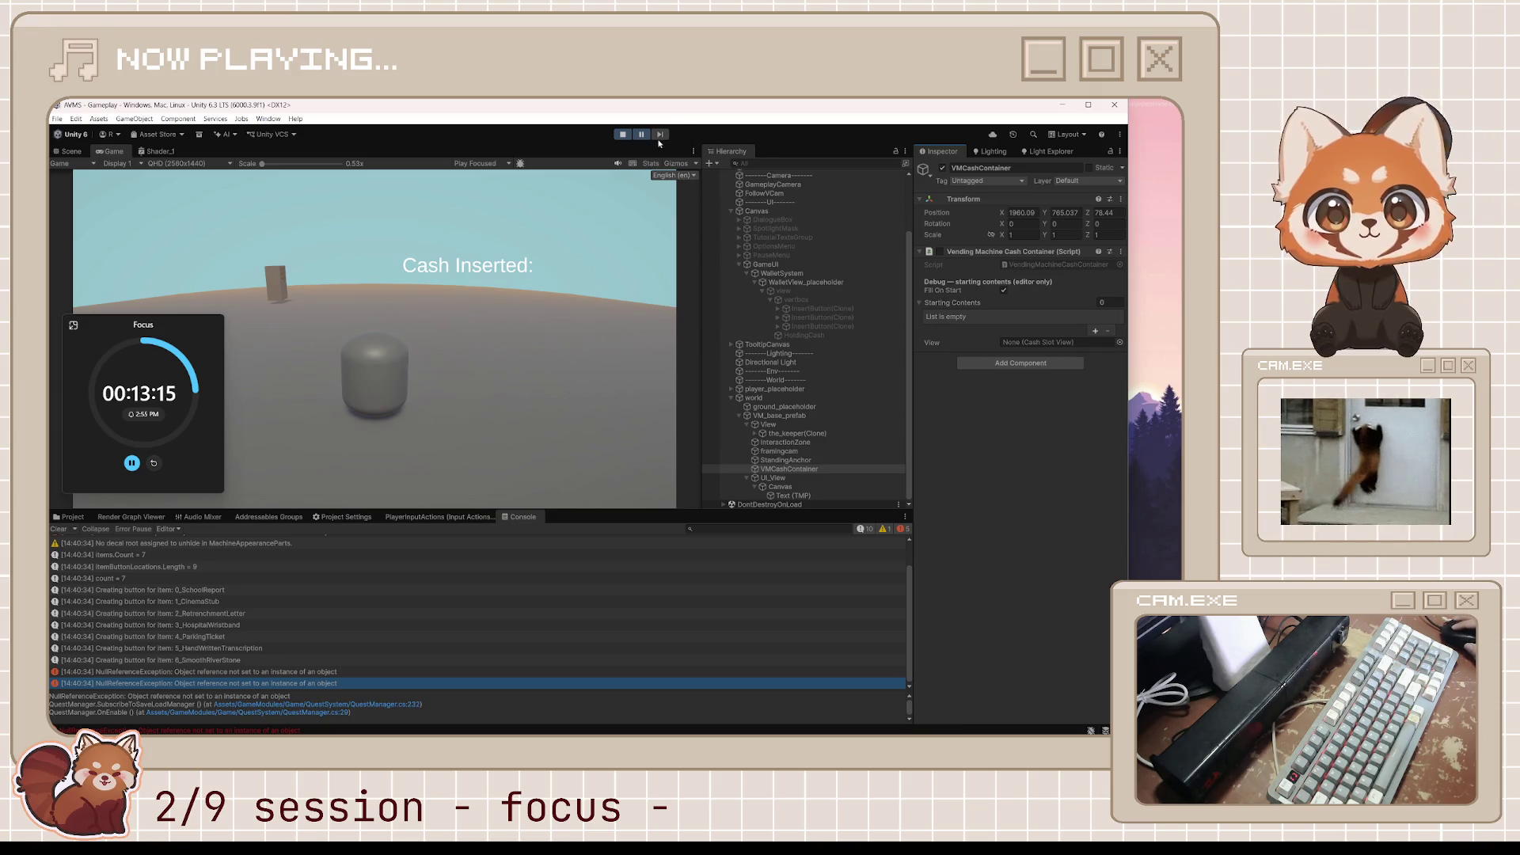
Stop the game, assign UI_View to VMCashContainer's View, and restart Play mode.
click(623, 134)
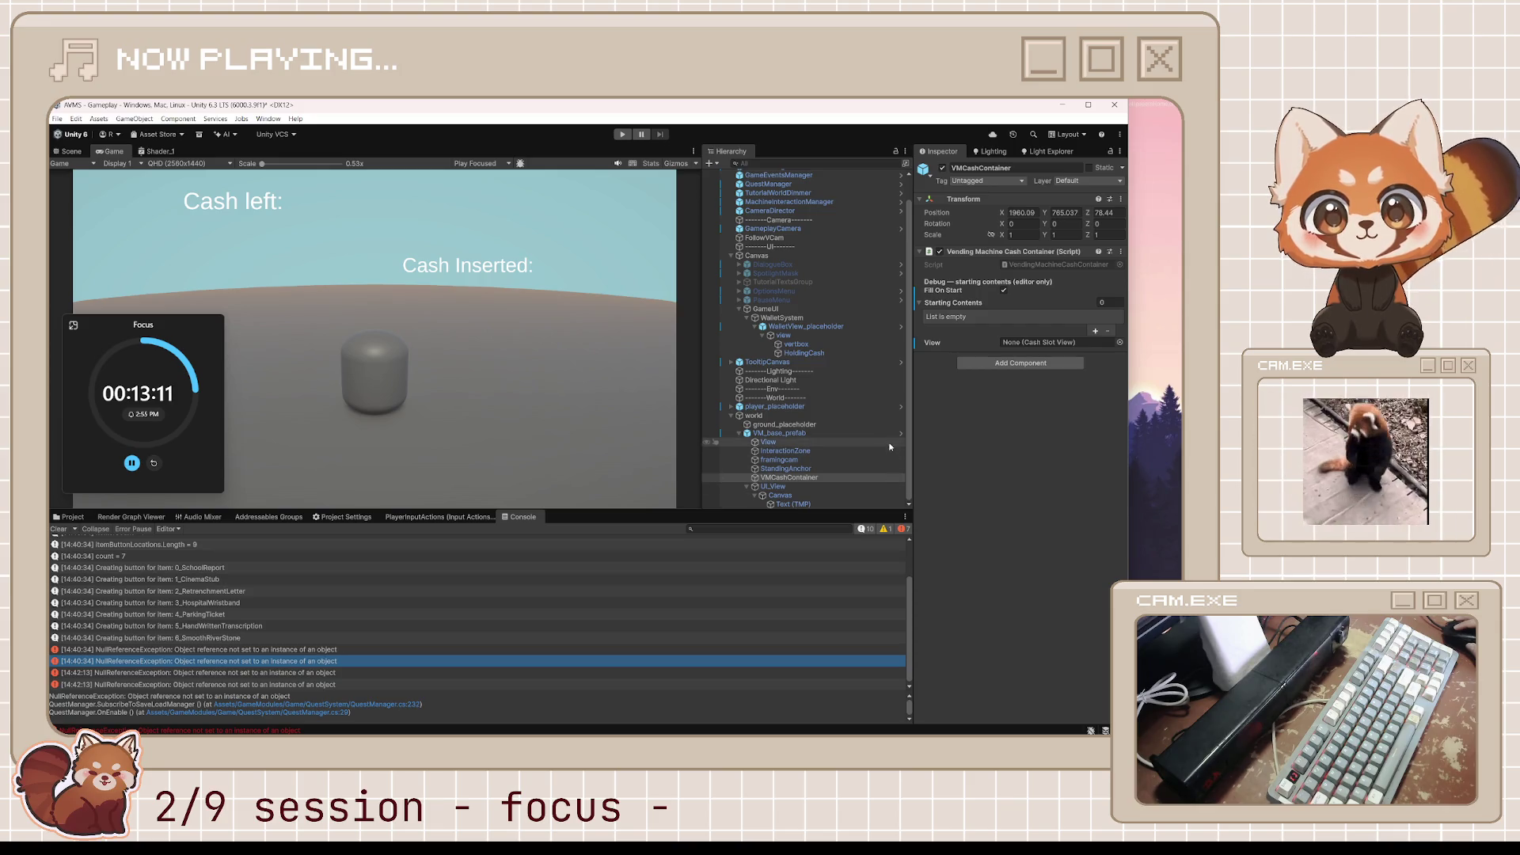
mouse_move(803, 483)
mouse_down()
mouse_move(871, 475)
mouse_move(1045, 342)
mouse_move(1028, 344)
mouse_up()
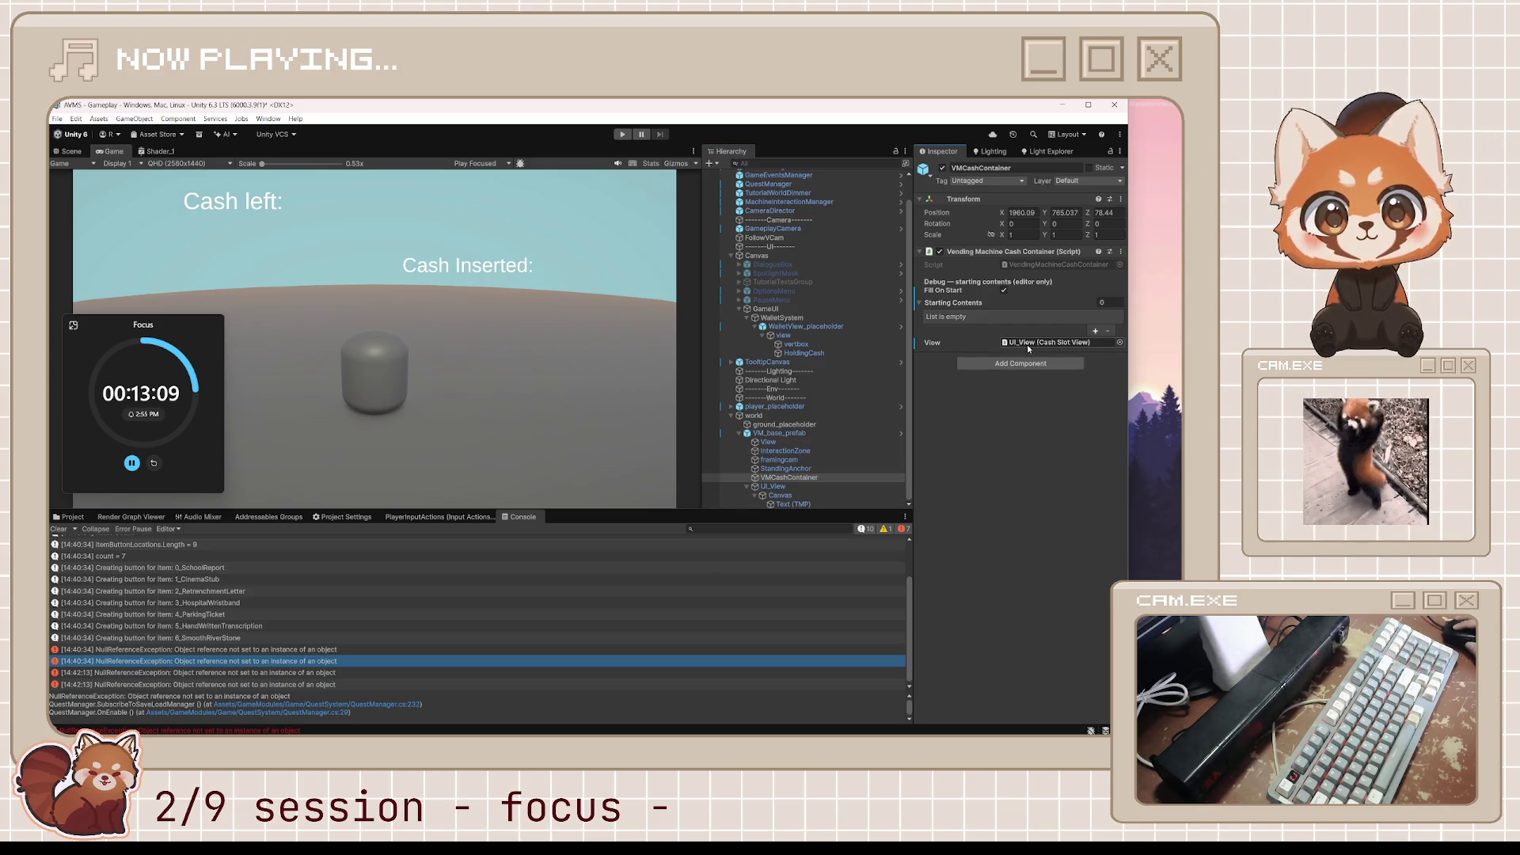
click(901, 434)
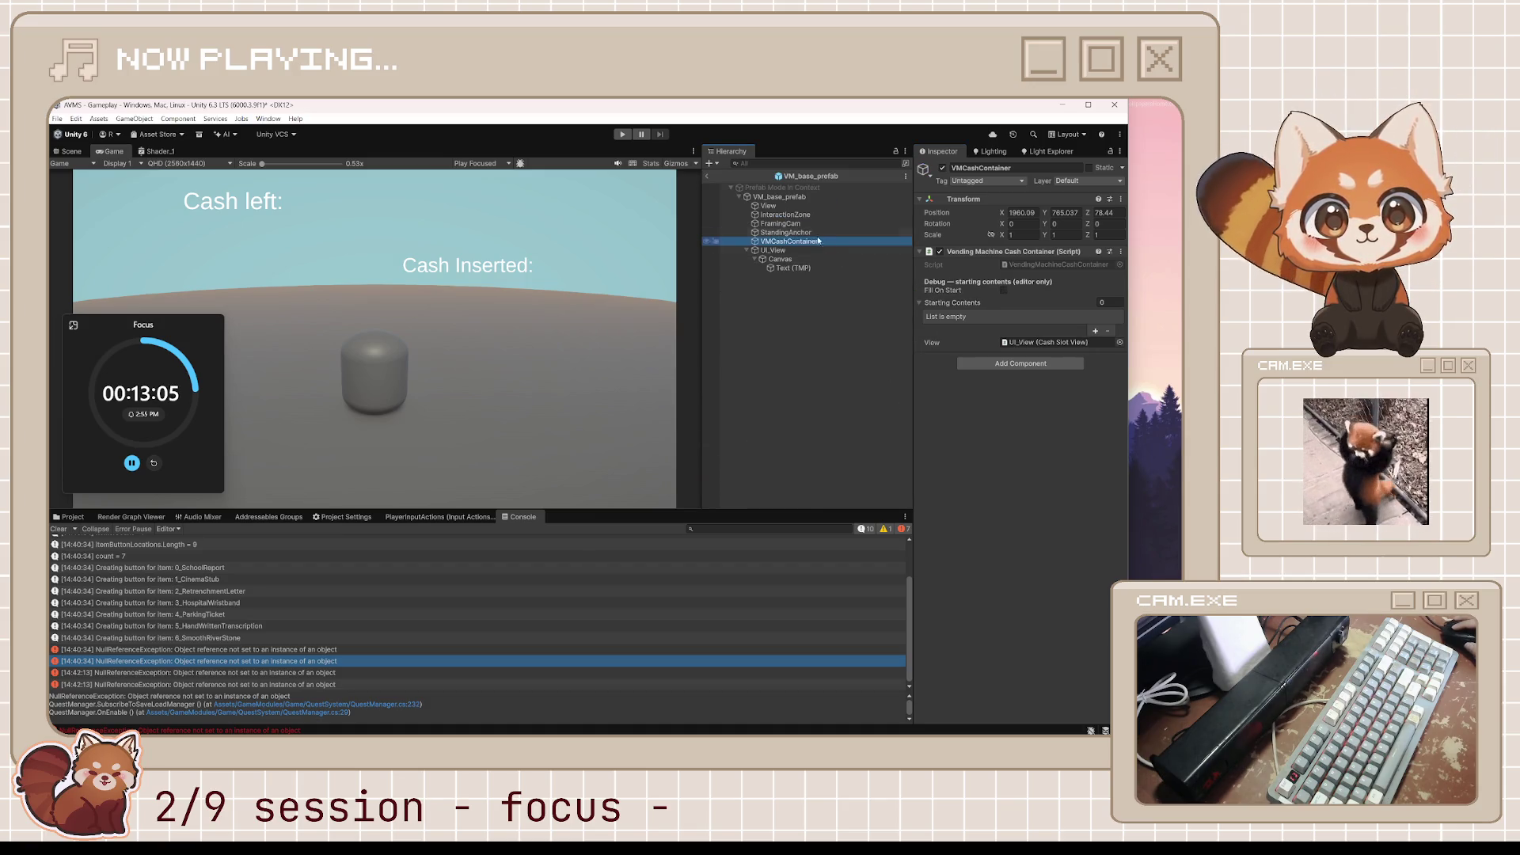
click(707, 176)
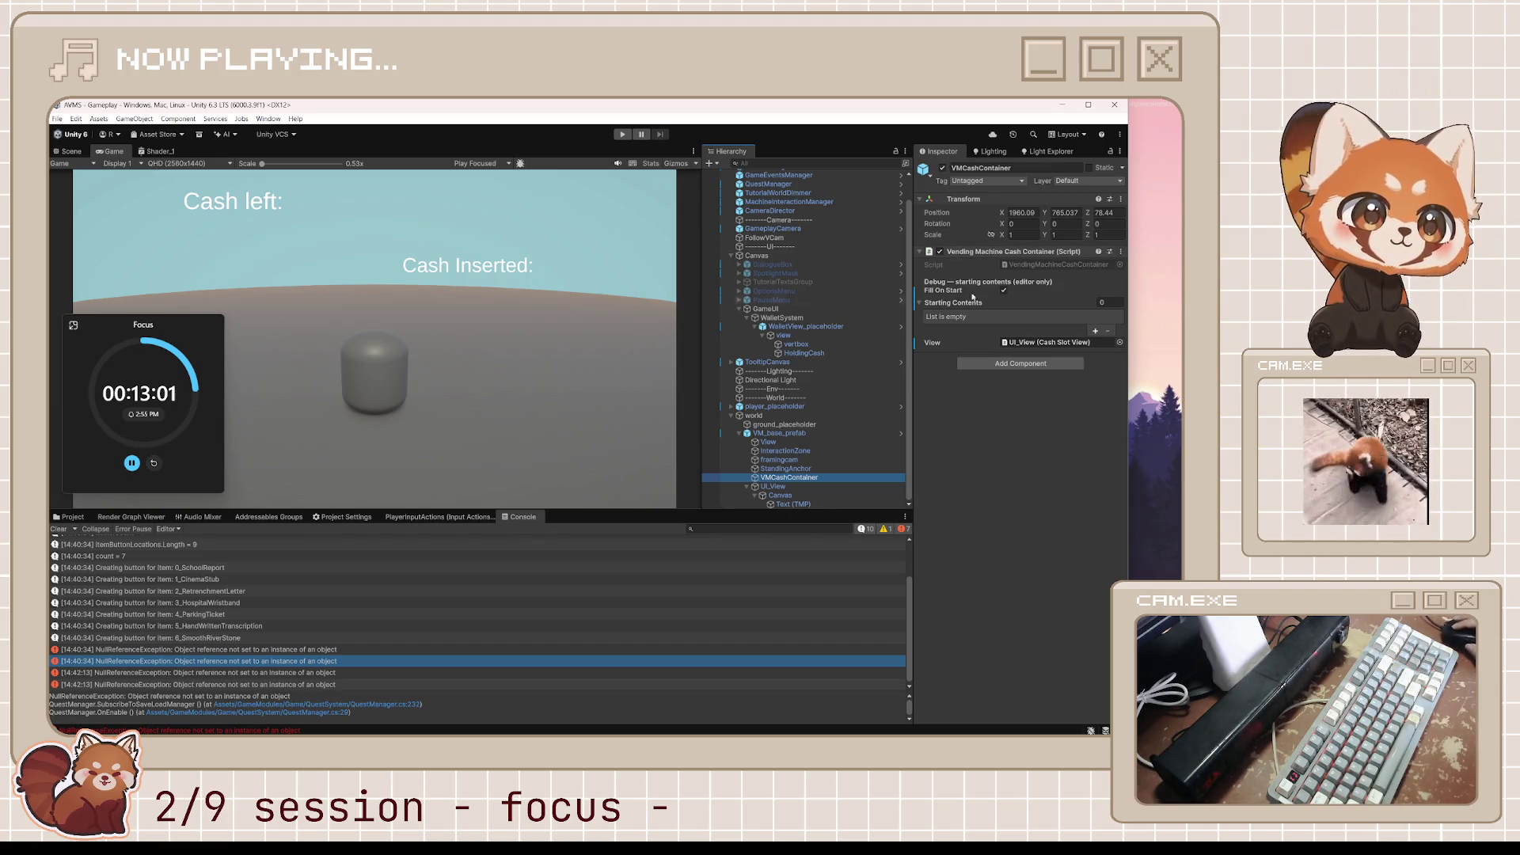
key(ctrl+p)
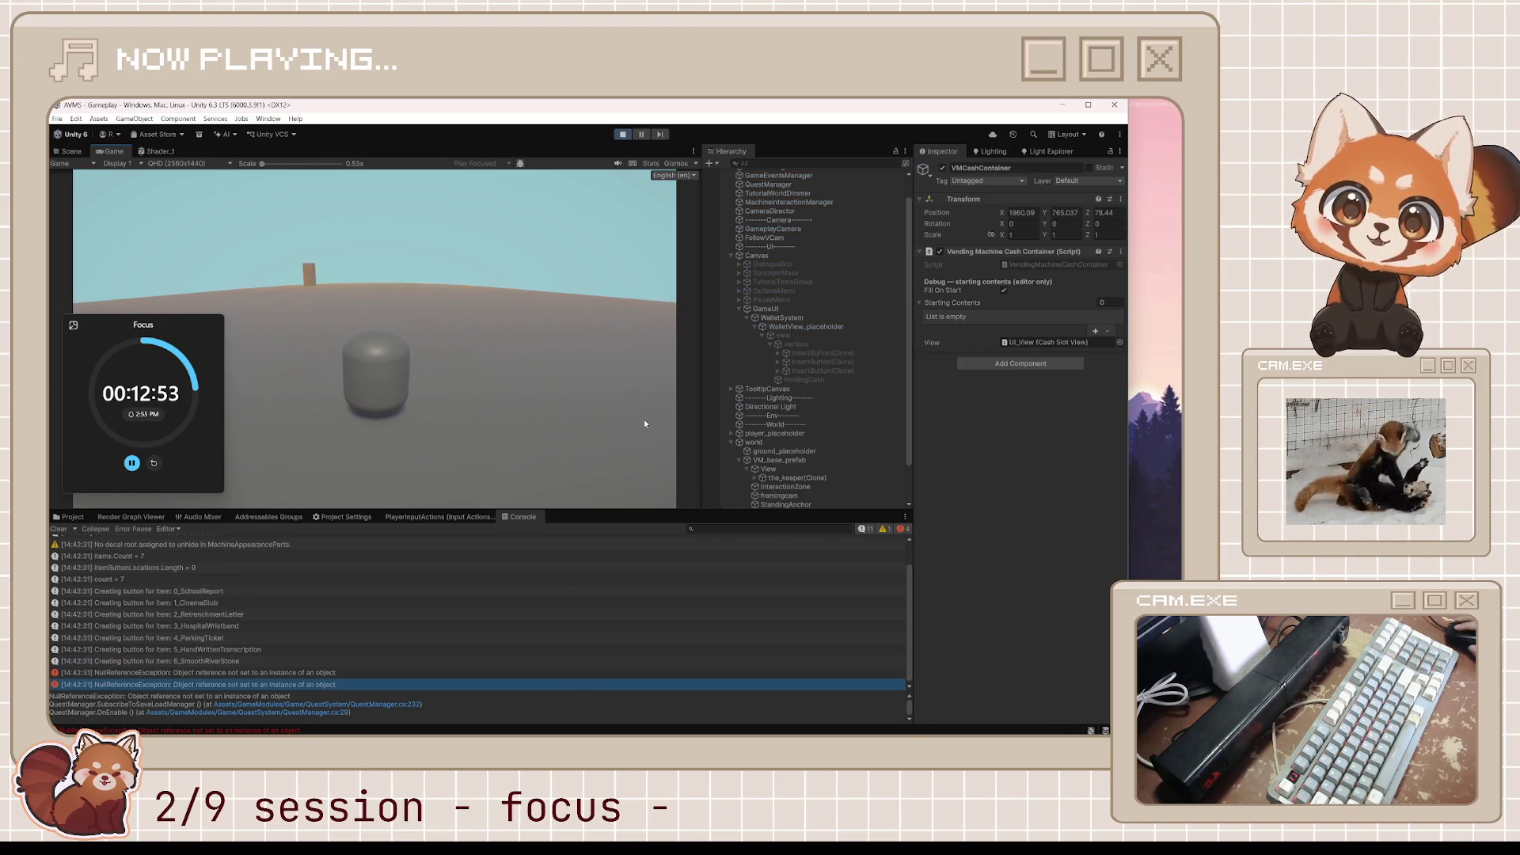
Walk to the vending machine and interact to open the $8.00 wallet with coin rows.
key(w)
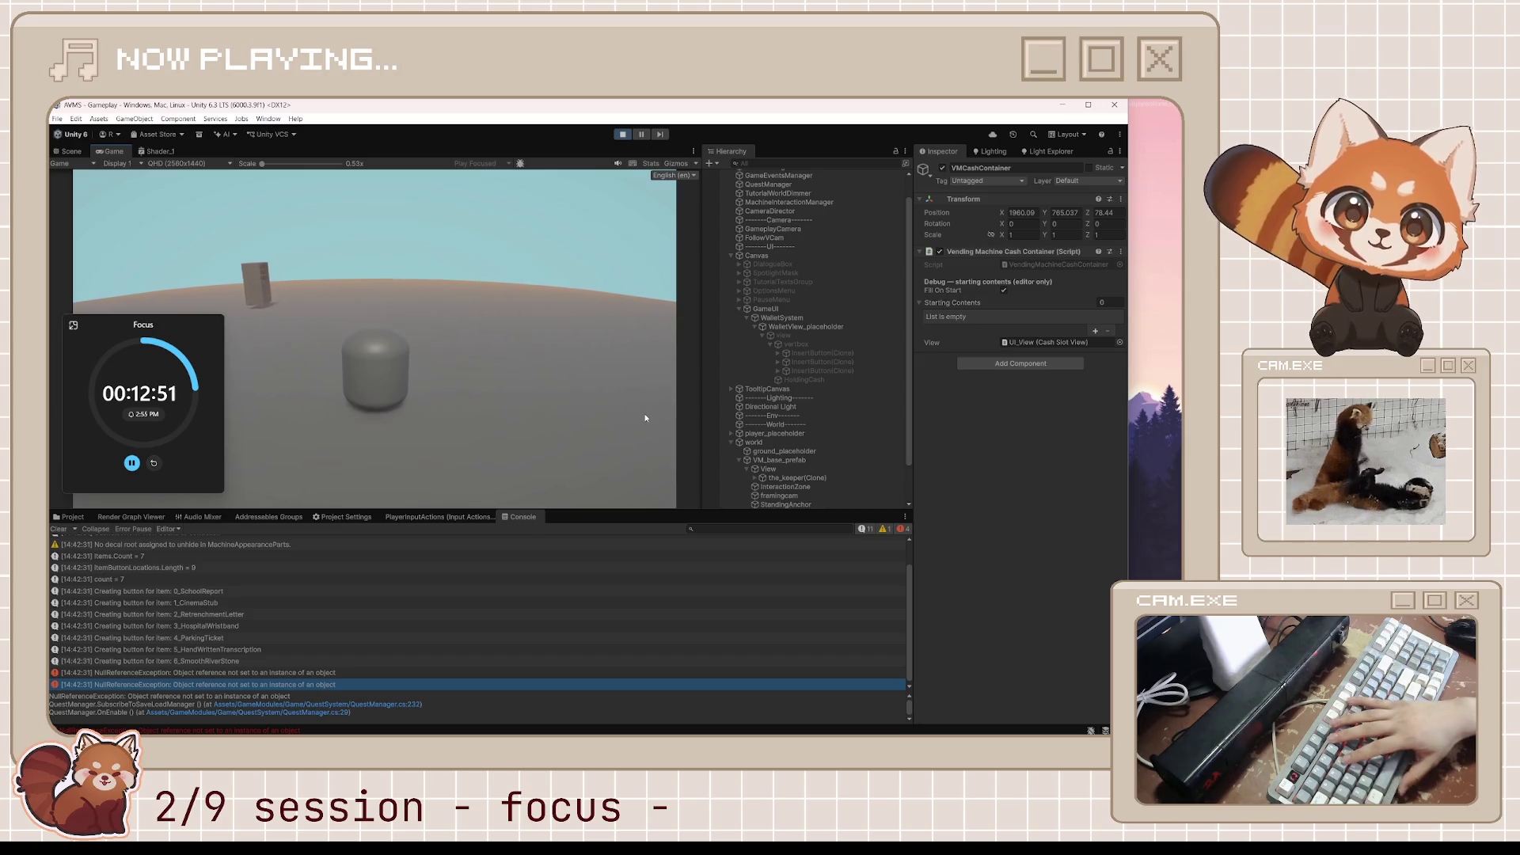
key(e)
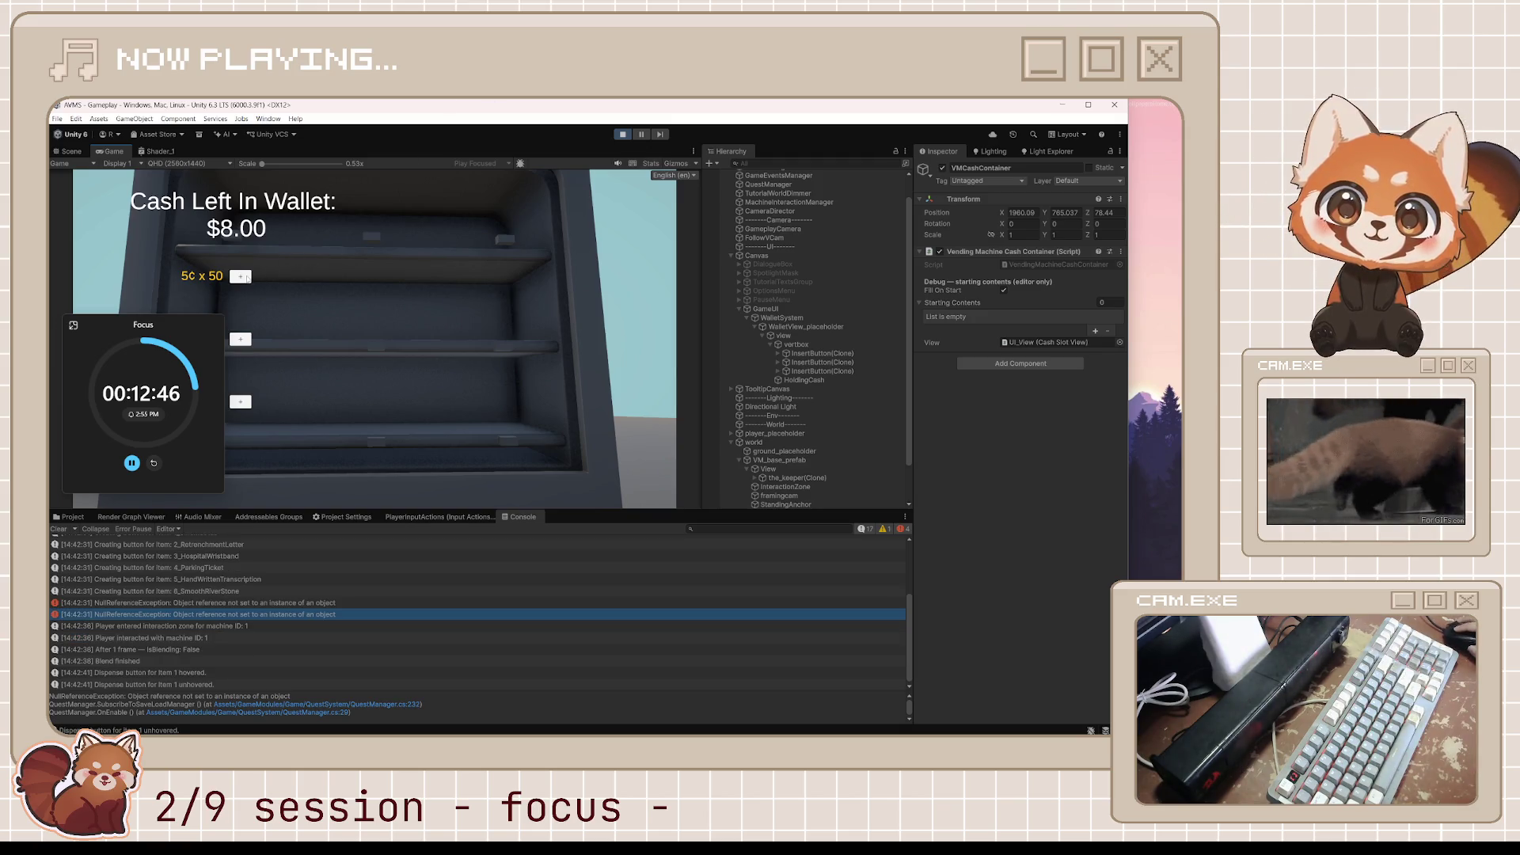
mouse_move(135, 316)
mouse_down()
mouse_move(415, 346)
mouse_move(397, 325)
mouse_move(638, 502)
mouse_up()
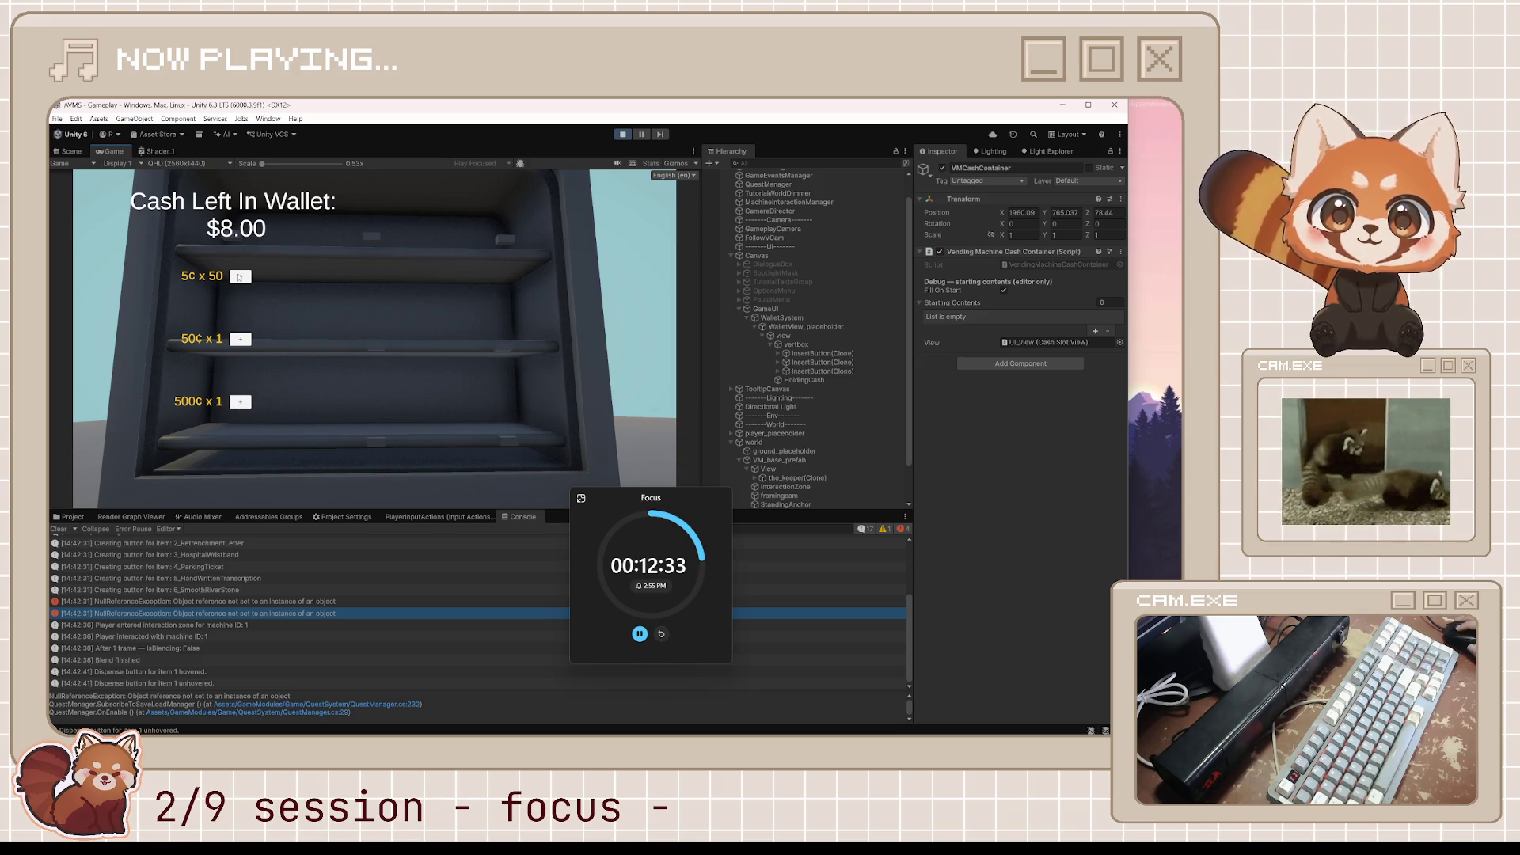
scroll(806, 368, up, 2)
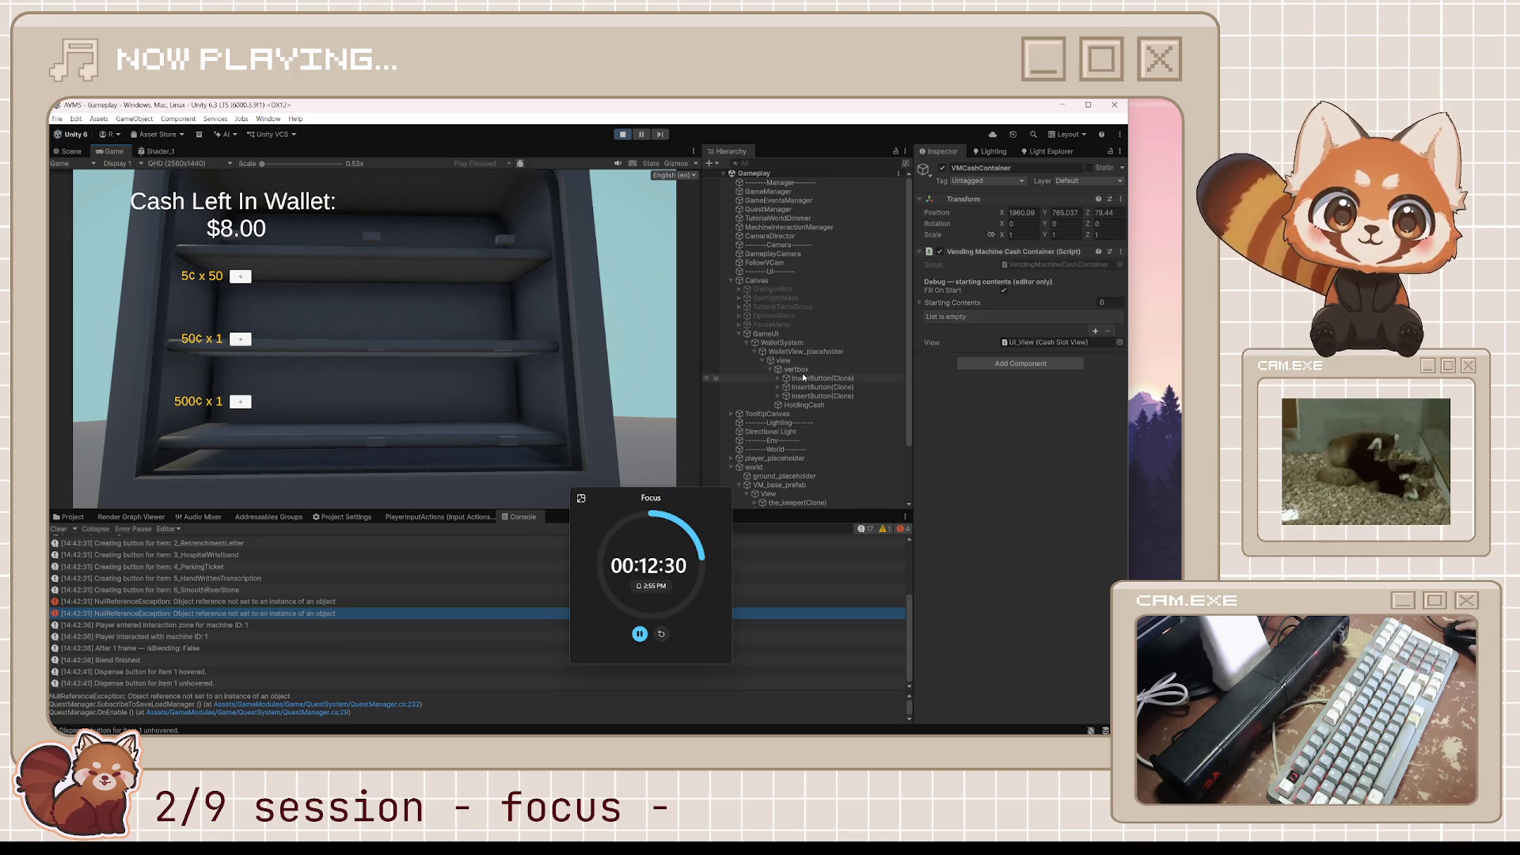
Expand InsertButton(Clone) in the Hierarchy and select its Text (TMP) label.
click(779, 379)
click(785, 388)
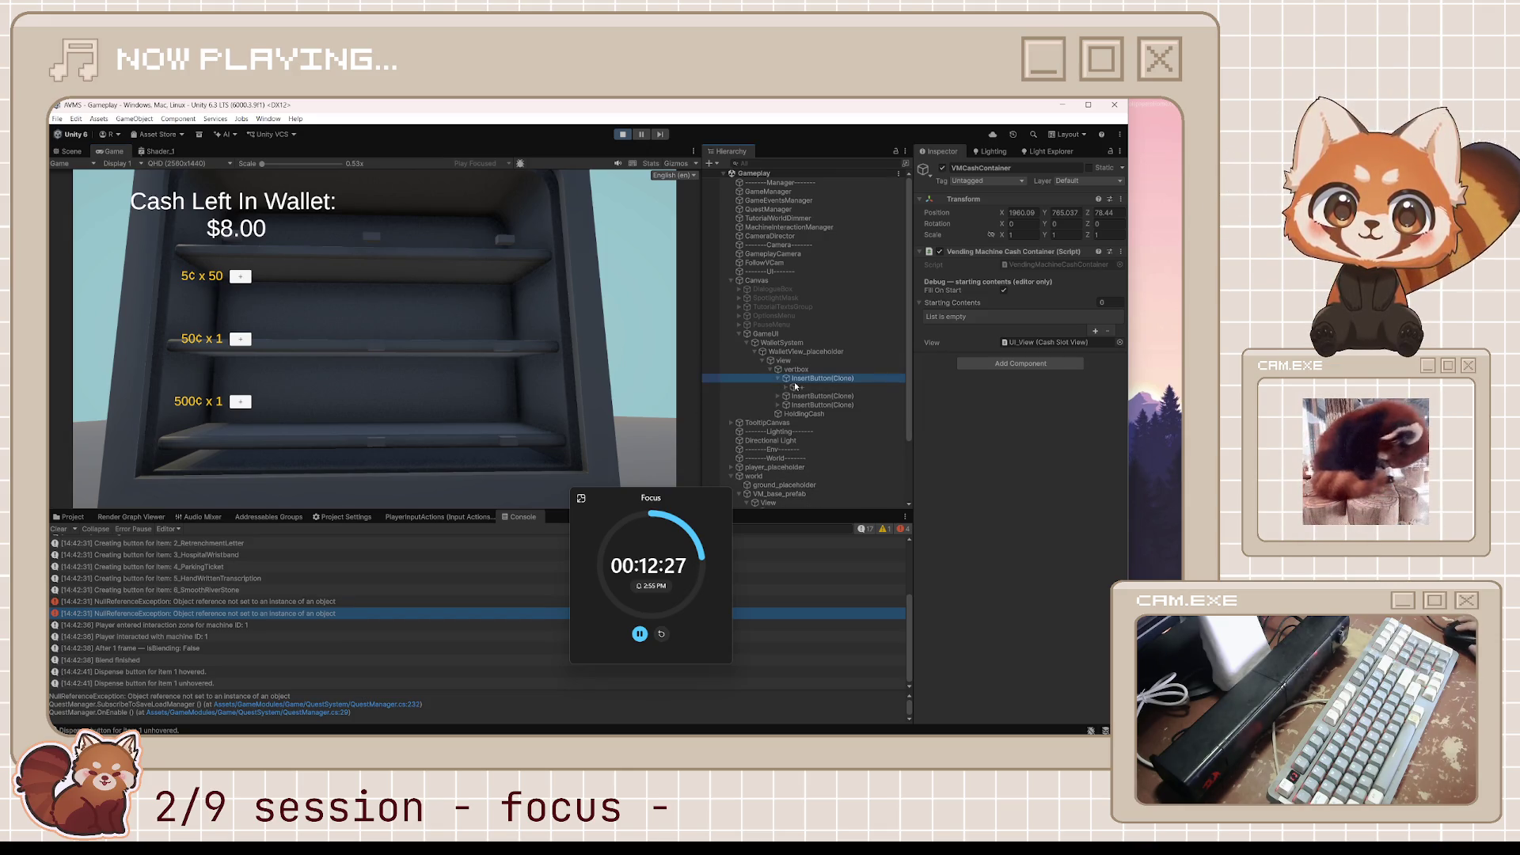
click(785, 388)
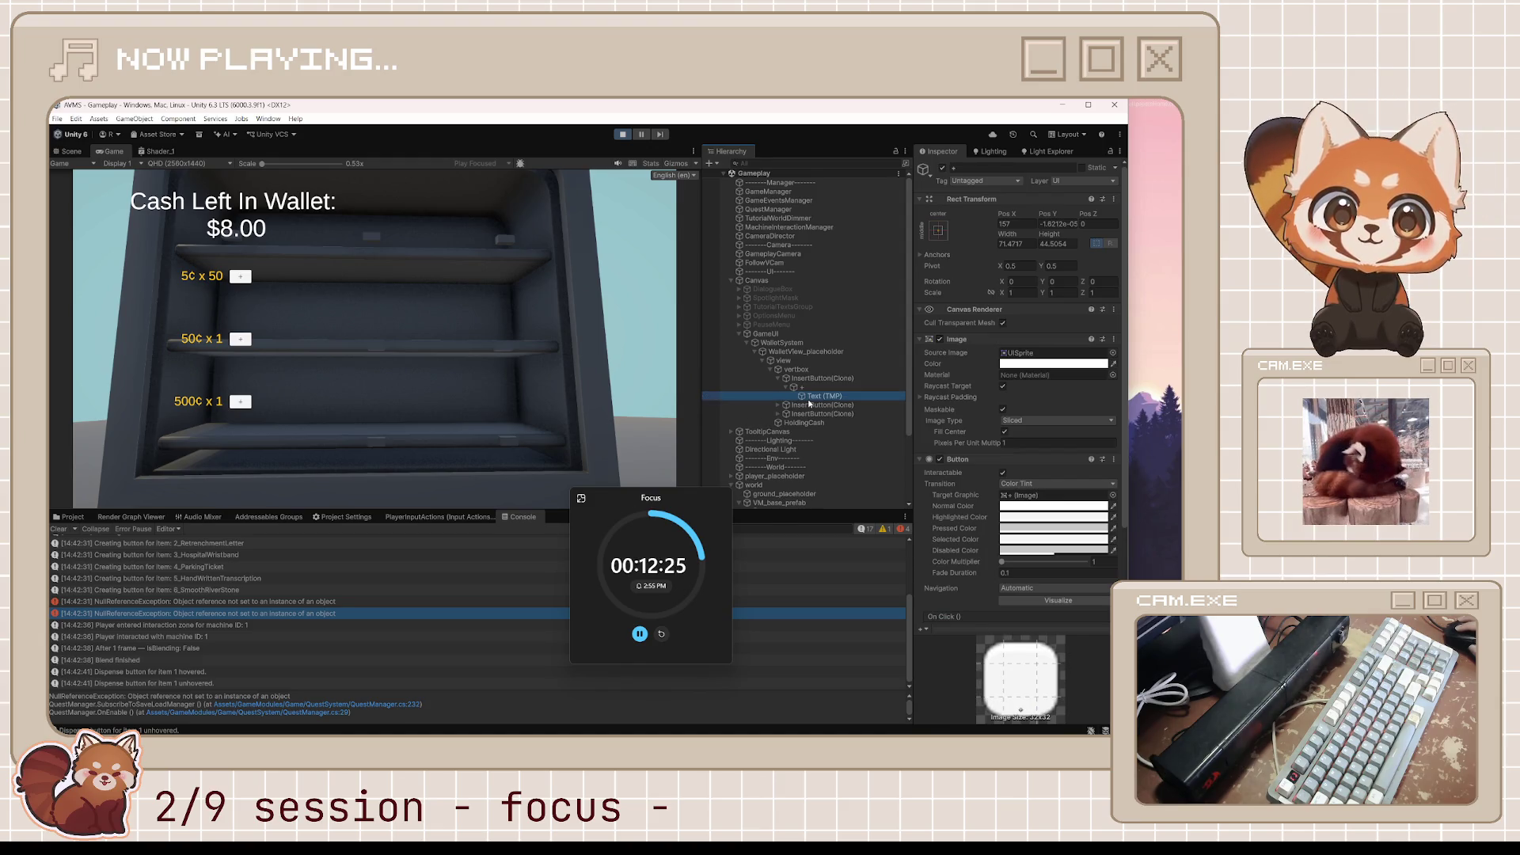
click(810, 399)
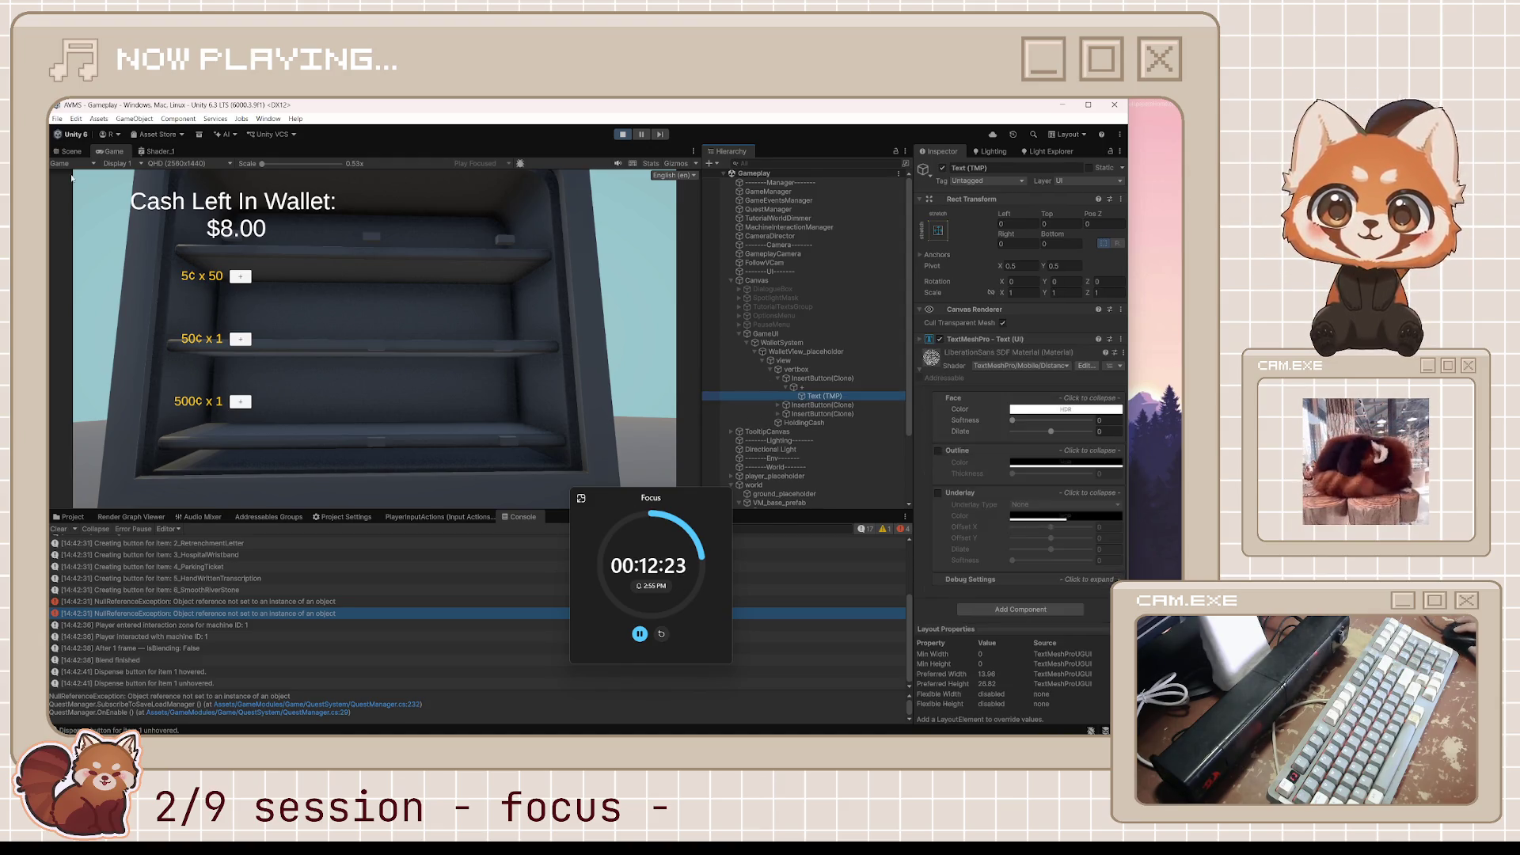
Frame the Text (TMP) label in the Scene view, then return to Game and select WalletView_placeholder.
click(57, 153)
double_click(811, 396)
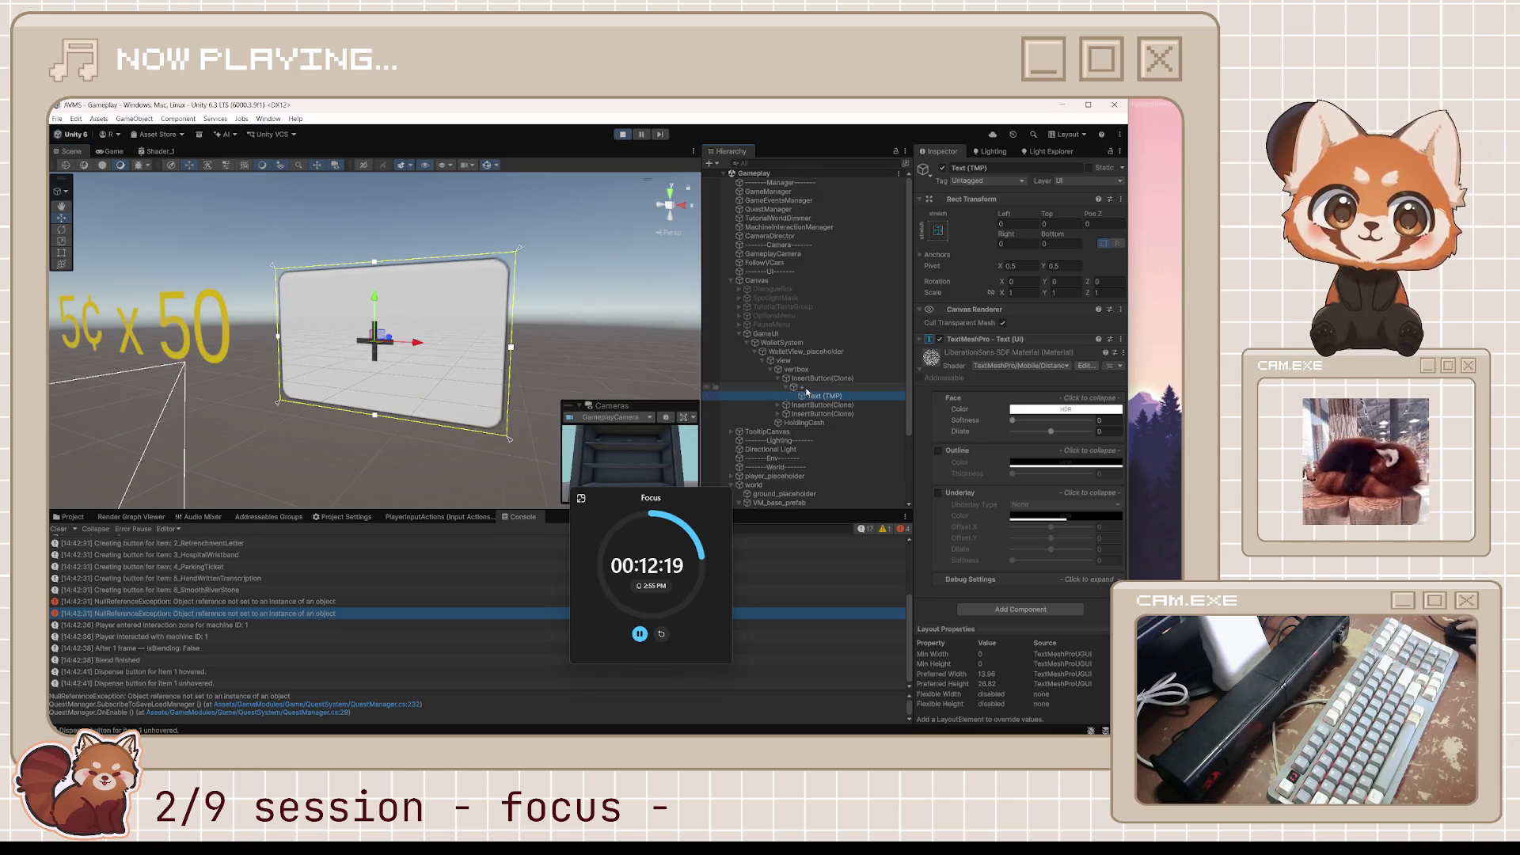
click(806, 388)
click(814, 396)
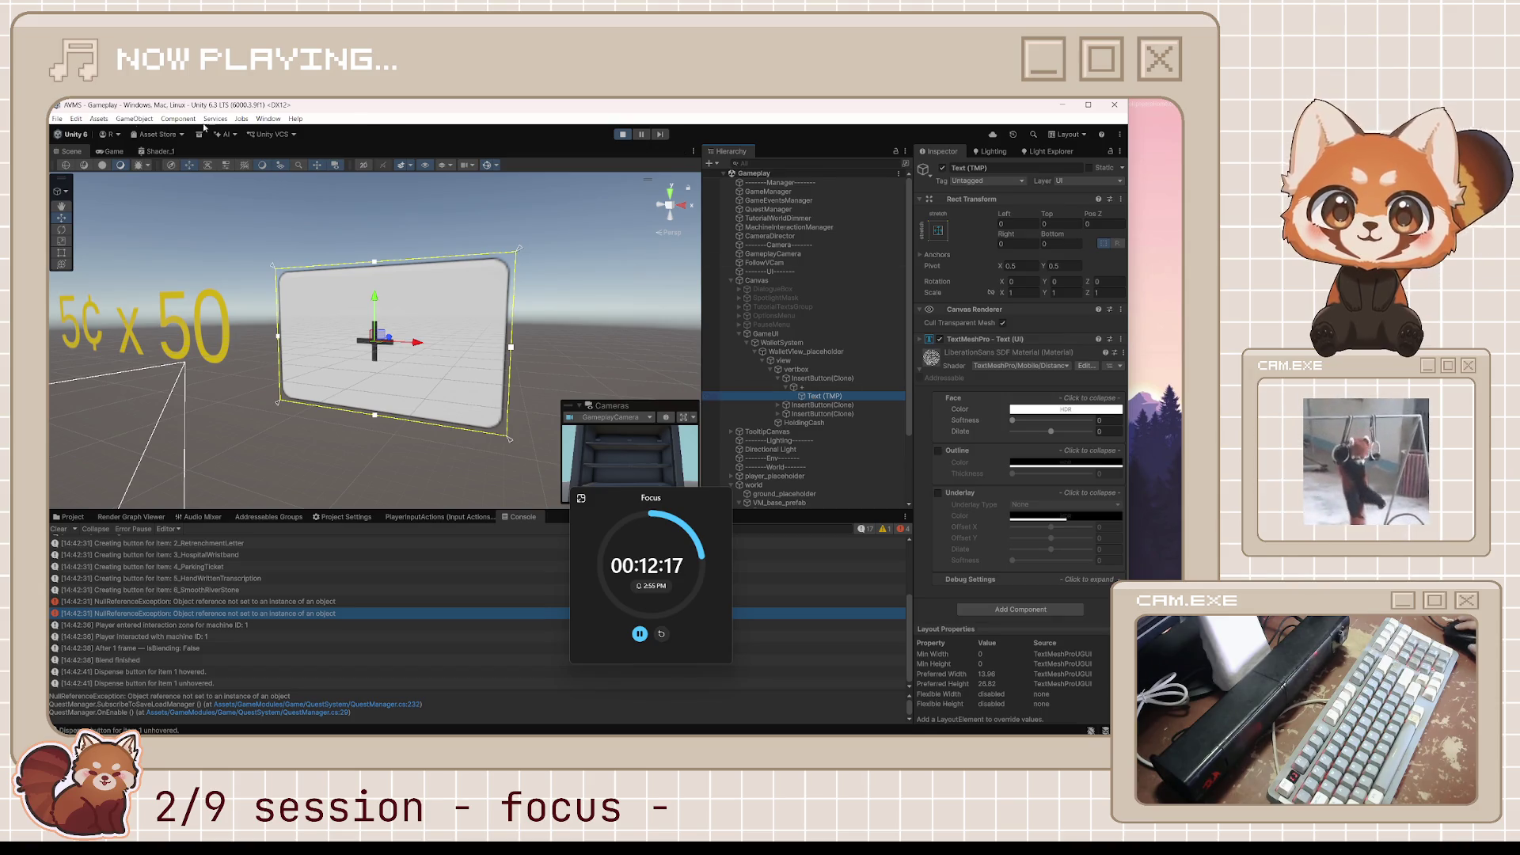
click(110, 151)
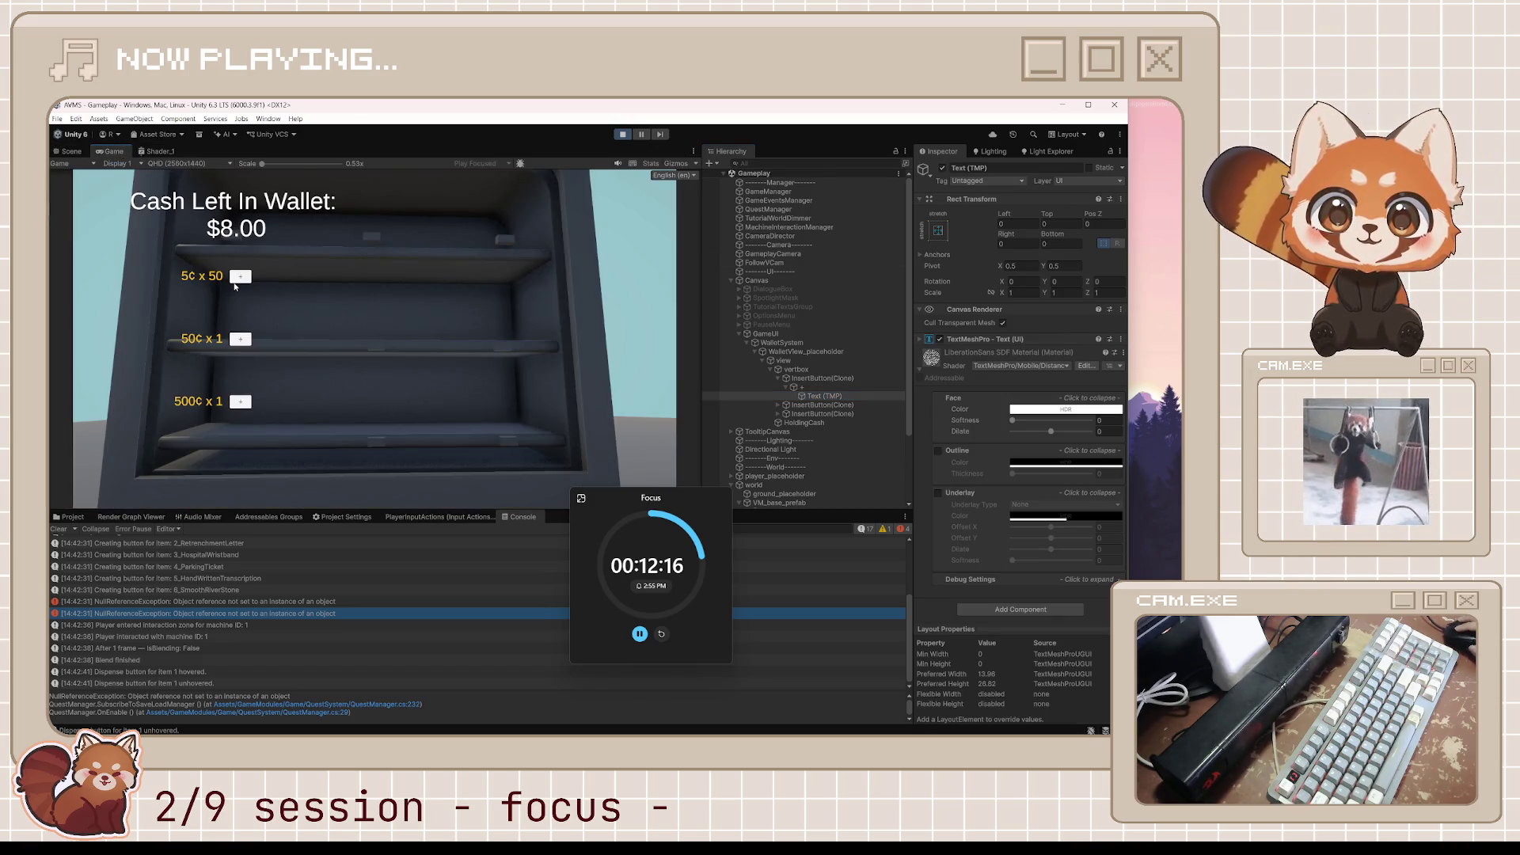
click(811, 351)
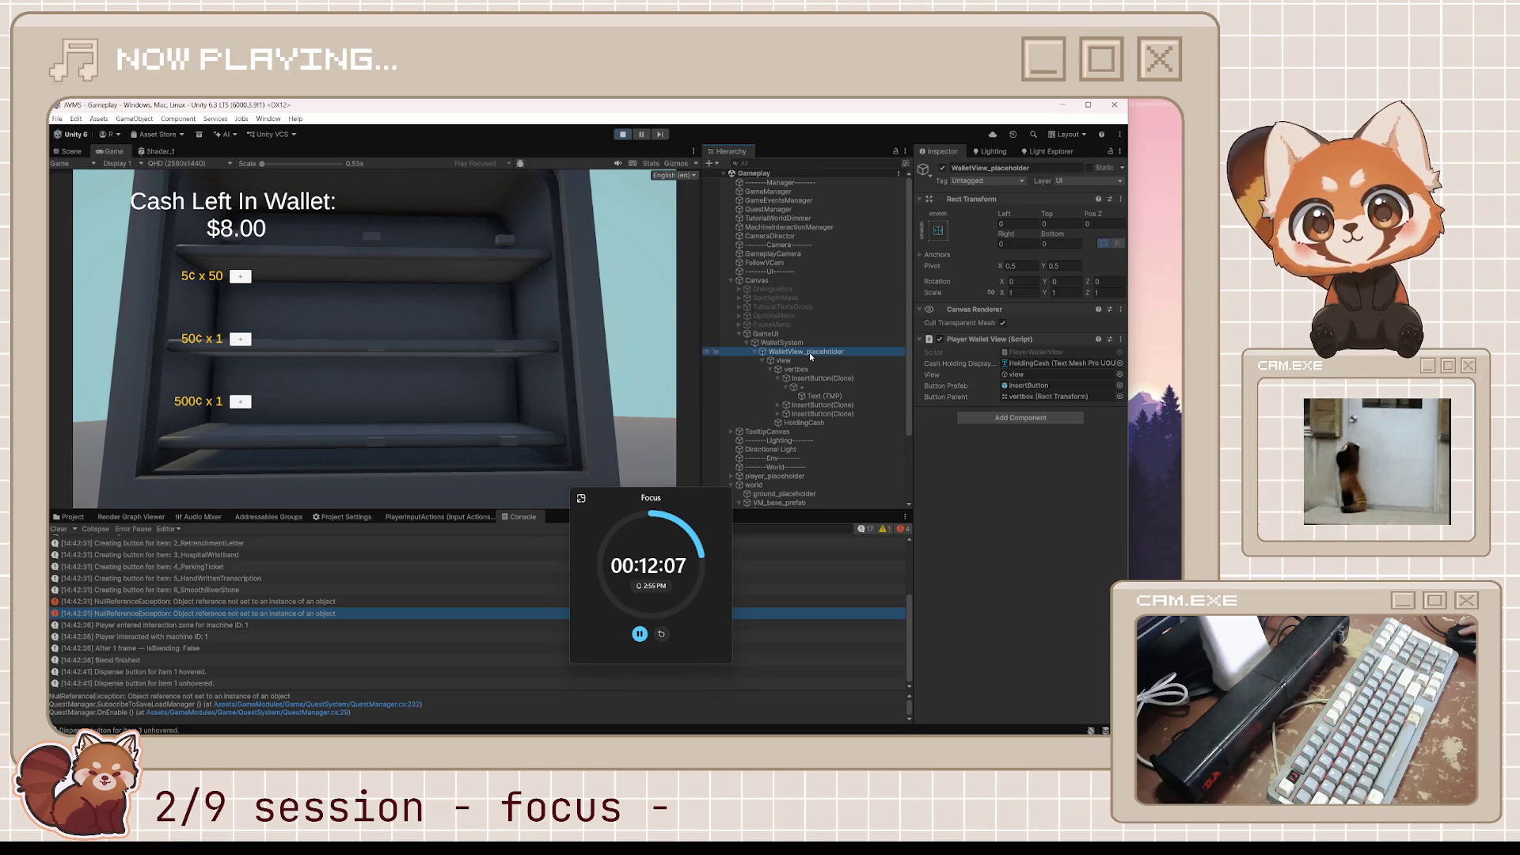
Snip the wallet's Hierarchy rows to the clipboard with Win+Shift+S.
scroll(792, 459, down, 3)
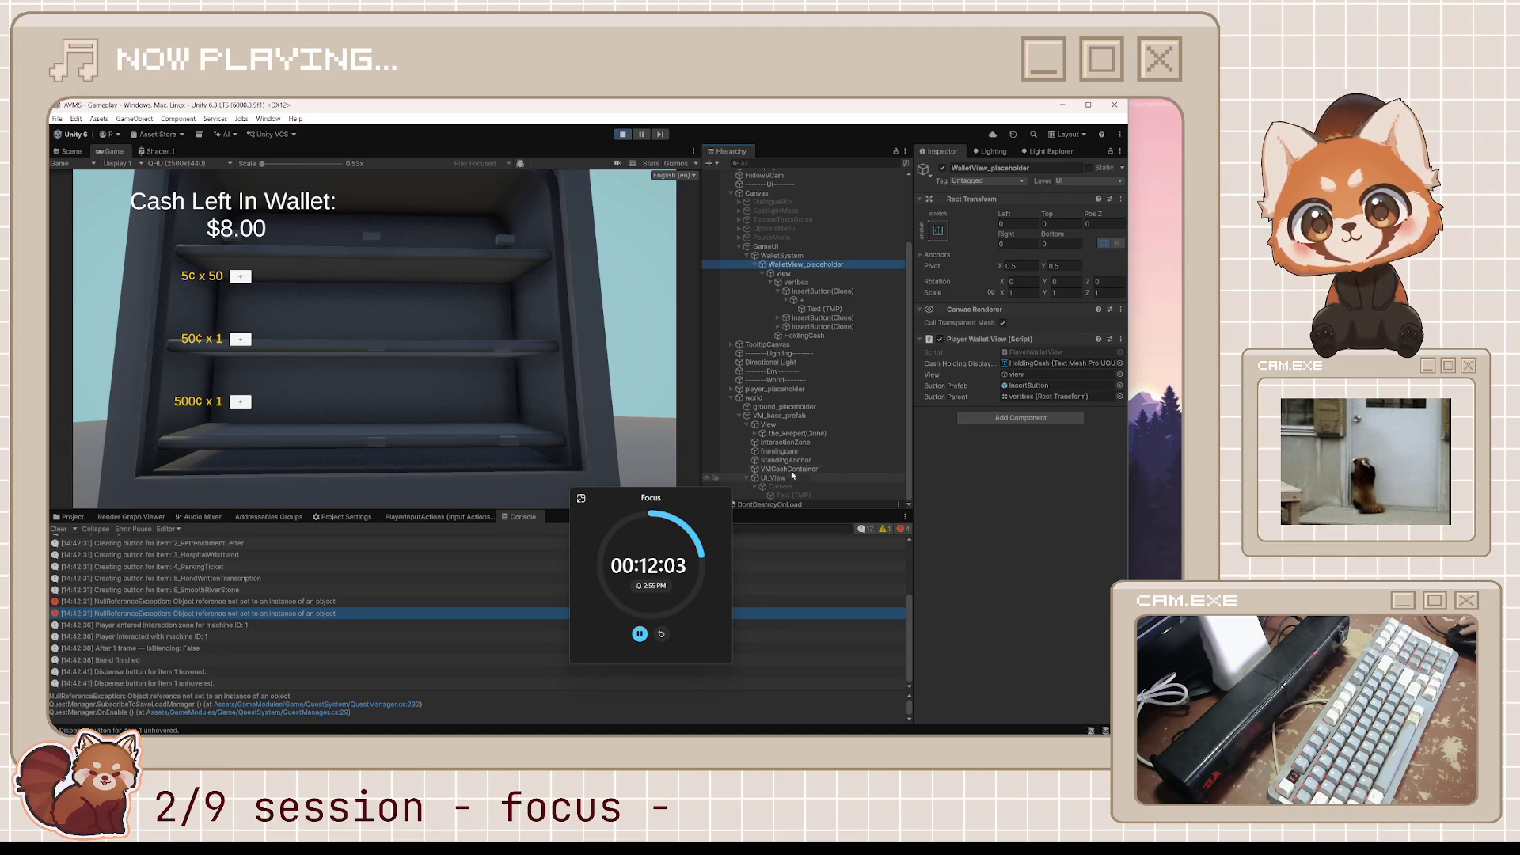
scroll(793, 444, up, 3)
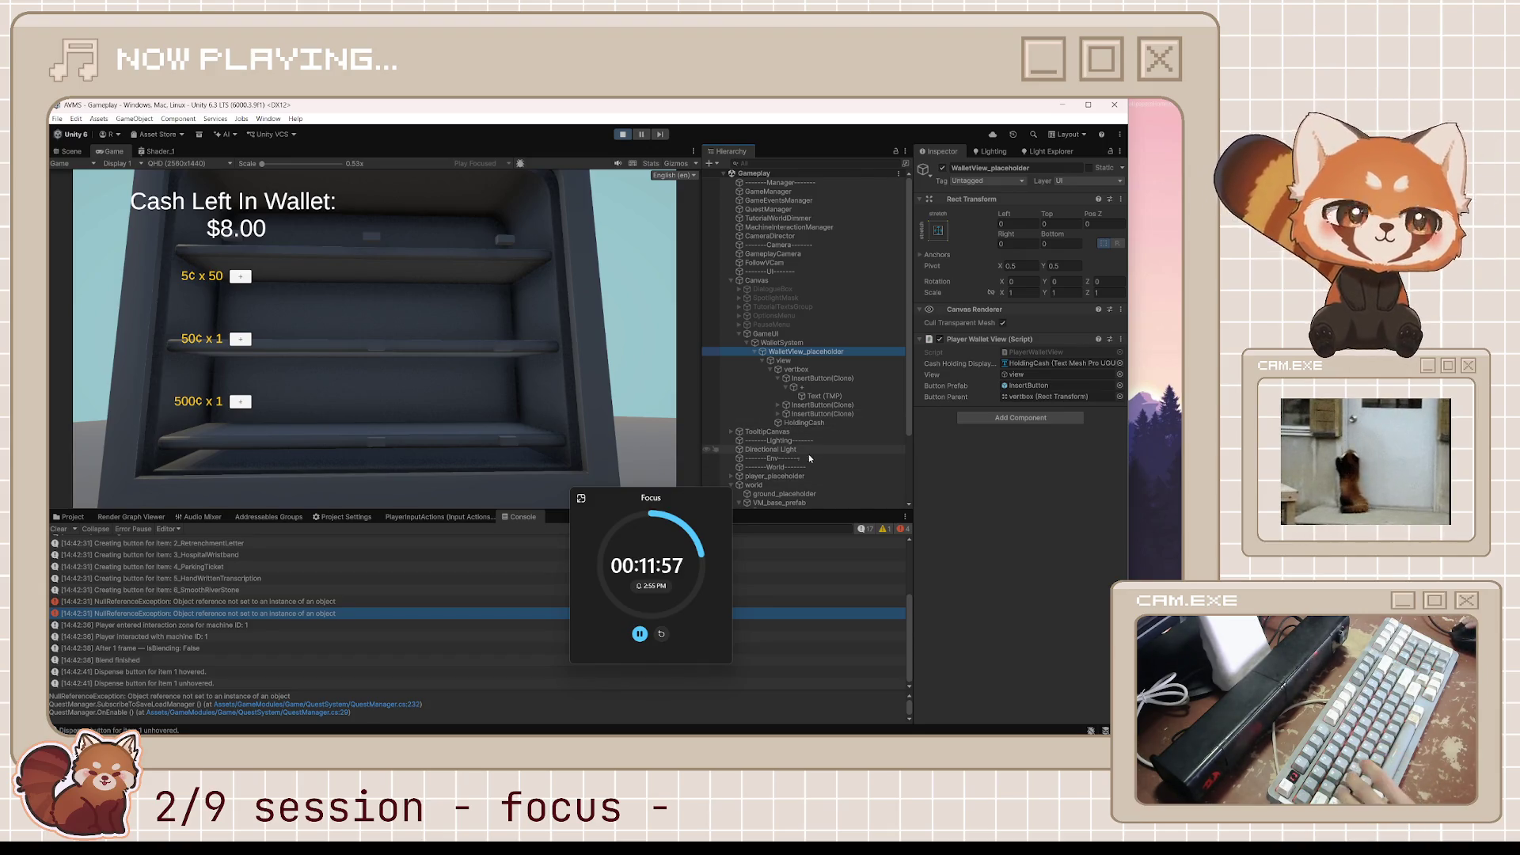
key(super+shift+s)
drag(705, 310, 916, 462)
click(708, 482)
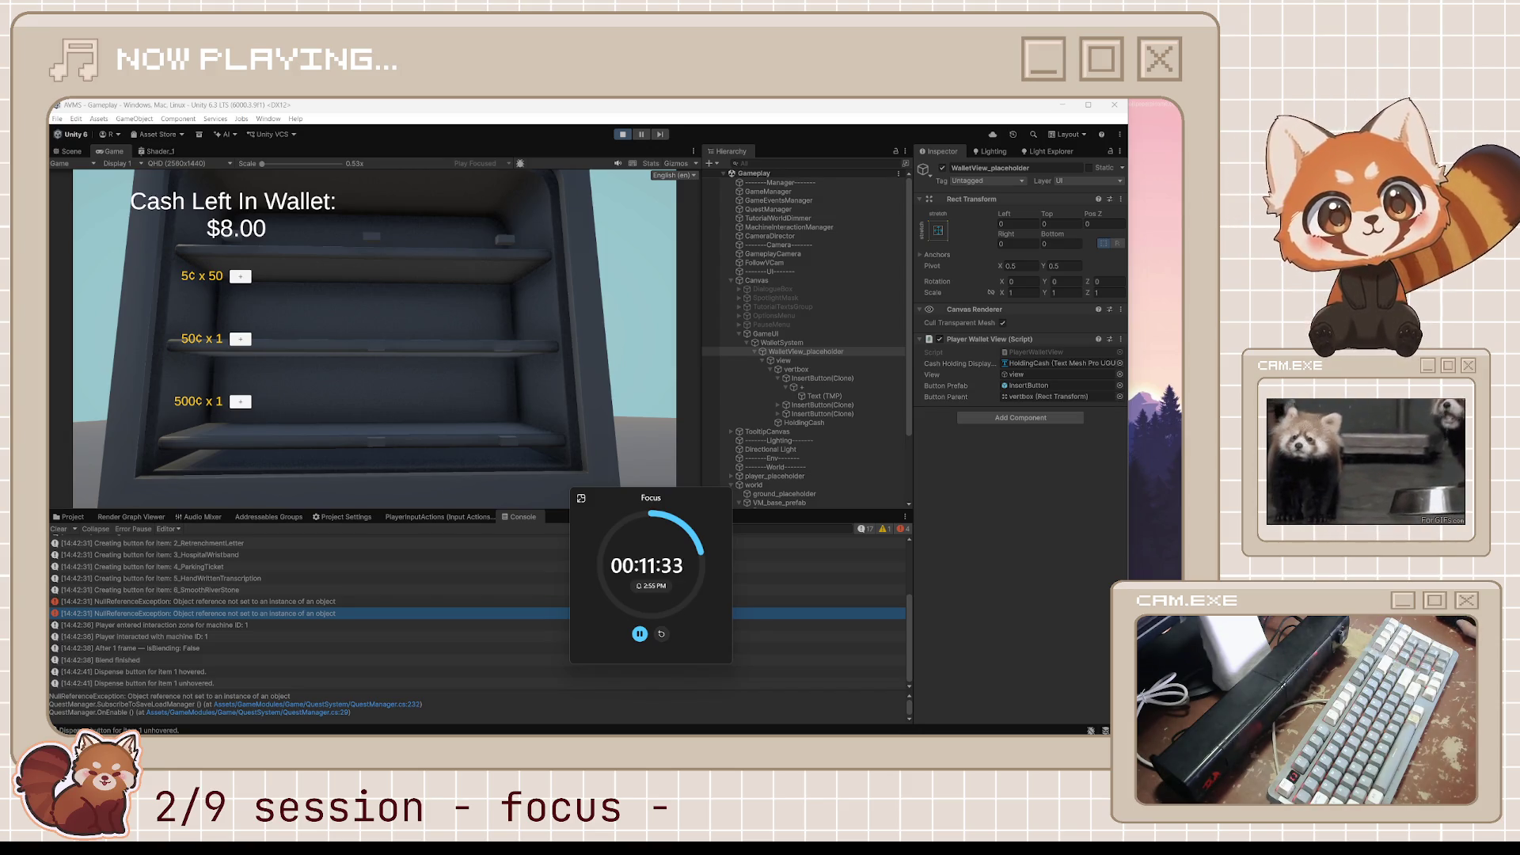
drag(669, 498, 1076, 545)
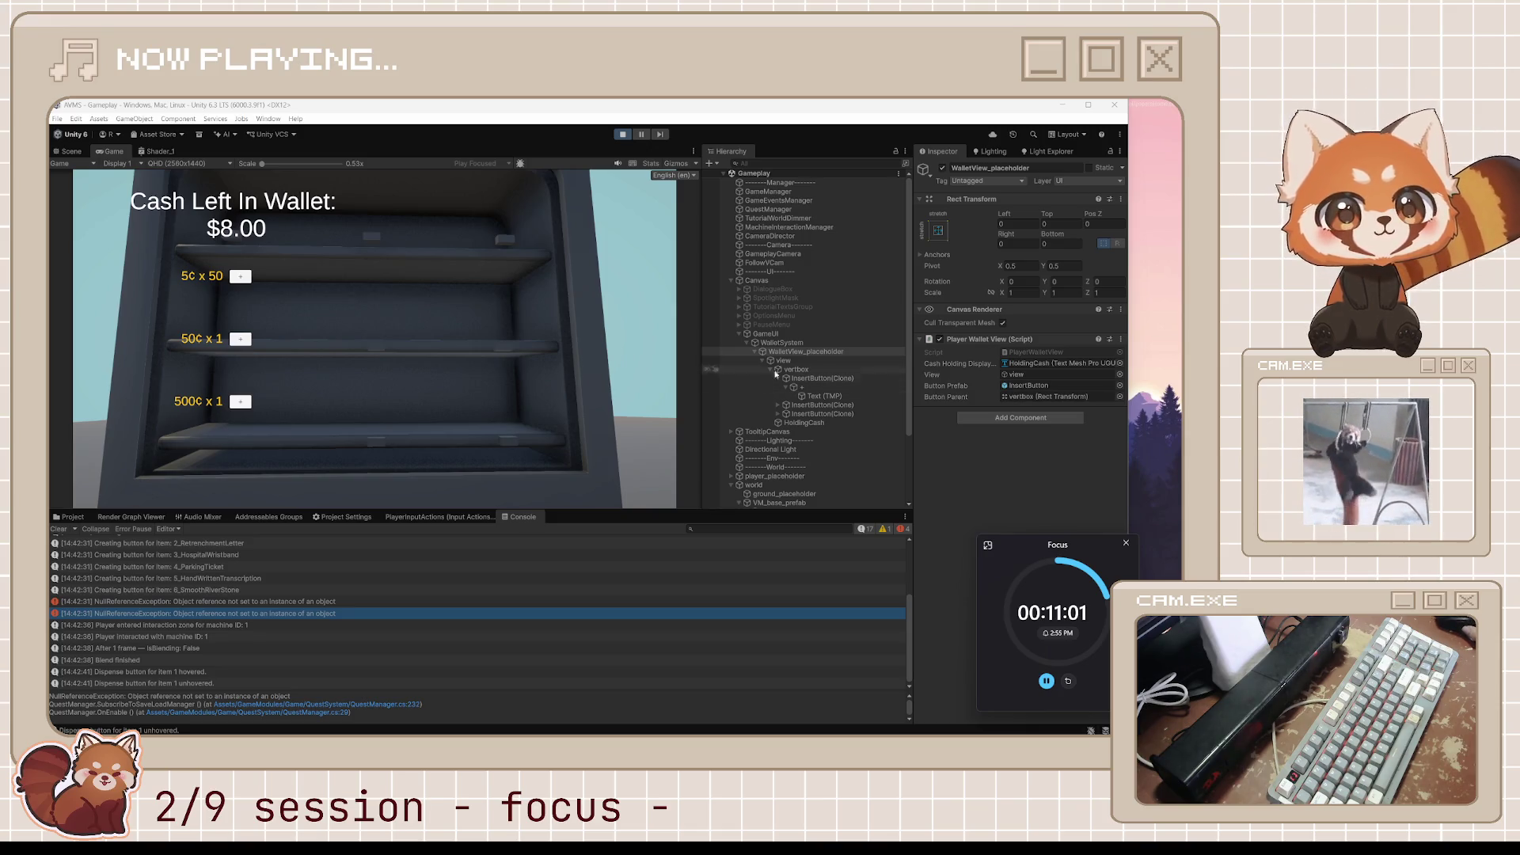
Browse GameUI, WalletSystem and PauseMenu, then quit after the fatal error and relaunch AVMS from Unity Hub.
click(792, 334)
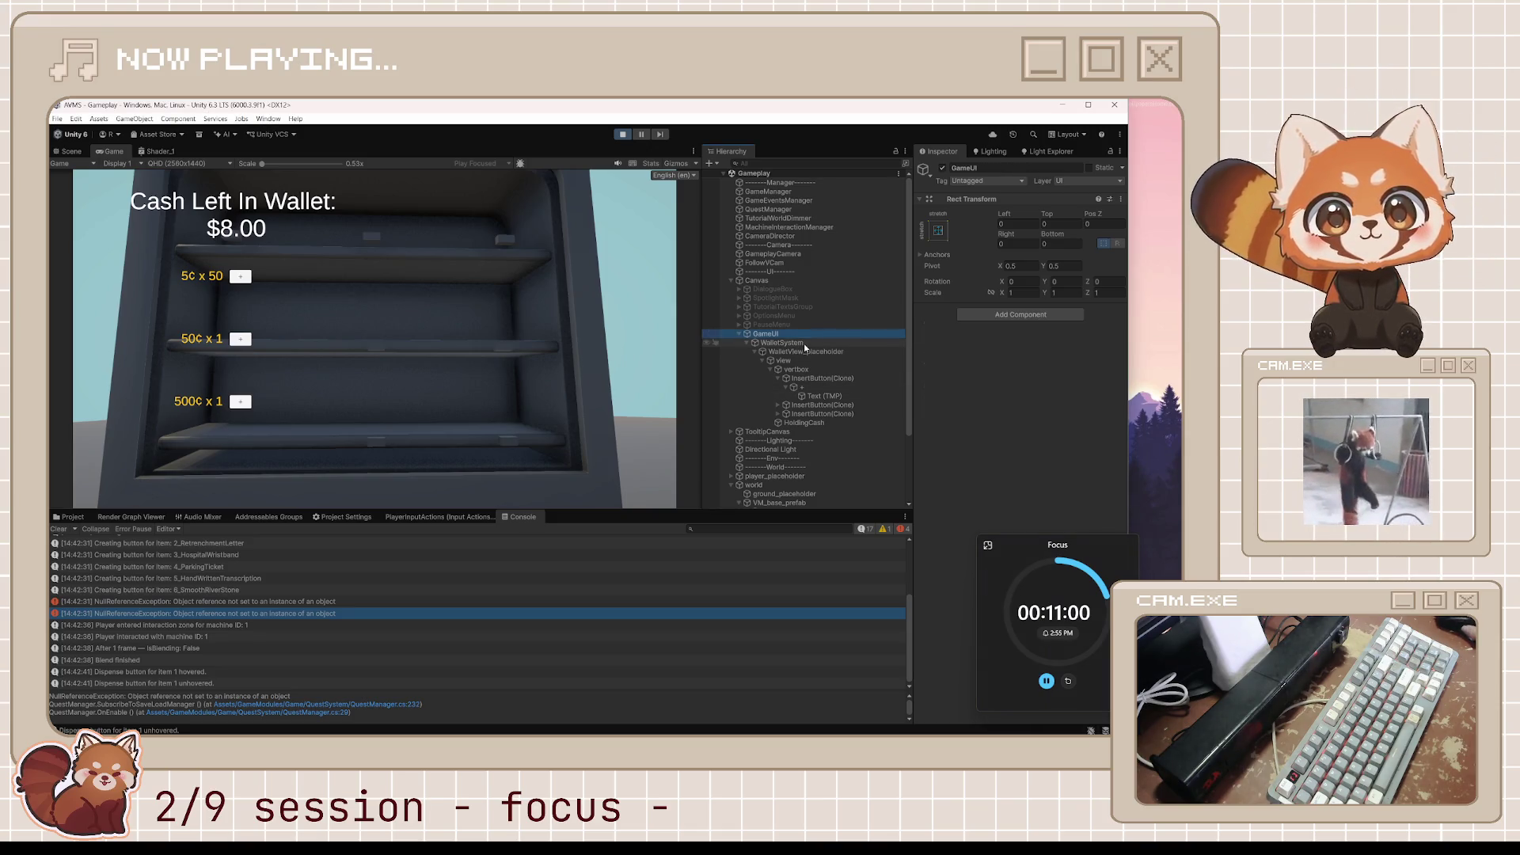
click(803, 343)
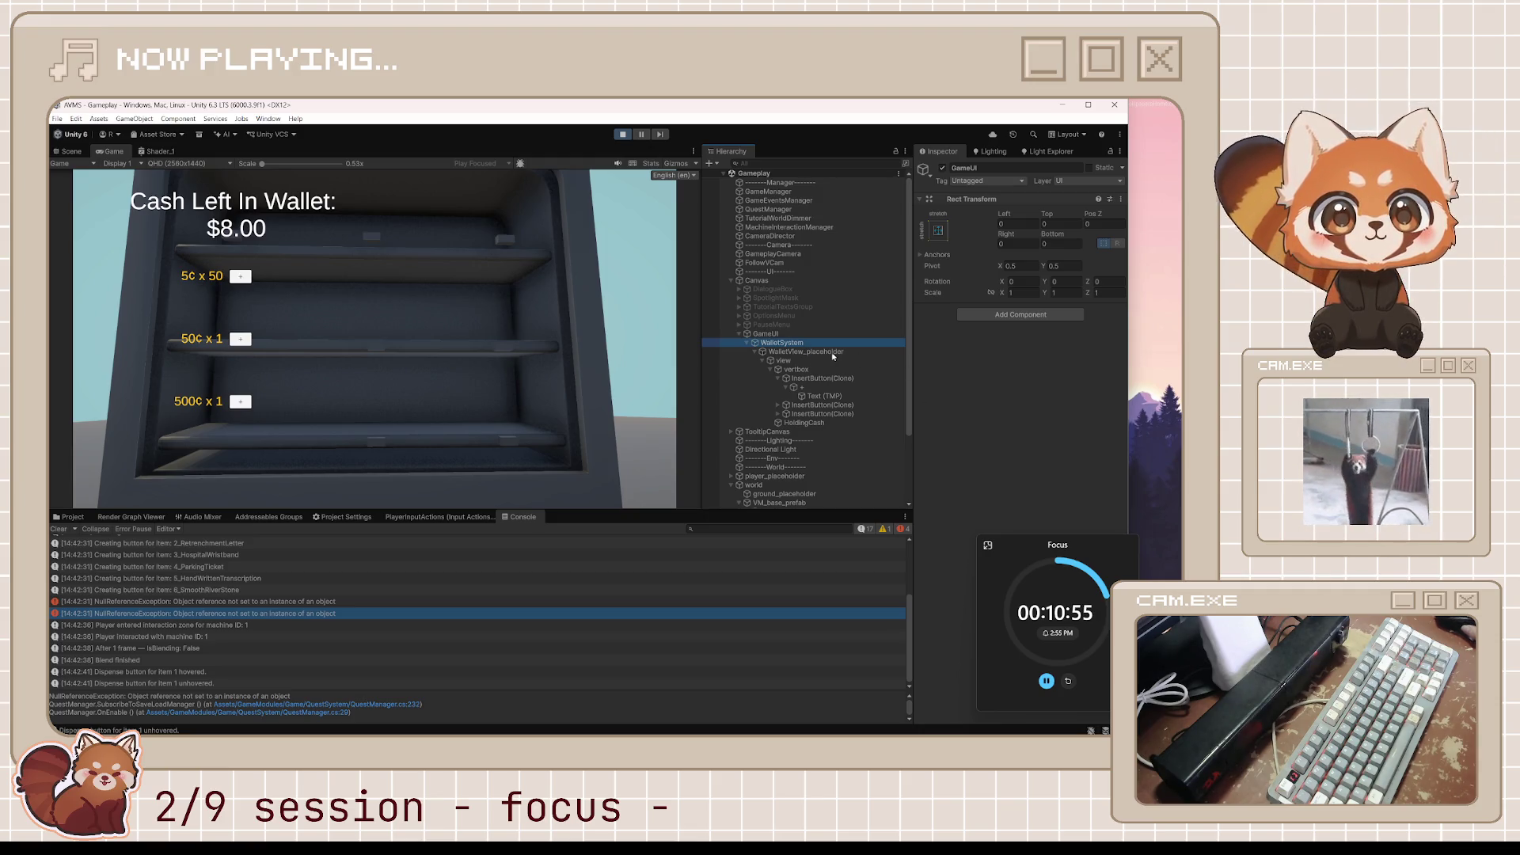
key(Down)
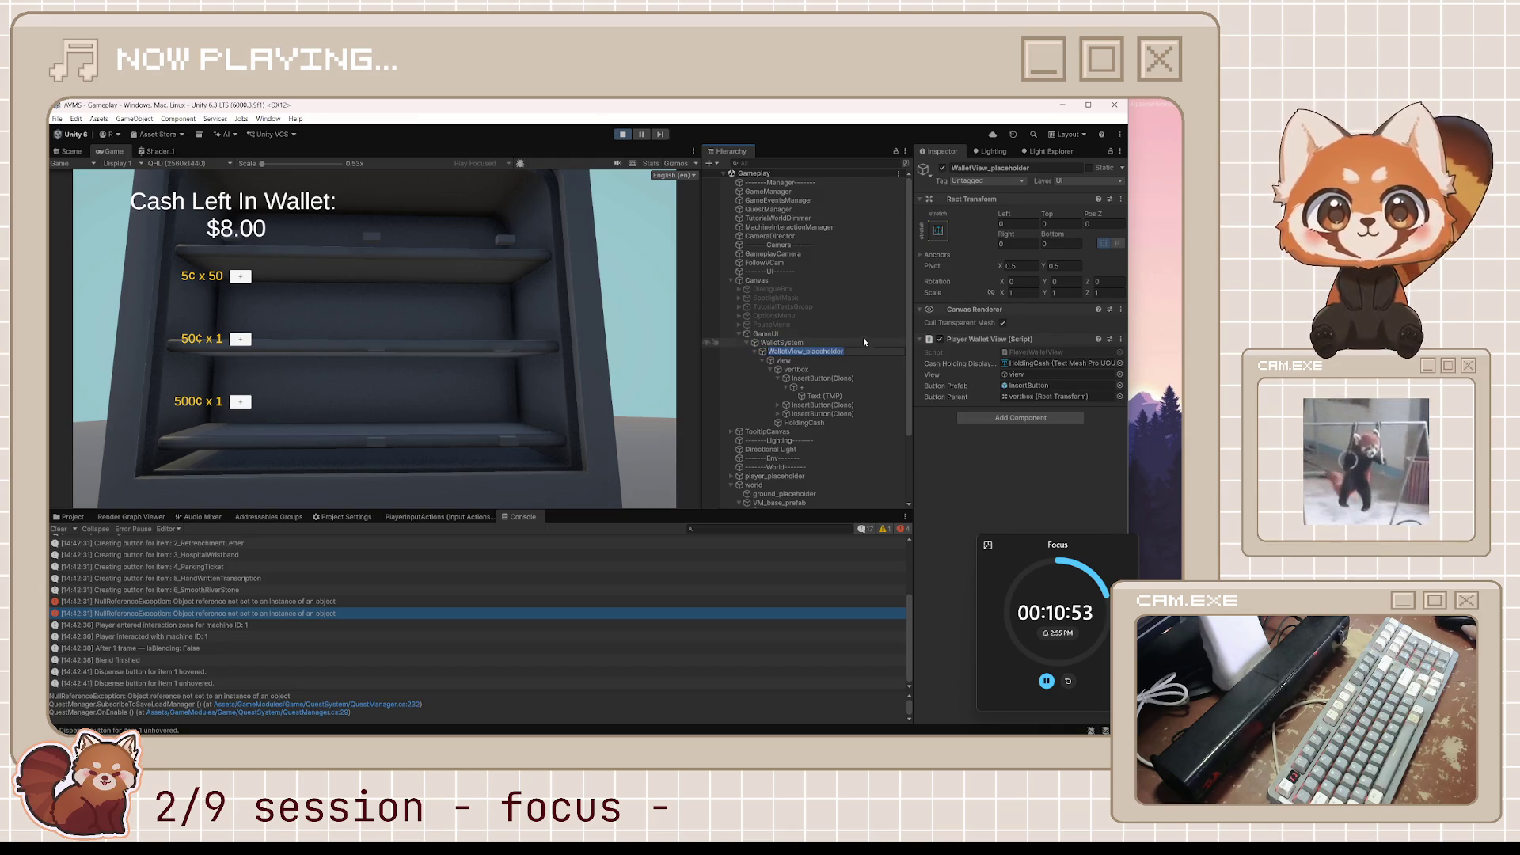
click(839, 323)
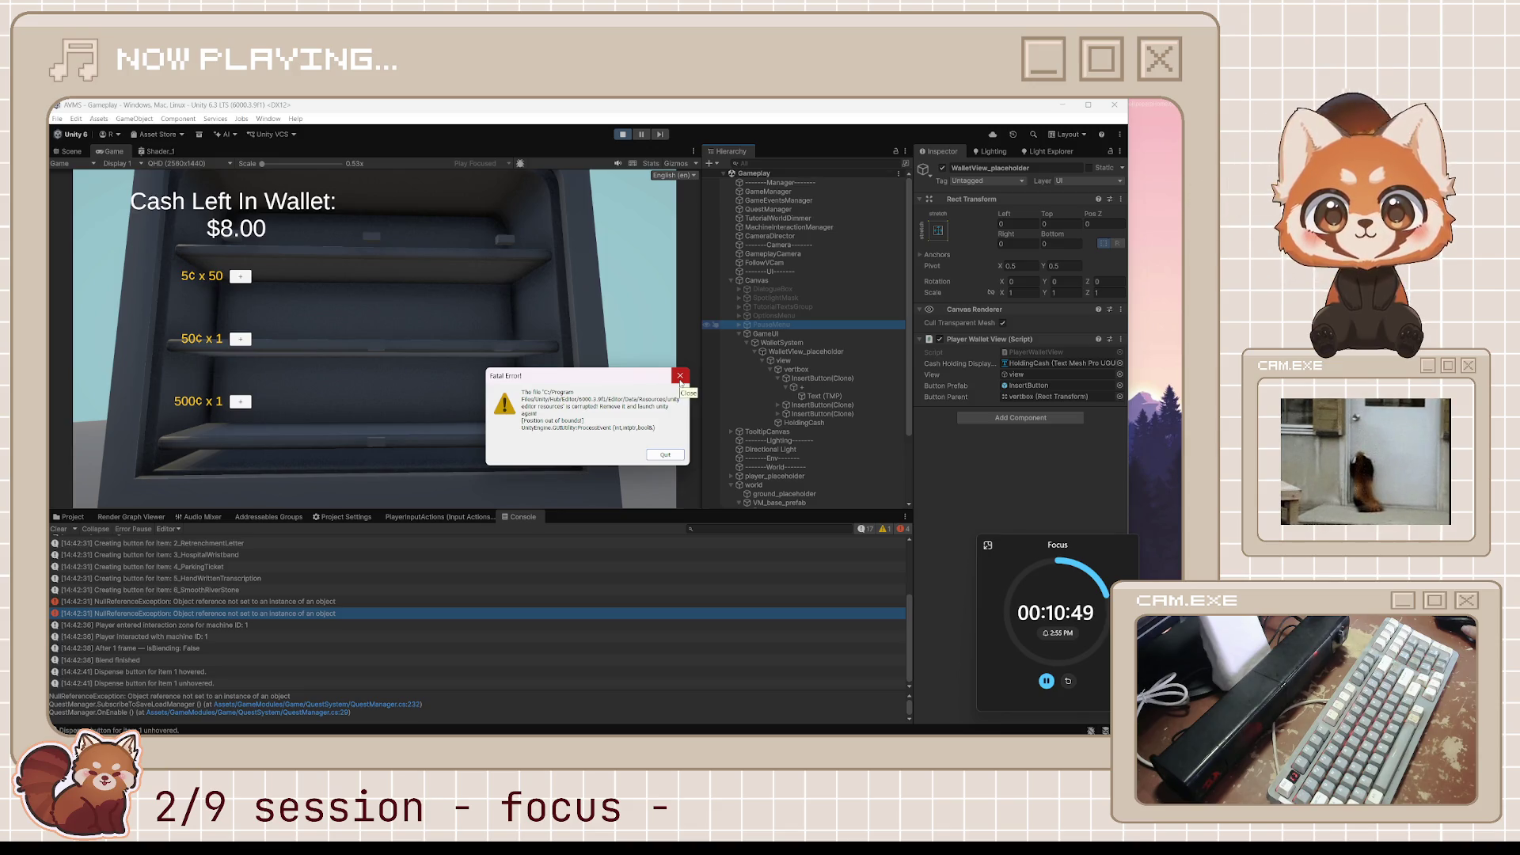
click(680, 381)
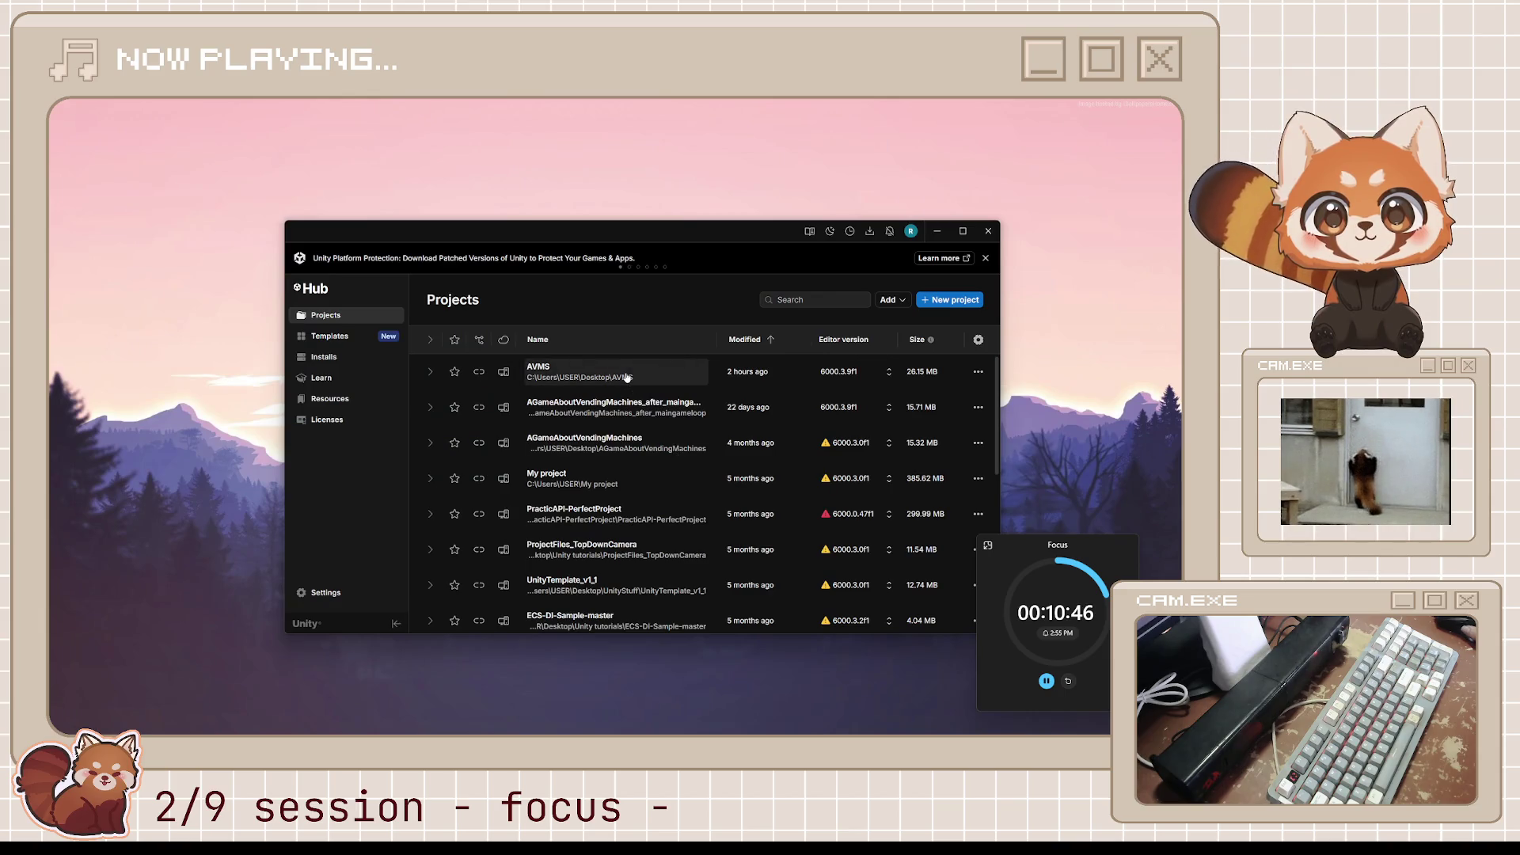
click(630, 379)
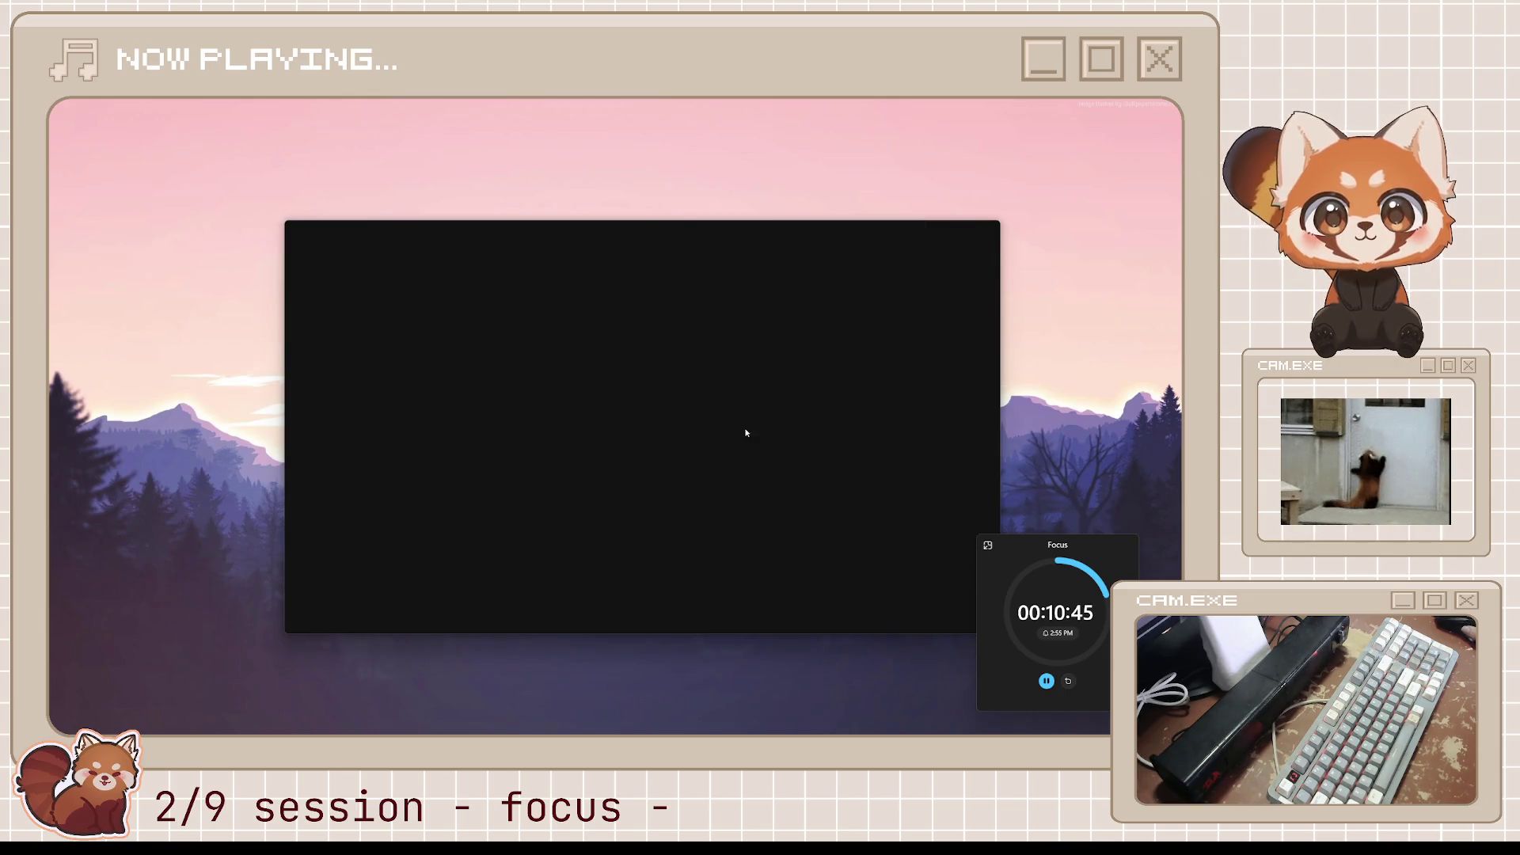